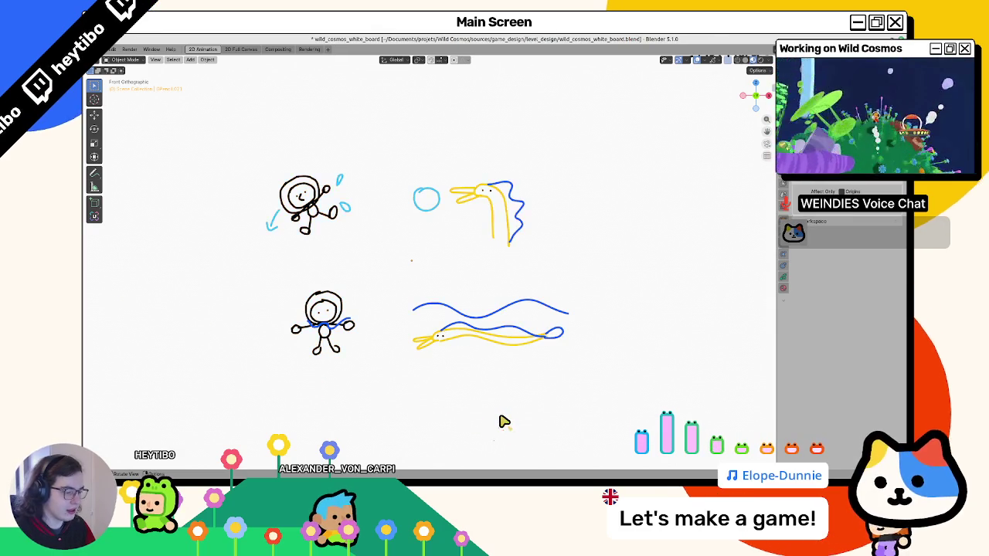
# Save wild_cosmos_white_board.blend in Blender, then return to the Godot editor.
pyautogui.hotkey('ctrl', 's')
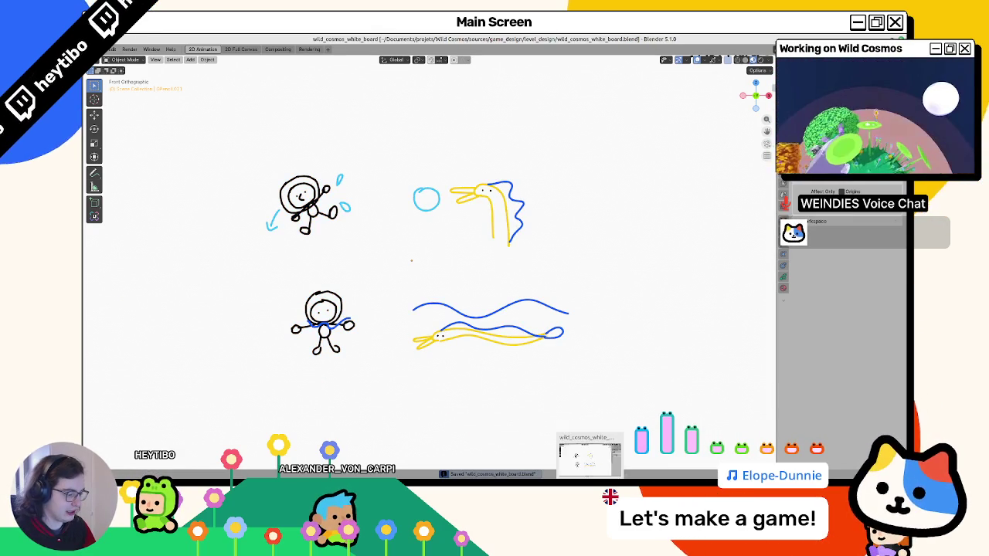
pyautogui.moveTo(571, 476)
pyautogui.click(571, 459)
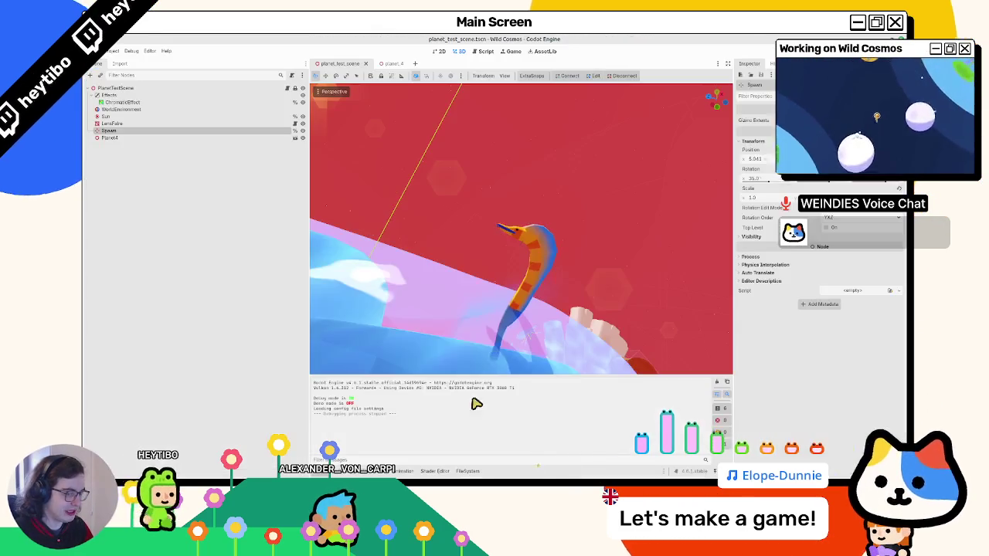
# Playtest Wild Cosmos in a maximized window, stop it, and bring up Quick Open Scene.
pyautogui.press('F5')
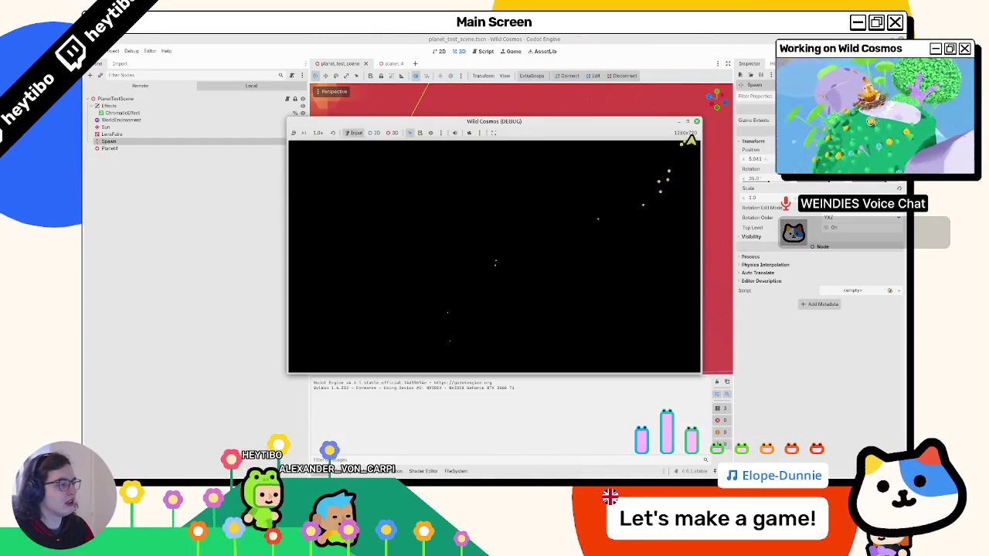
pyautogui.click(689, 123)
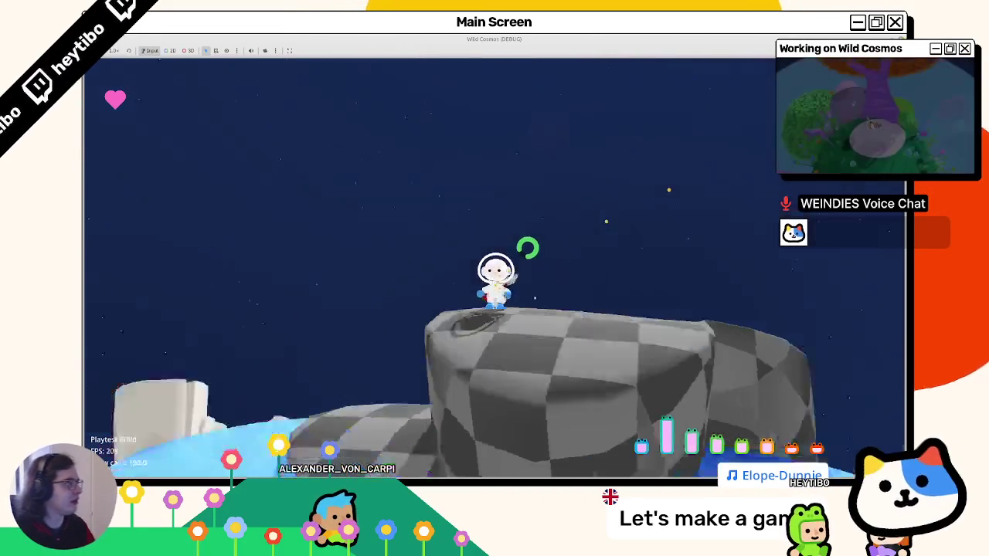
pyautogui.press('F8')
pyautogui.hotkey('ctrl', 'shift', 'o')
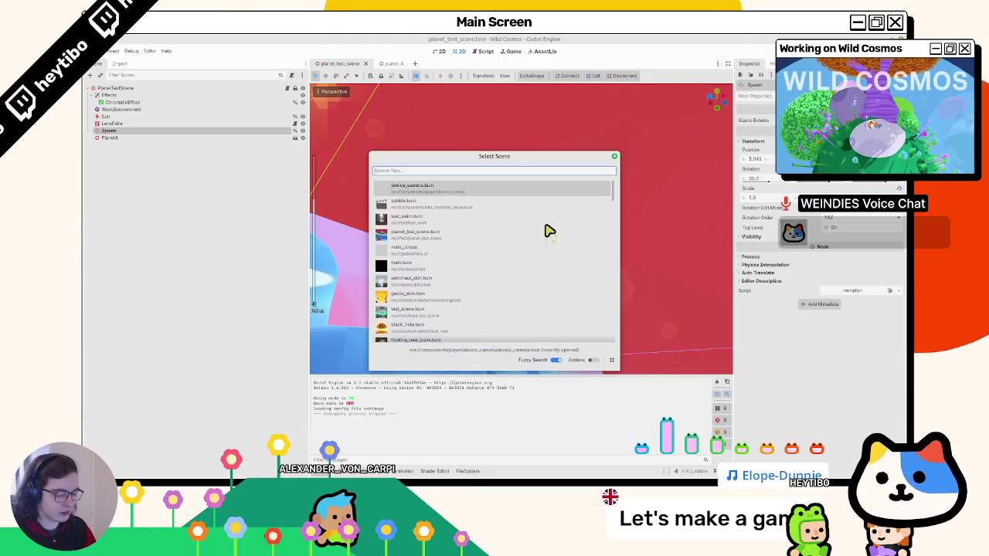
# Open astronaut_skin.tscn and select its AnimationTree node under Astronaut.
pyautogui.write('skinastro')
pyautogui.press('Return')
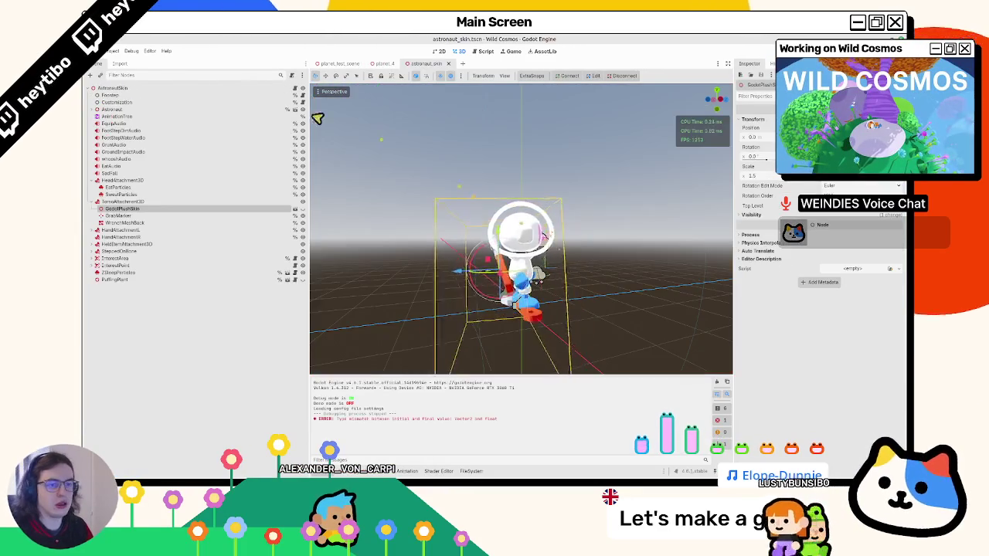
pyautogui.click(92, 109)
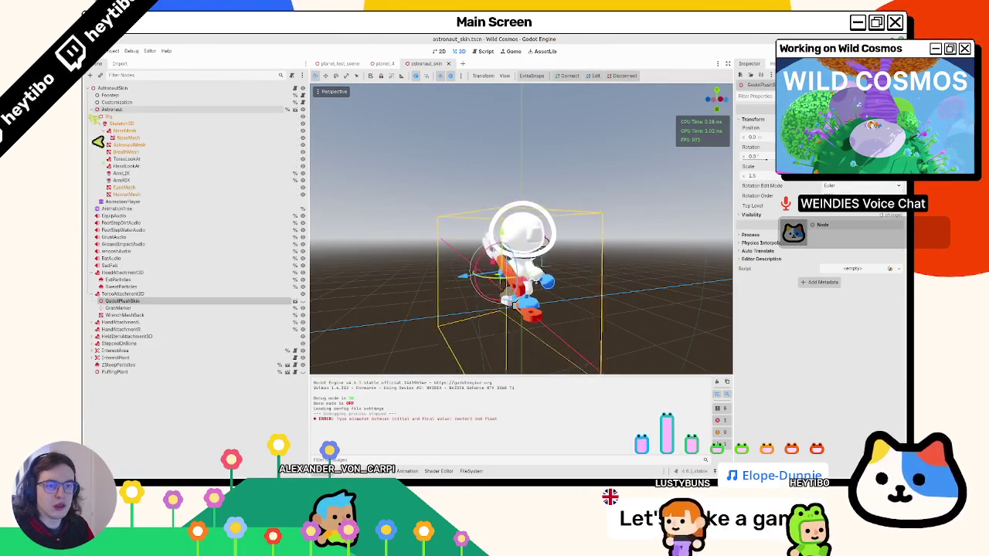
pyautogui.click(116, 209)
# Review the AnimationTree StateMachine's states and open the slip blend tree.
pyautogui.click(472, 470)
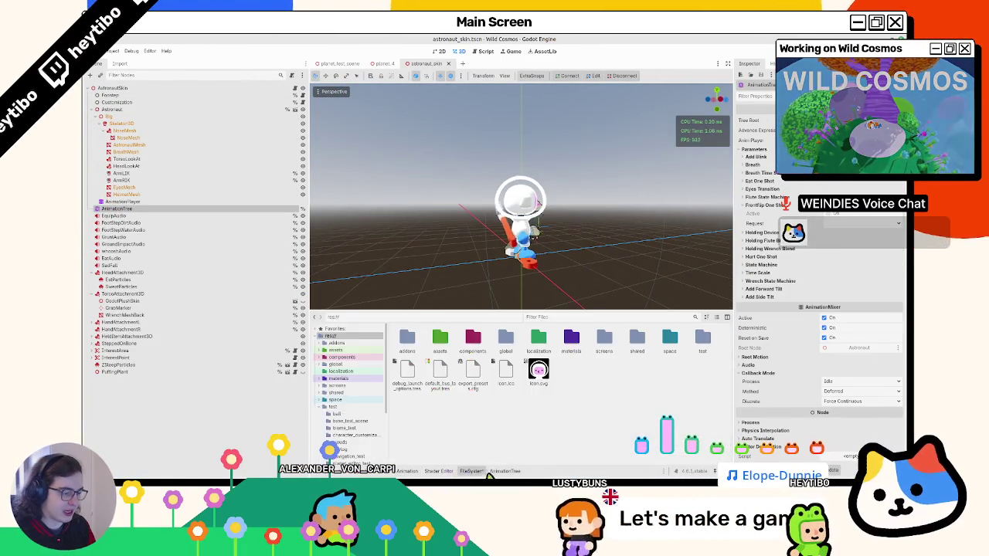
pyautogui.click(495, 470)
pyautogui.moveTo(422, 369); pyautogui.dragTo(534, 410)
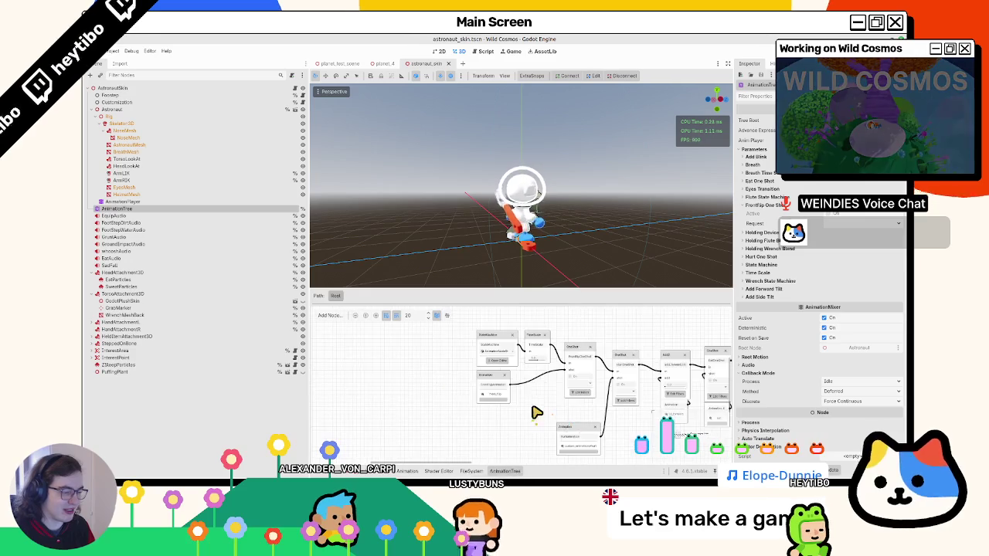
pyautogui.click(480, 339)
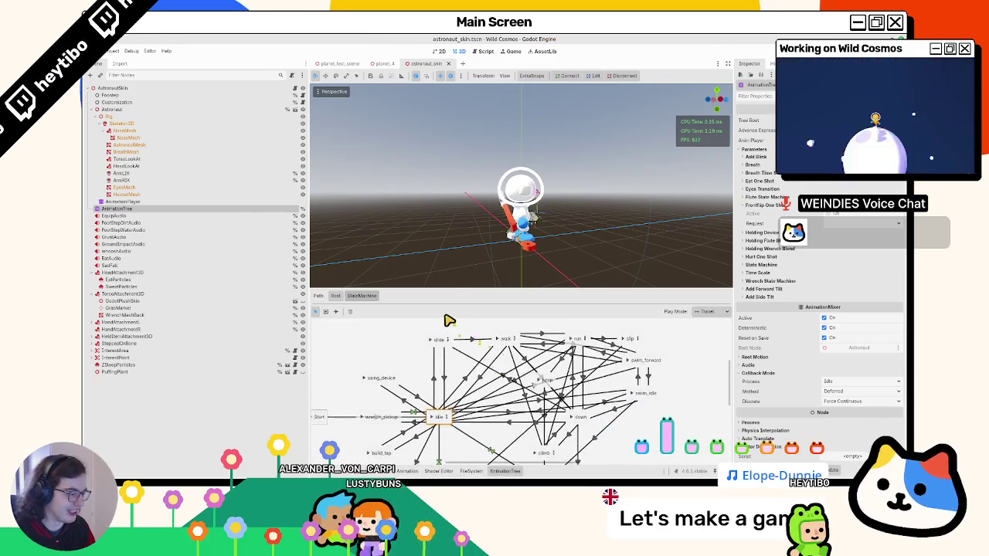
pyautogui.hscroll(3, 538, 389)
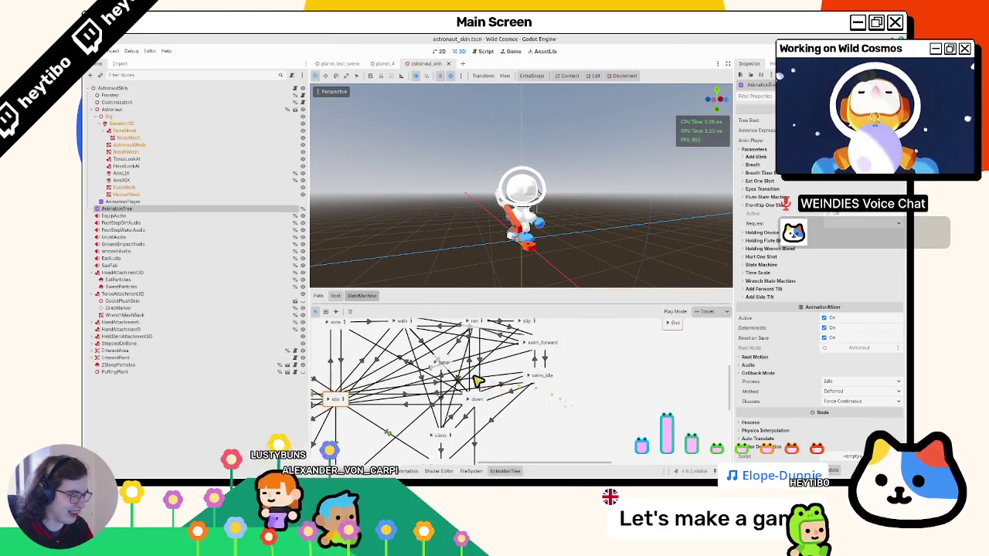
pyautogui.scroll(1, 513, 360)
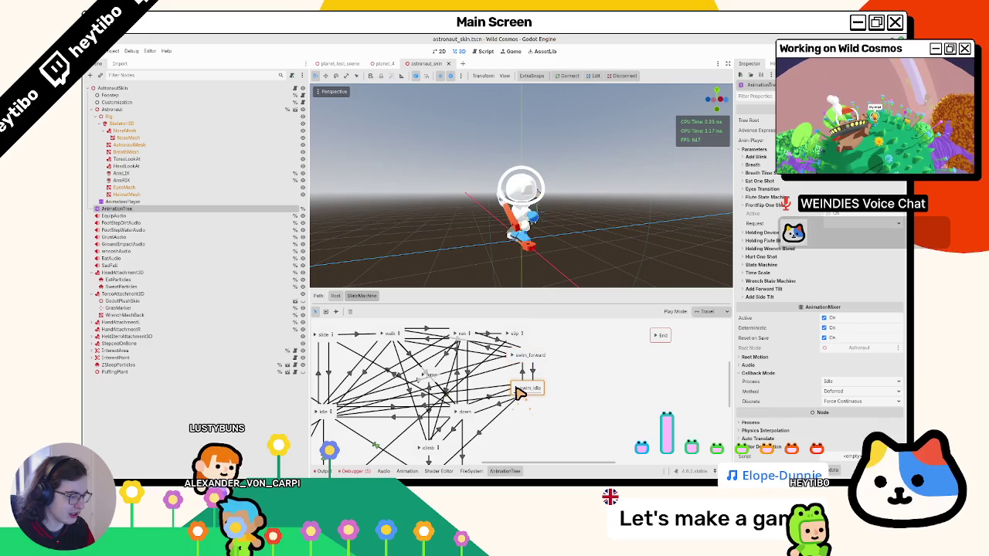
pyautogui.scroll(1, 519, 392)
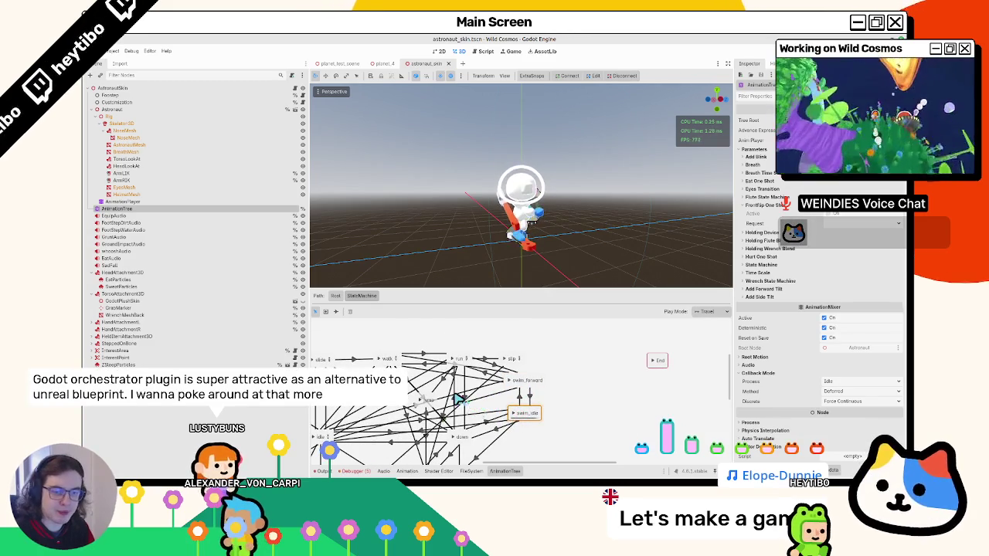
pyautogui.click(520, 359)
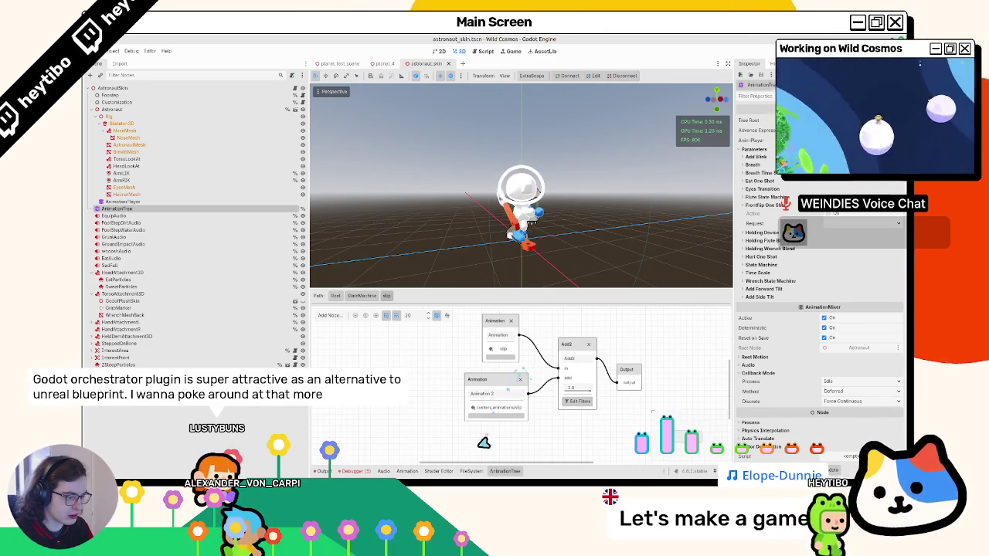
# Return to the StateMachine graph, collapse Astronaut, and show the Animation editor panel.
pyautogui.click(471, 471)
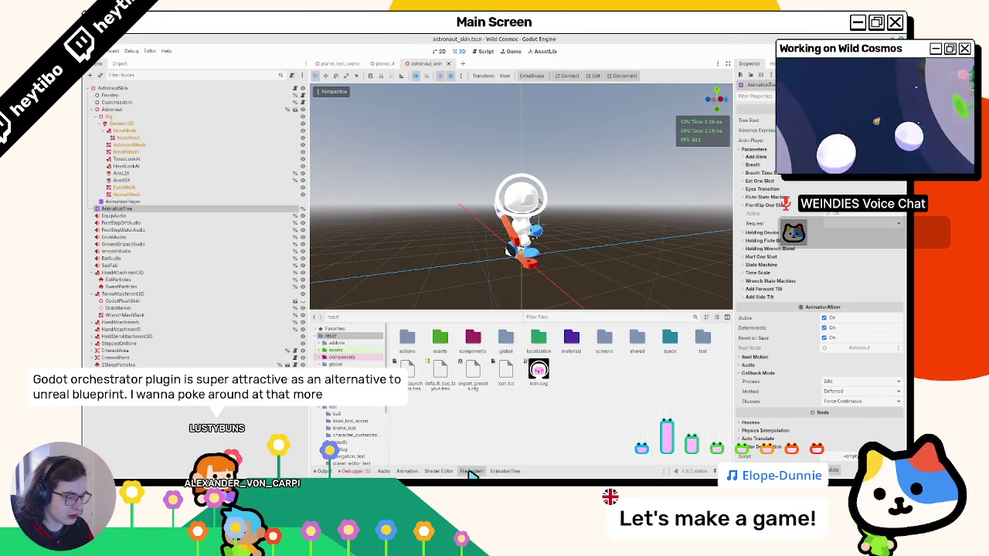
pyautogui.click(94, 109)
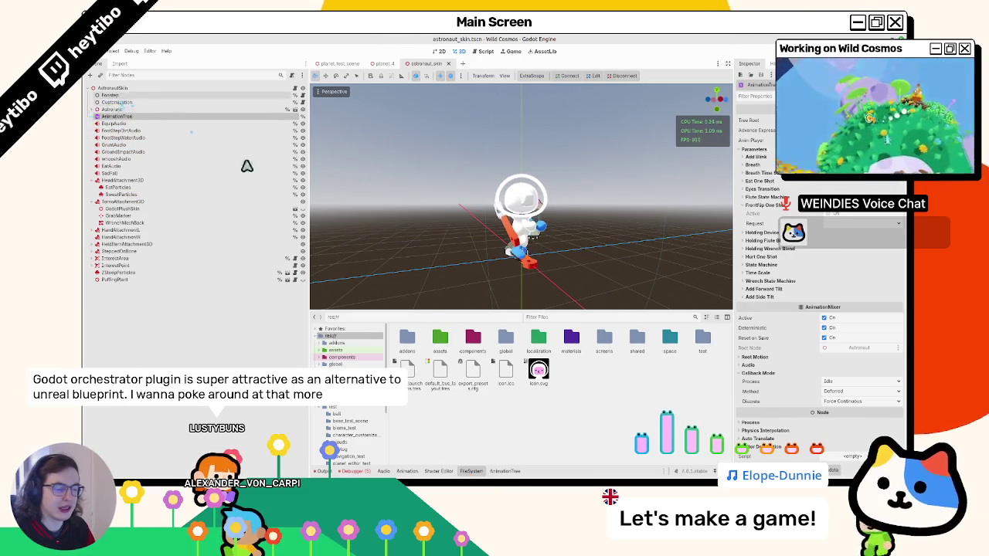
pyautogui.click(504, 471)
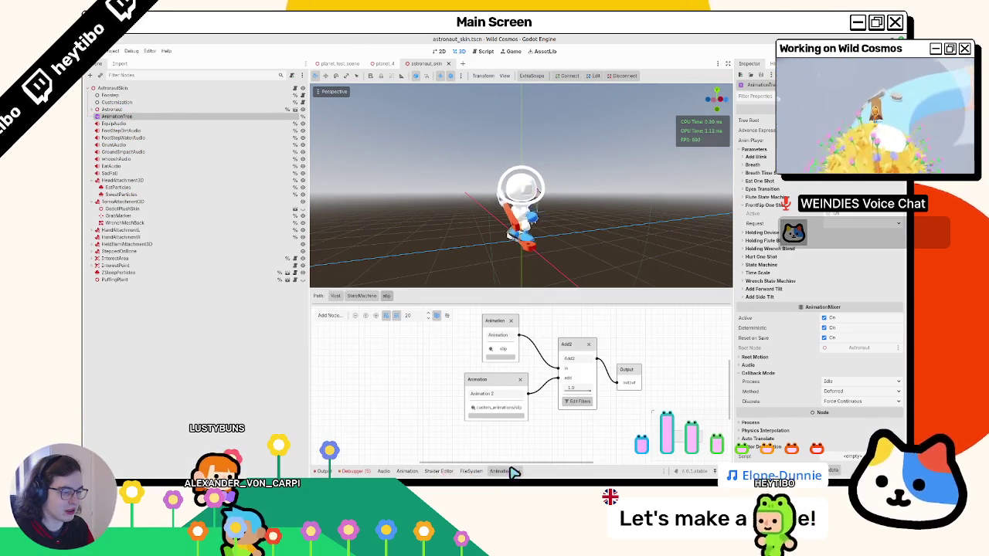
pyautogui.click(363, 296)
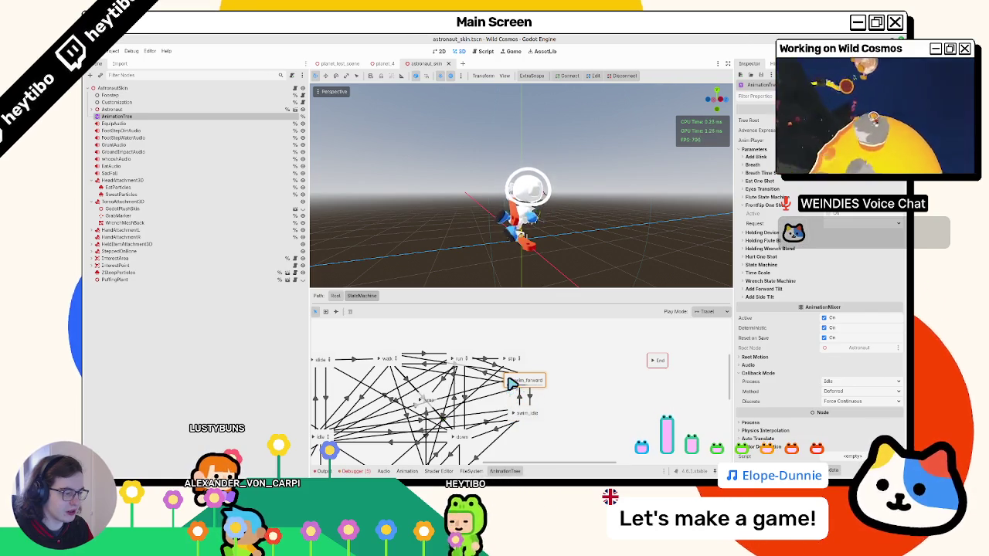
pyautogui.click(471, 470)
pyautogui.click(407, 471)
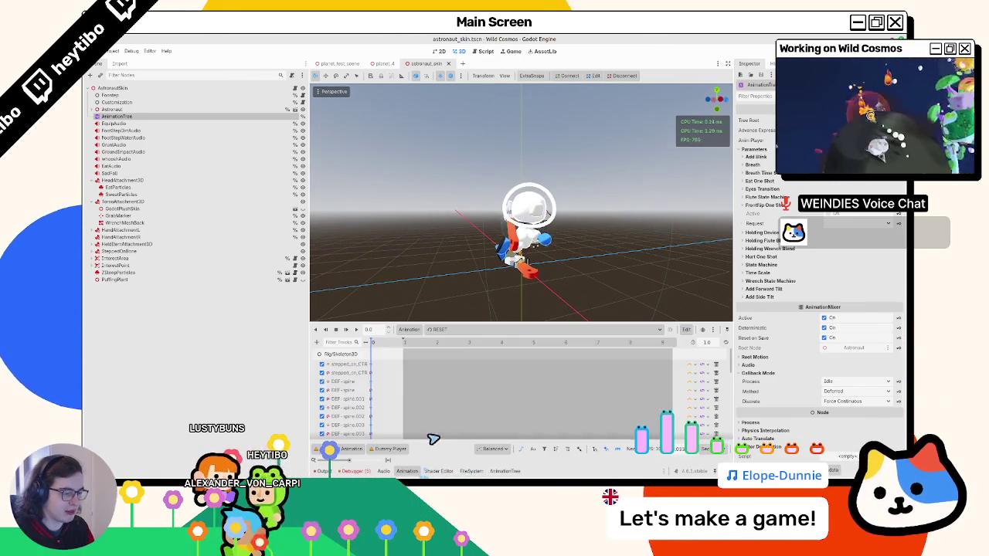
# Load custom_animations/slip in the Animation panel, zoom the timeline, and play it back.
pyautogui.click(448, 330)
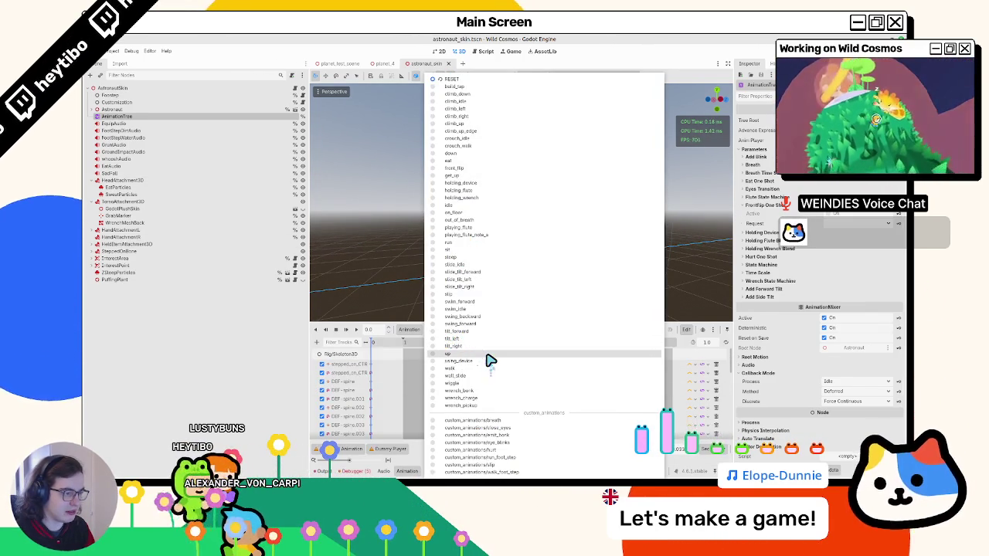
pyautogui.click(517, 465)
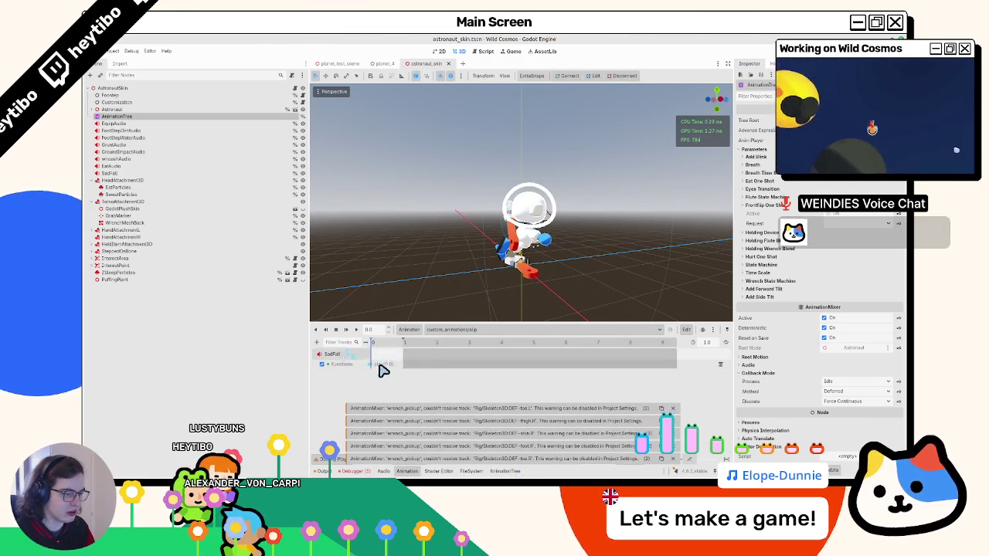
pyautogui.scroll(5, 376, 371)
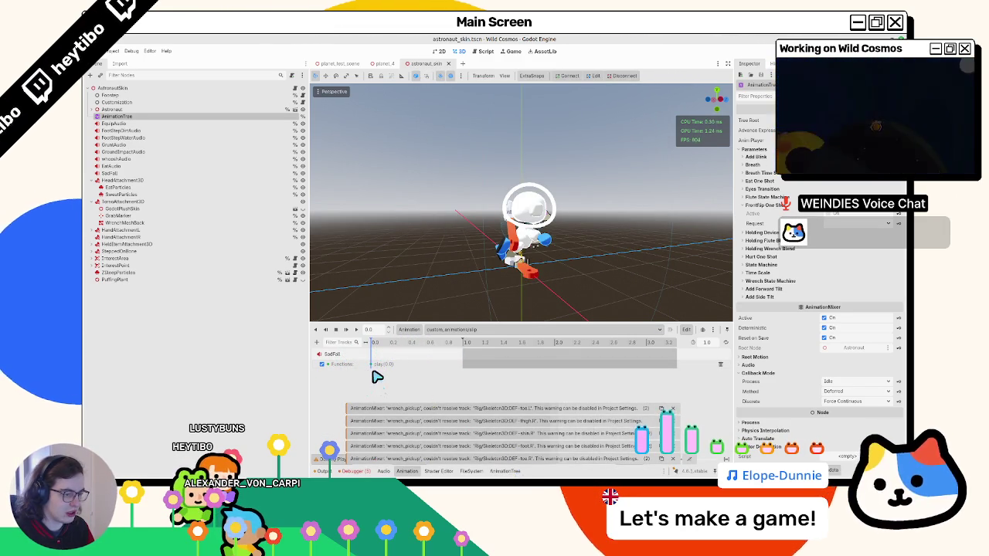
pyautogui.click(346, 330)
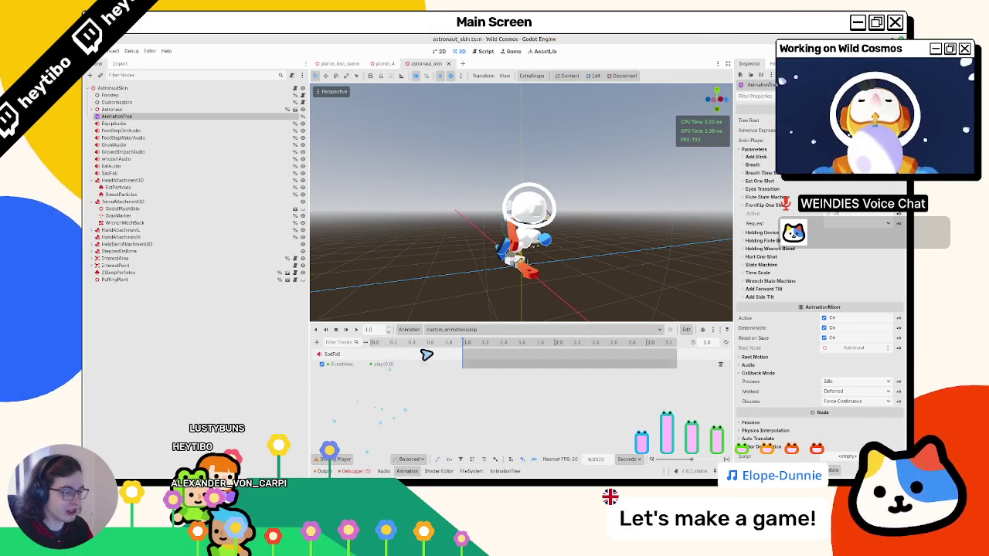
pyautogui.click(497, 330)
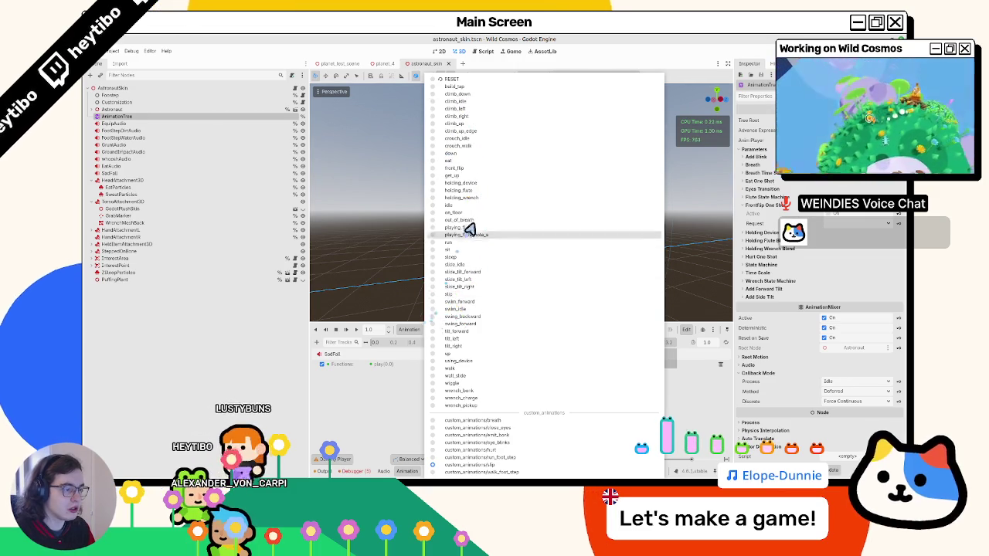
pyautogui.click(376, 396)
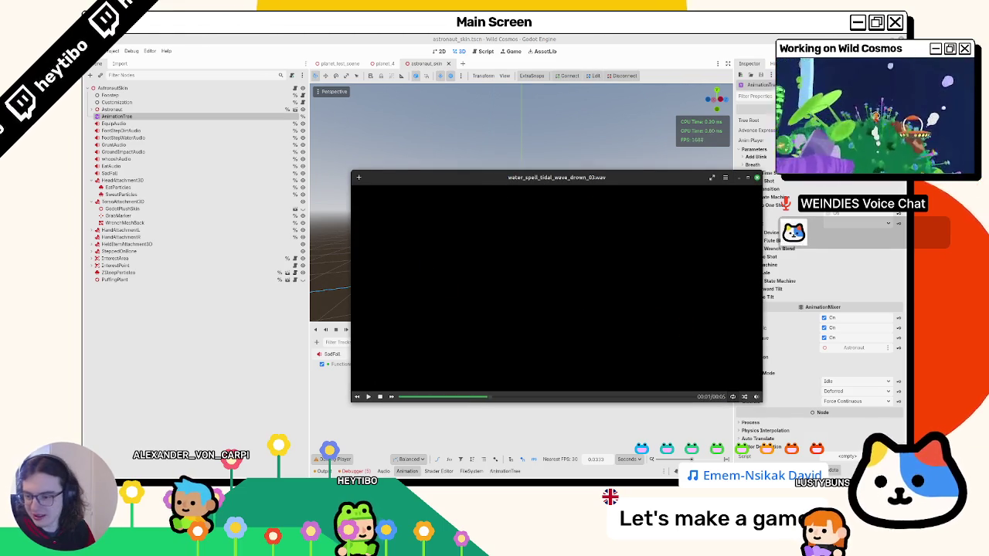
# Audition the footstep_water_splash wading and river stream sounds in Celluloid.
pyautogui.press('Up')
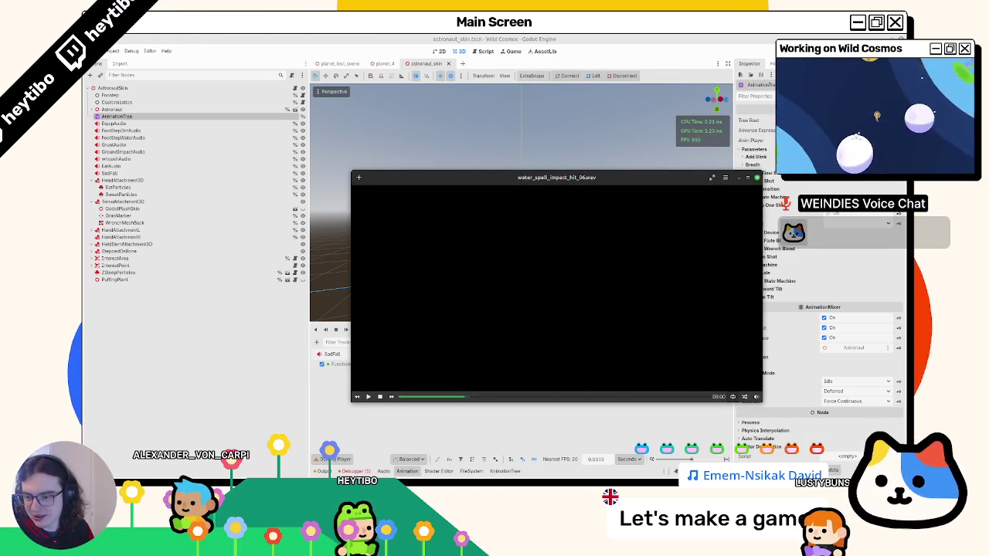
pyautogui.hotkey('alt', 'Tab')
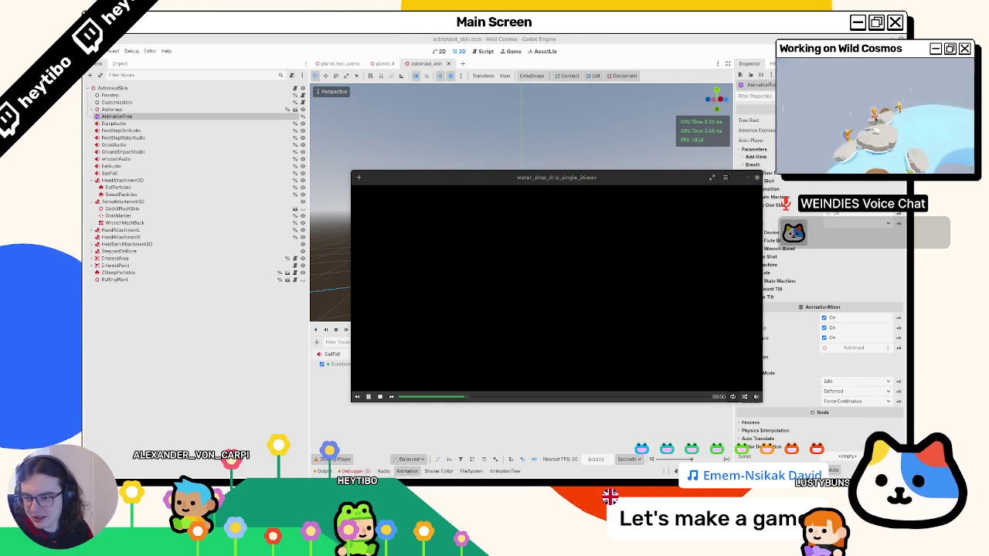
pyautogui.click(615, 242)
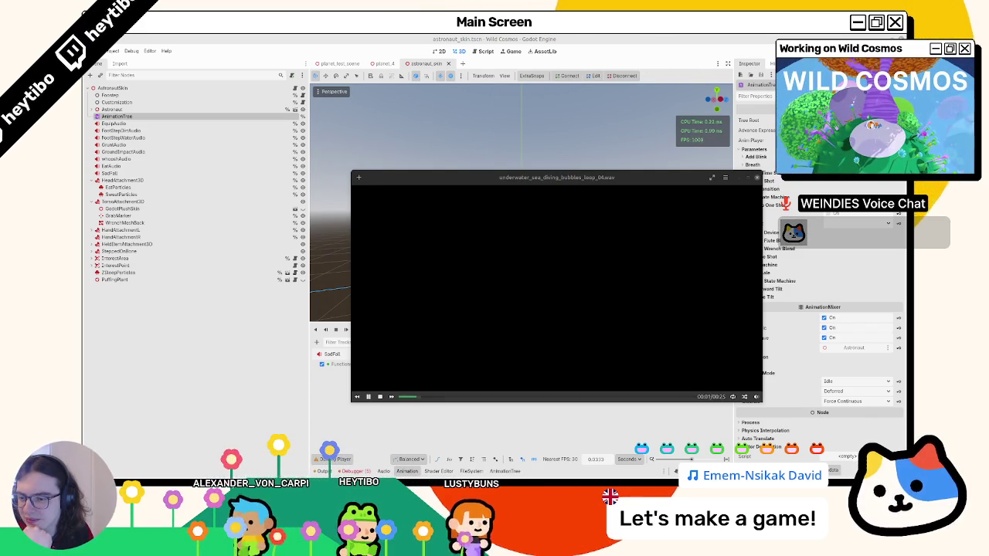
pyautogui.press('Return')
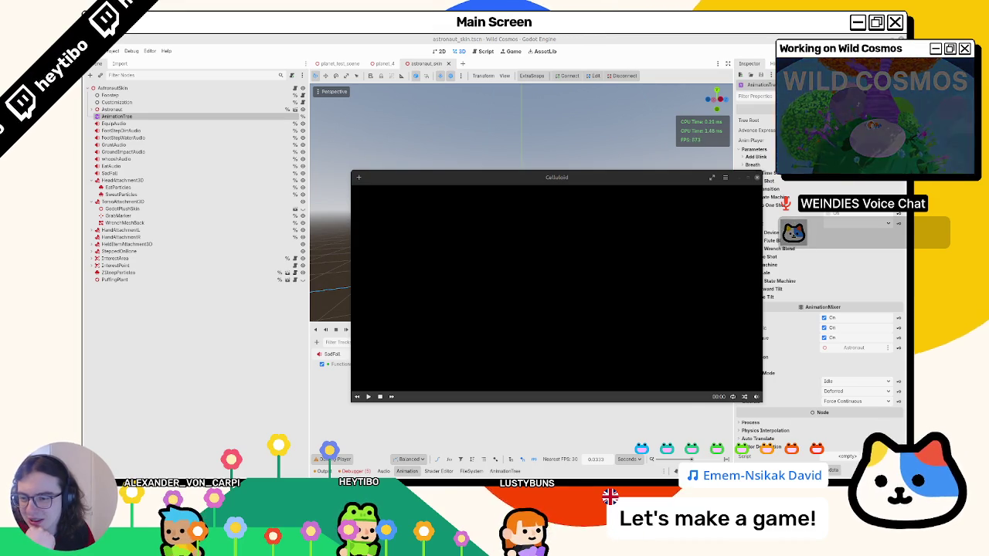
pyautogui.press('Return')
pyautogui.press('Return')
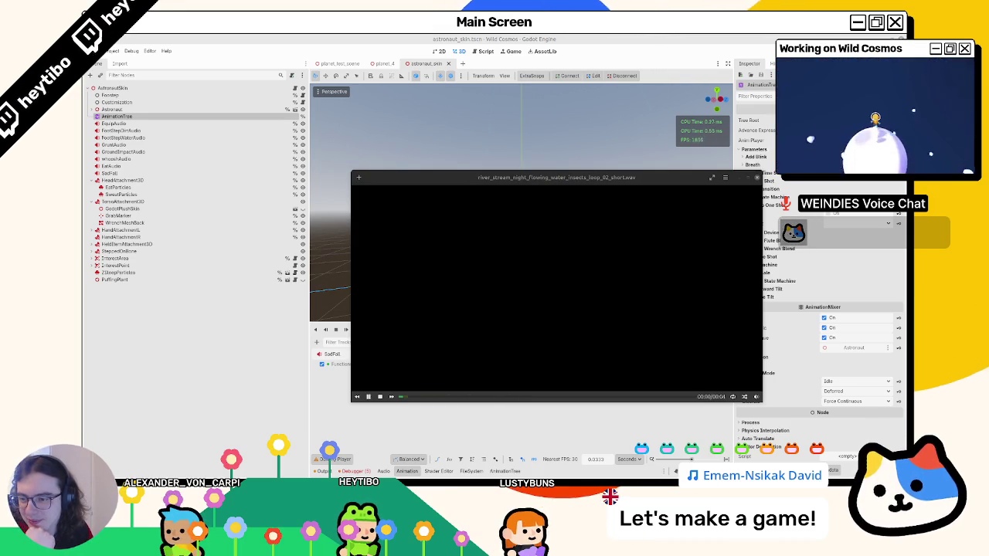
pyautogui.press('Return')
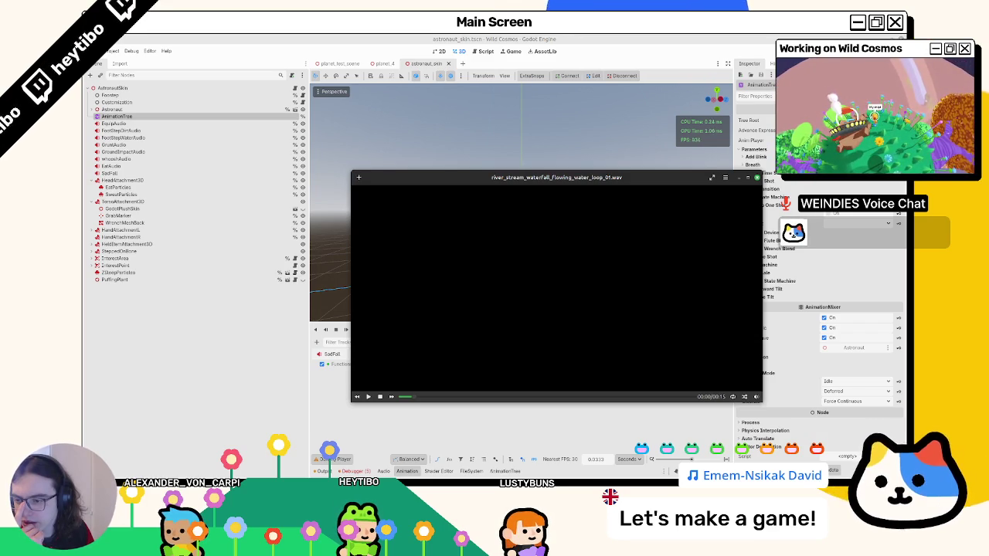
pyautogui.press('Return')
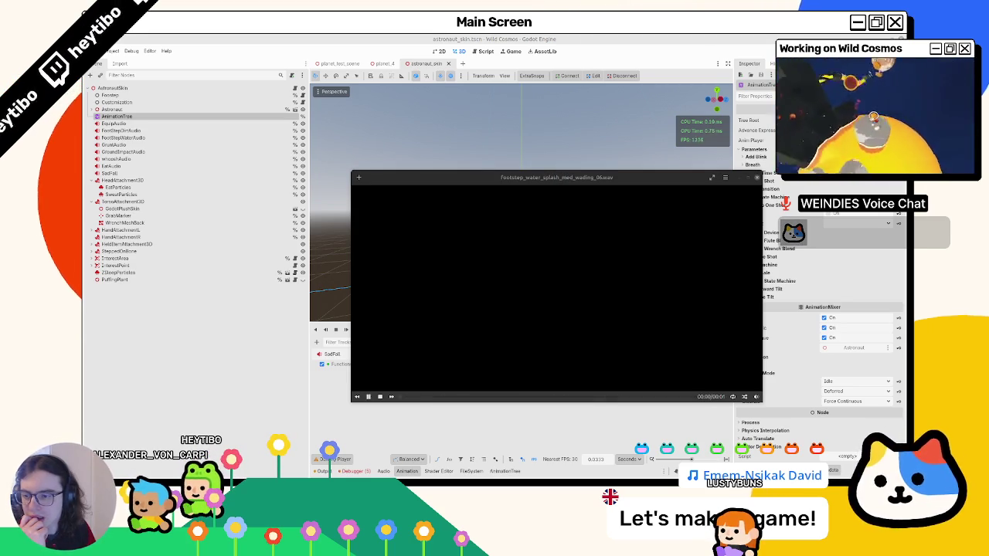
# Adjust the playback volume, close Celluloid, and return to the astronaut in Godot.
pyautogui.click(756, 396)
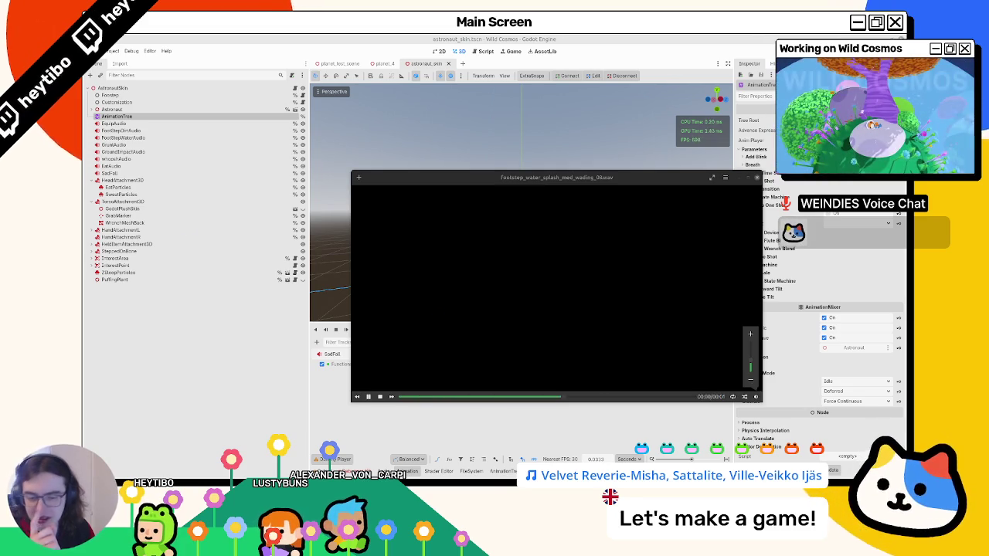
pyautogui.click(757, 178)
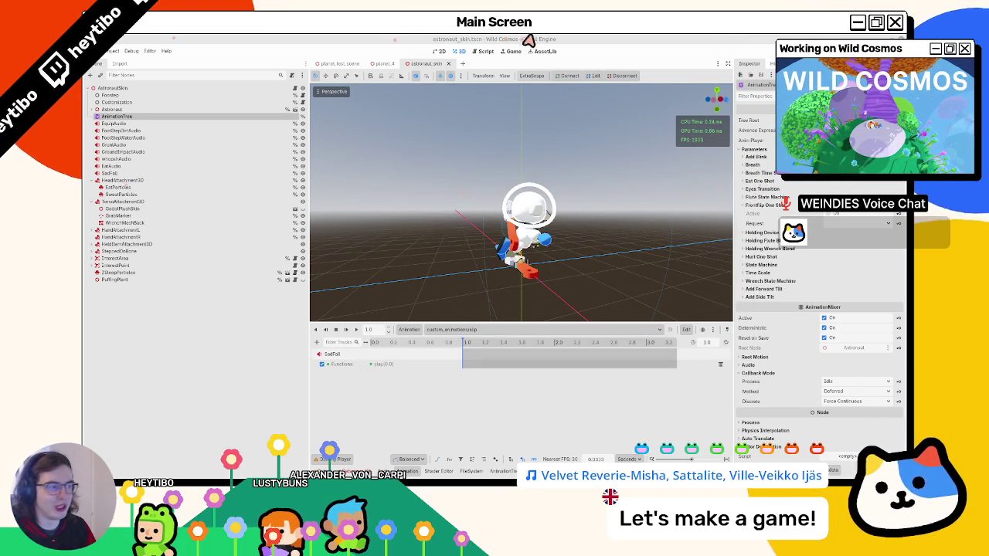
pyautogui.moveTo(546, 132); pyautogui.dragTo(444, 324)
pyautogui.click(409, 329)
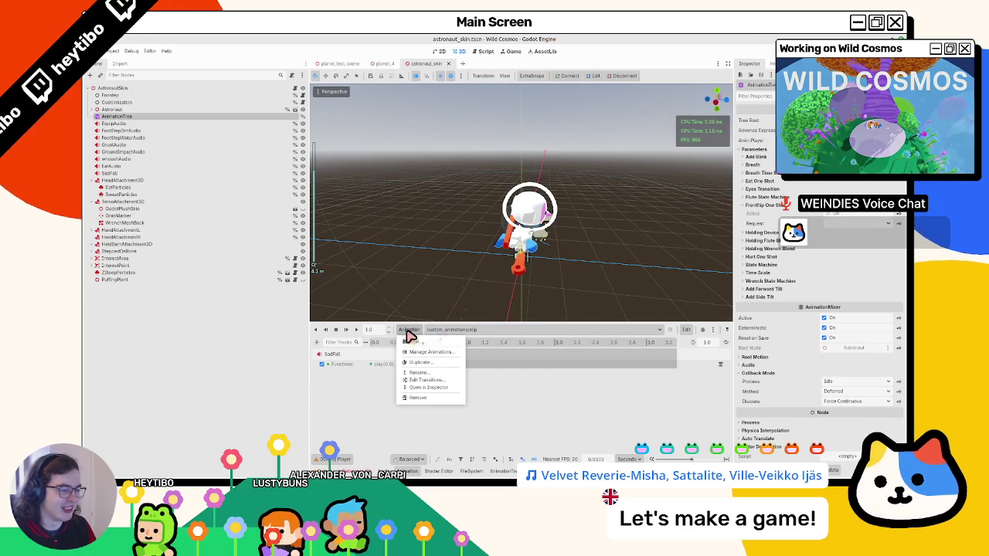
# Add a new animation named swim to the custom_animations library and close the libraries editor.
pyautogui.click(435, 360)
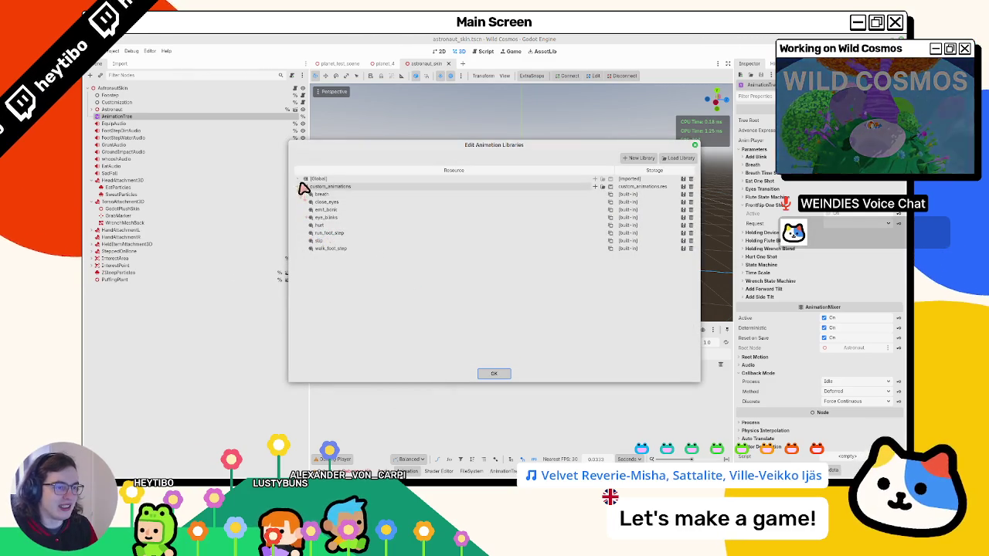
pyautogui.click(595, 187)
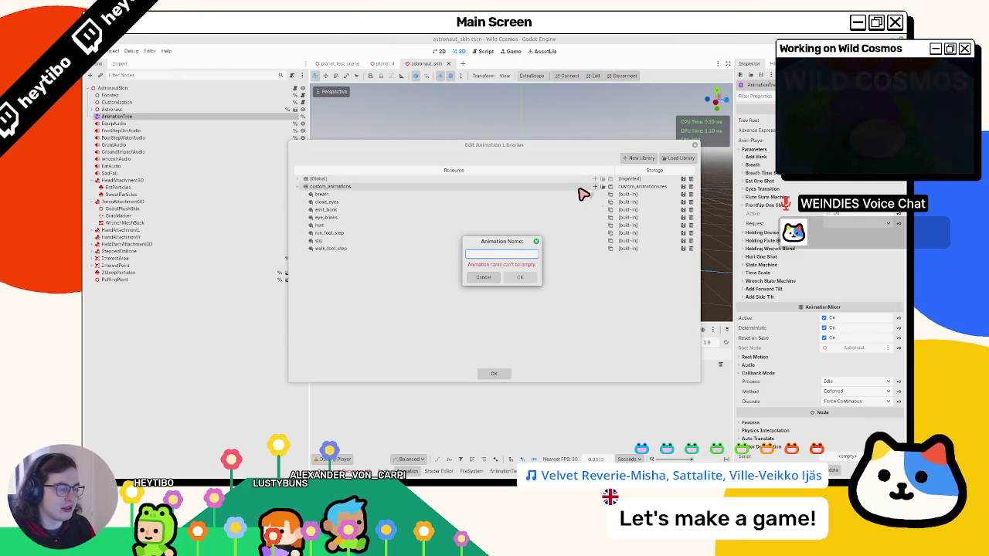
pyautogui.write('sell')
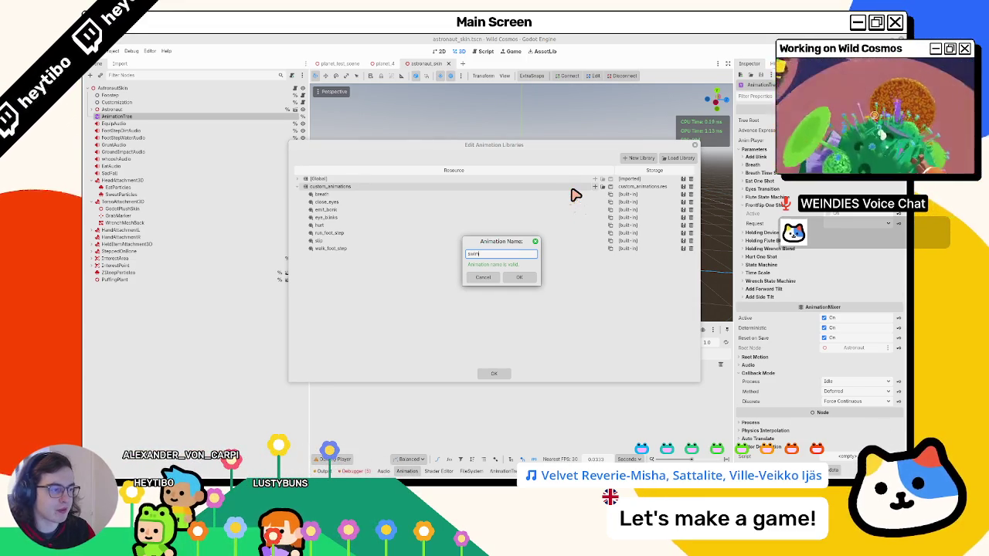
pyautogui.click(511, 278)
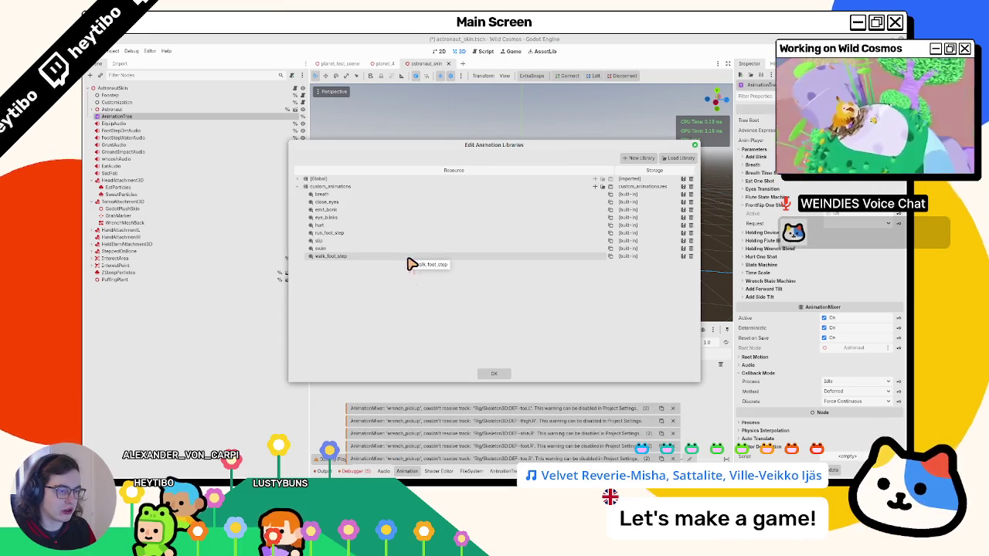
pyautogui.click(494, 374)
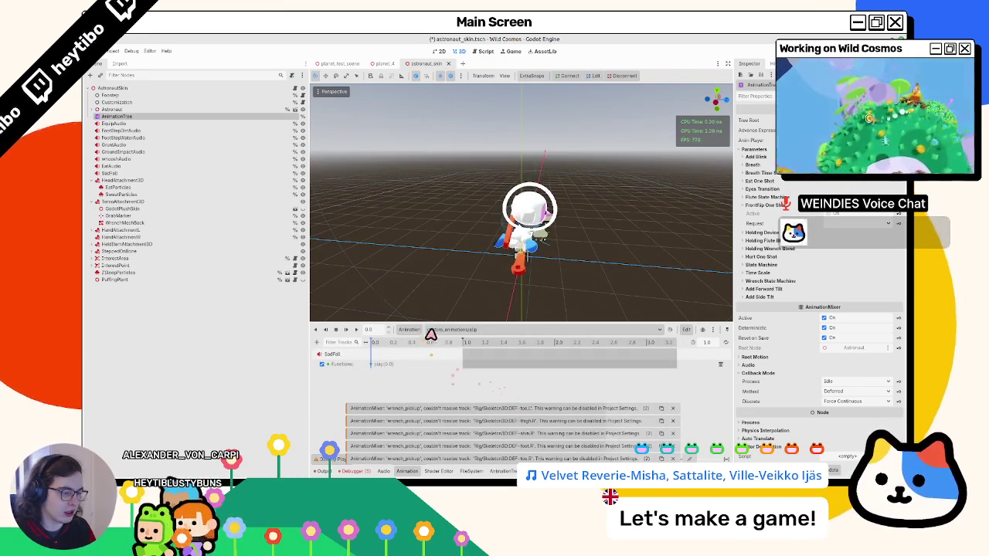
# Load custom_animations/swim in the timeline and place the playhead near 0.37 seconds.
pyautogui.click(425, 331)
pyautogui.click(445, 327)
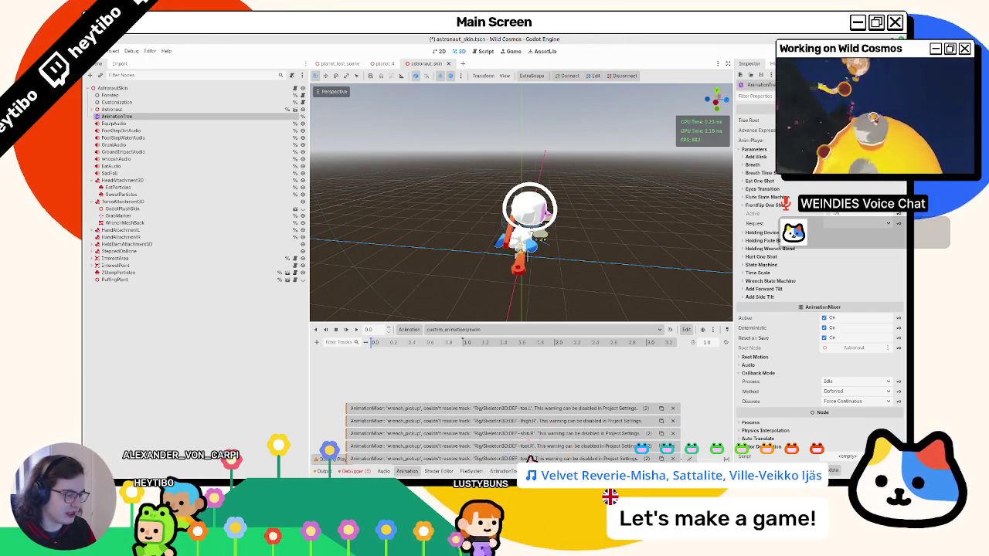
pyautogui.moveTo(494, 263); pyautogui.dragTo(438, 270)
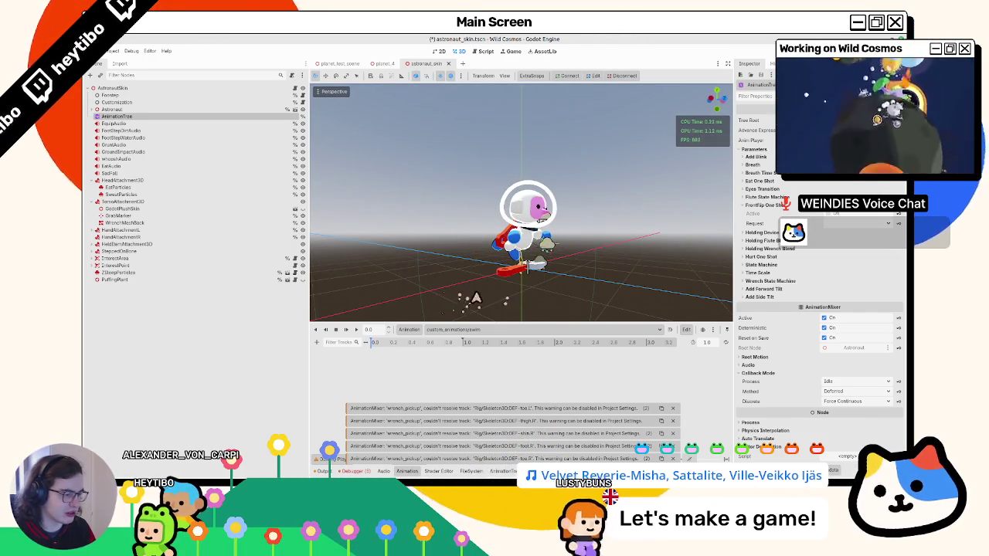
pyautogui.click(409, 343)
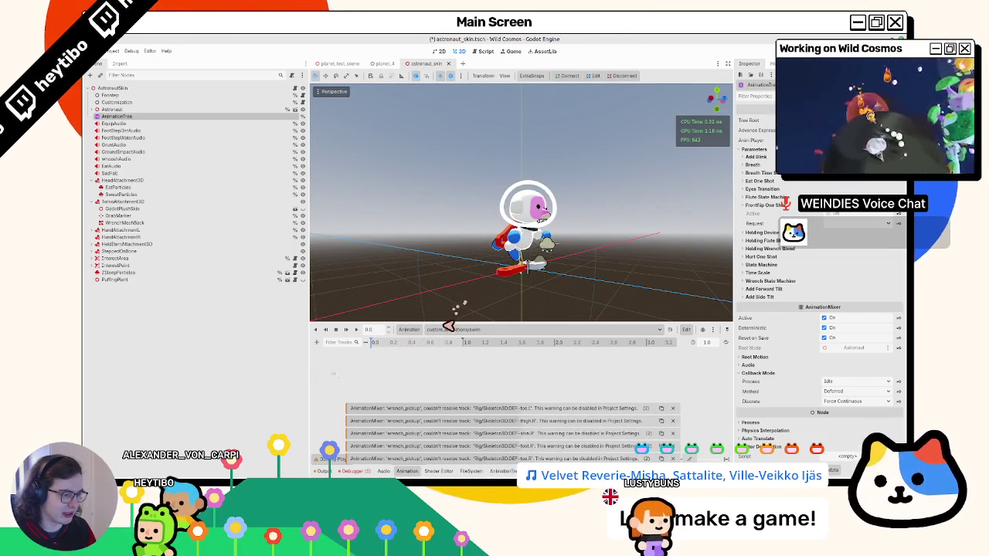
pyautogui.click(463, 329)
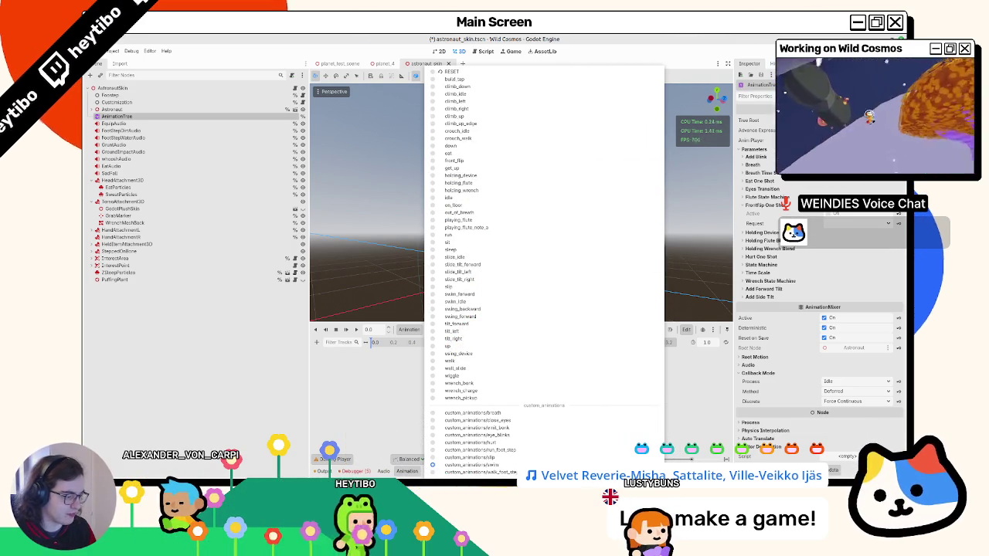
pyautogui.click(471, 464)
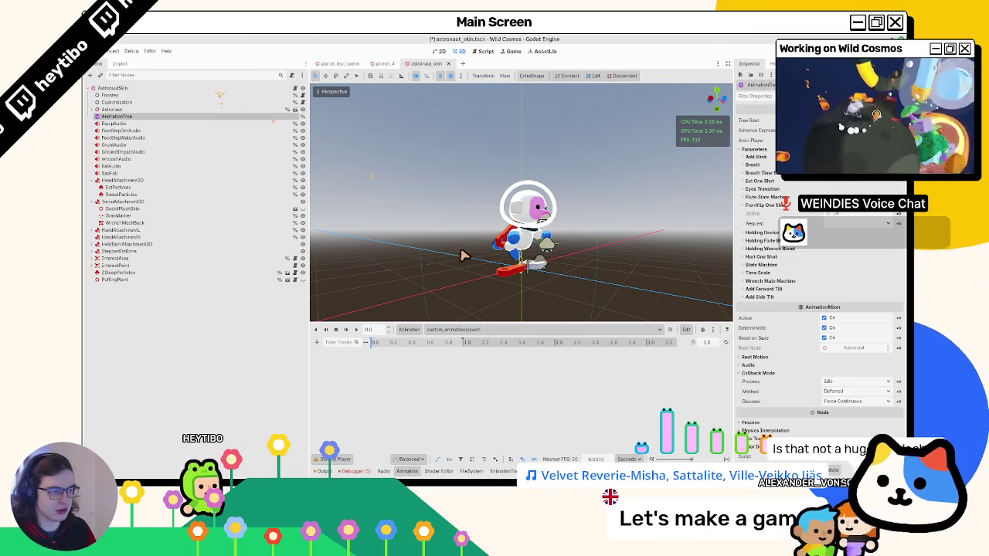
# Orbit around the astronaut and list all animations in the Animation dropdown.
pyautogui.moveTo(420, 214); pyautogui.dragTo(475, 304)
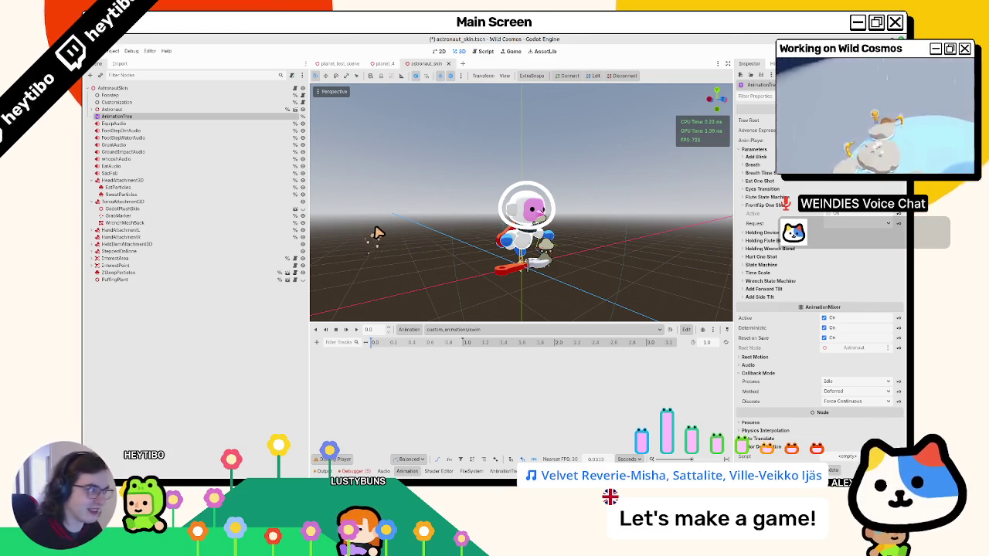
pyautogui.moveTo(414, 185); pyautogui.dragTo(339, 190)
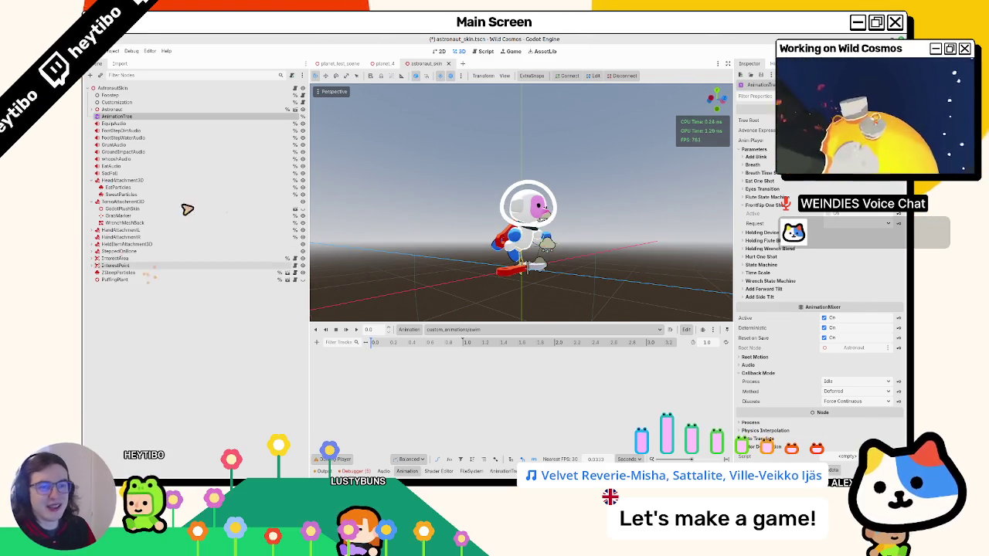
pyautogui.click(473, 329)
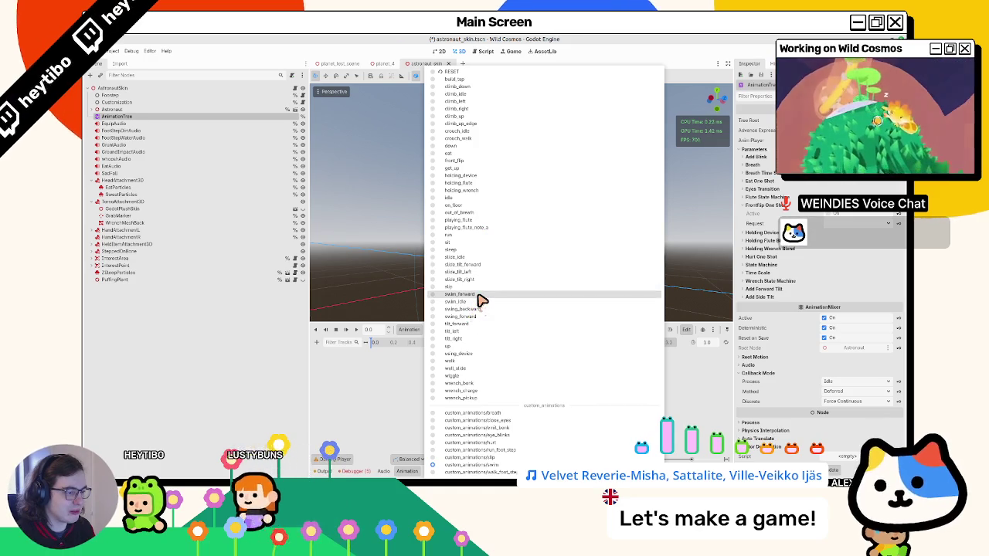
# Select the astronaut's AnimationPlayer and load its swim_forward animation.
pyautogui.click(371, 364)
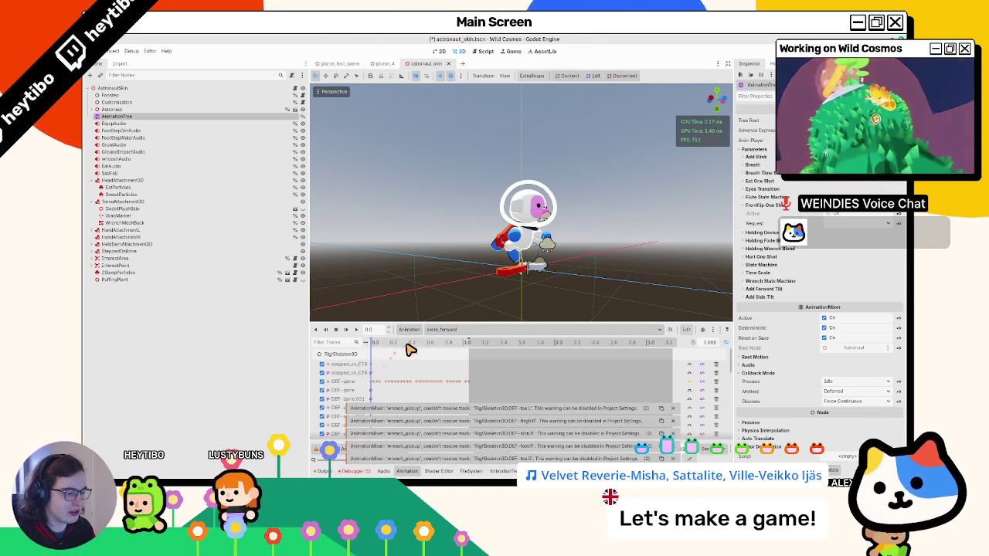
pyautogui.click(136, 122)
pyautogui.click(91, 110)
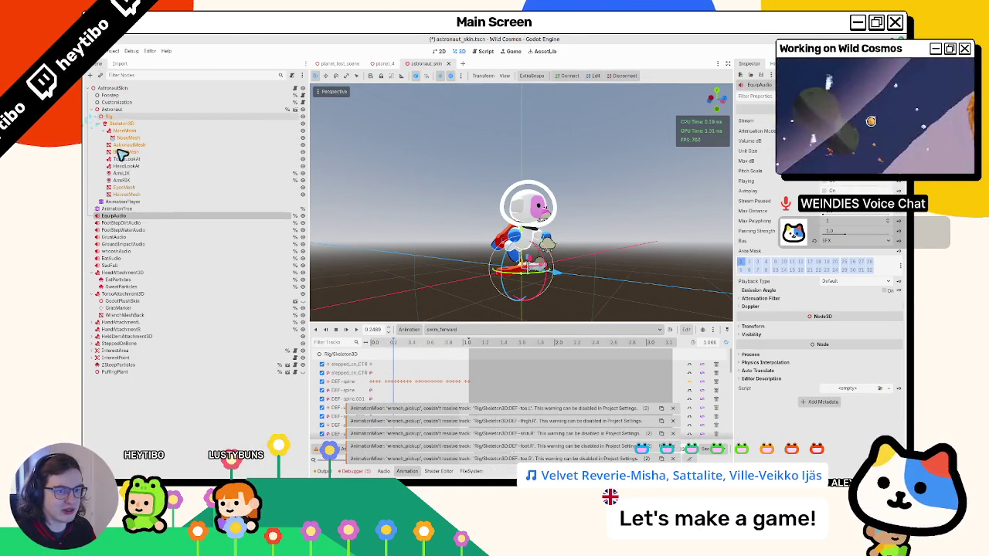
pyautogui.click(135, 201)
pyautogui.click(470, 329)
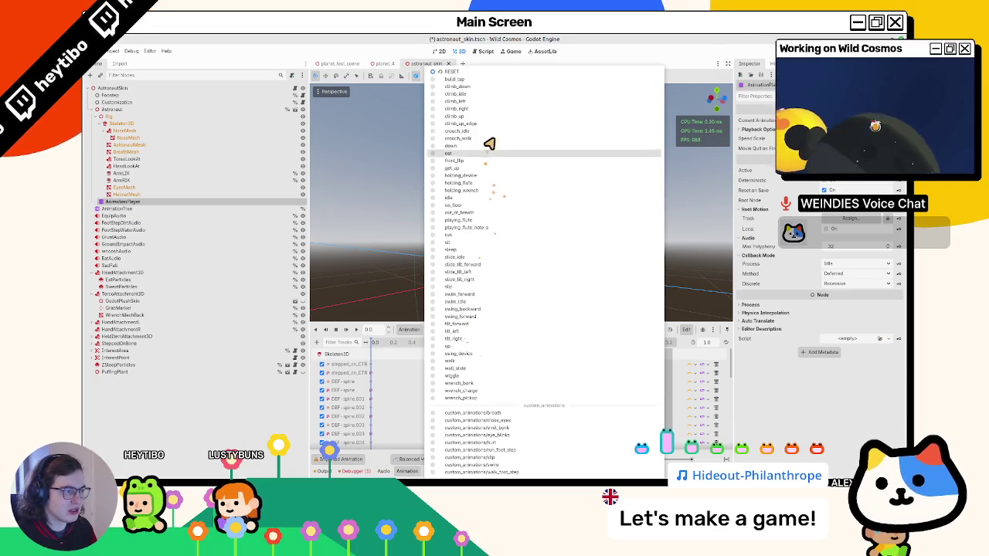
pyautogui.click(498, 295)
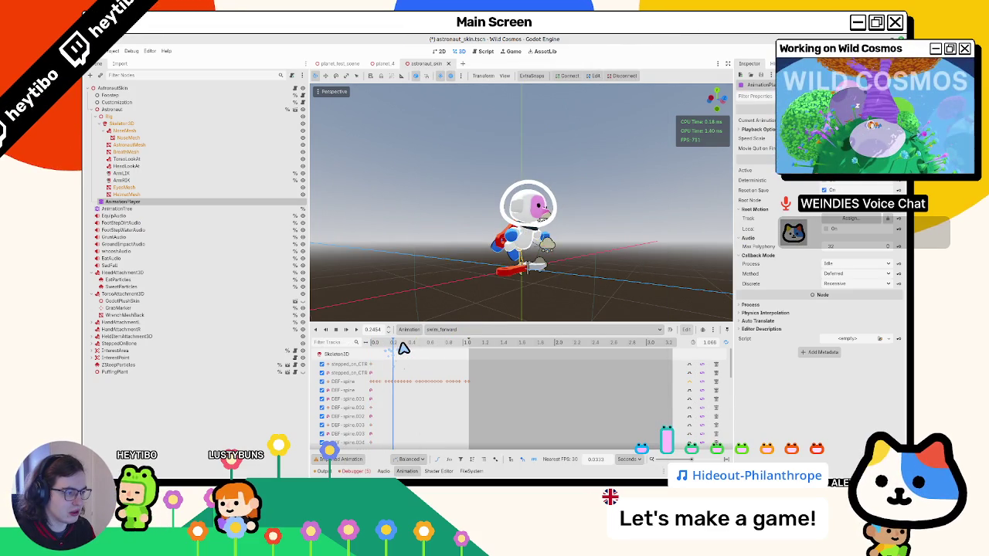
# Play swim_forward, stop it, and scrub the timeline up to about 0.89.
pyautogui.click(346, 329)
pyautogui.moveTo(474, 209); pyautogui.dragTo(502, 228)
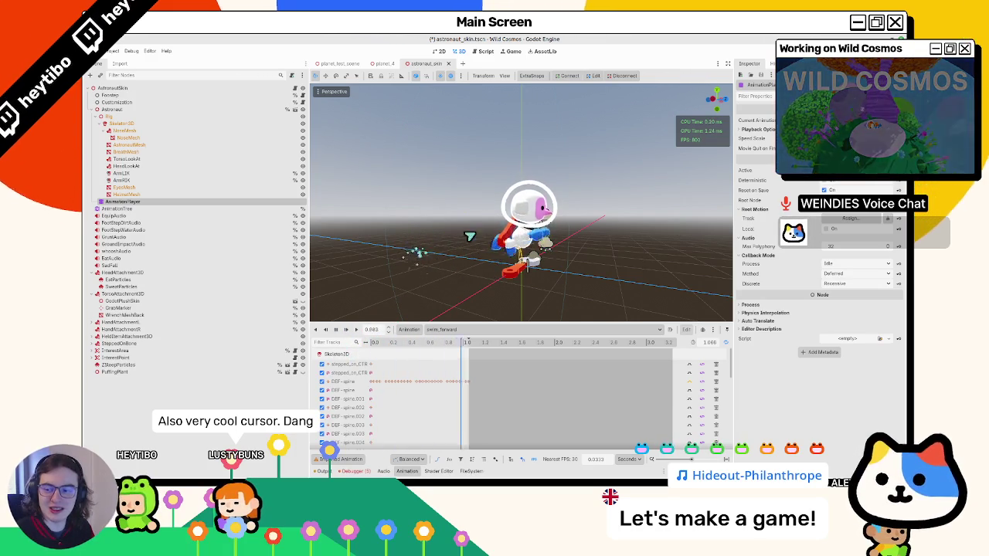
pyautogui.click(335, 329)
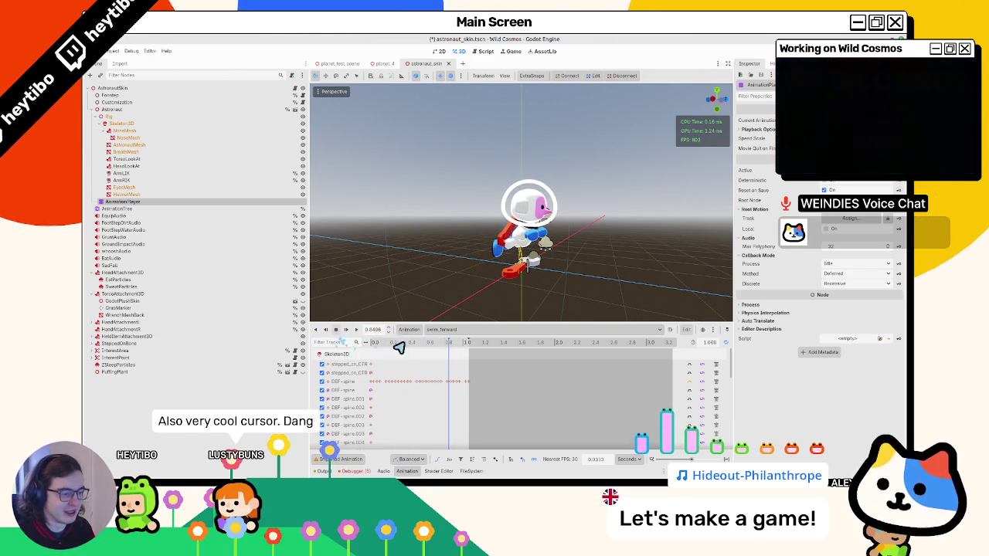
pyautogui.click(376, 343)
pyautogui.moveTo(391, 343)
pyautogui.mouseDown()
pyautogui.moveTo(385, 348)
pyautogui.moveTo(530, 356)
pyautogui.moveTo(306, 370)
pyautogui.mouseUp()
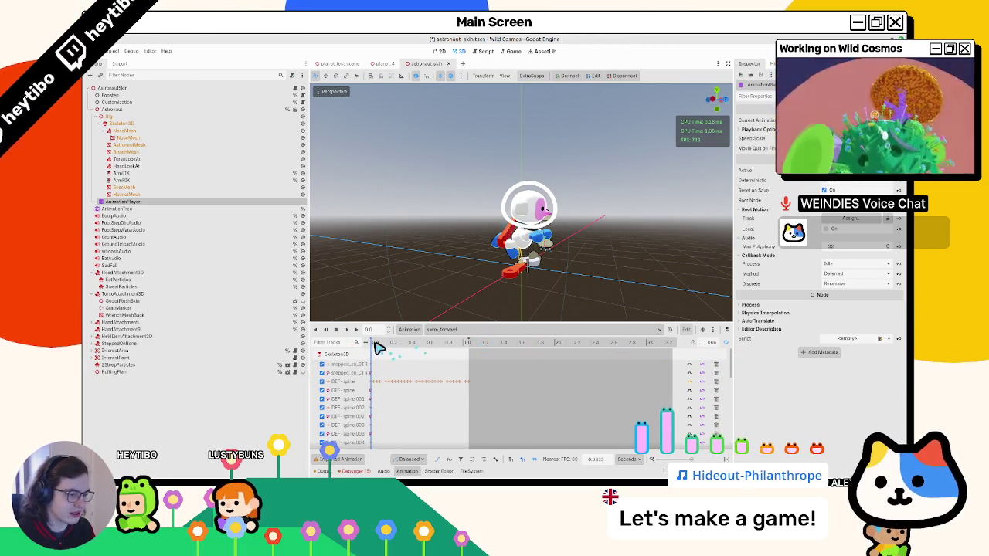
pyautogui.moveTo(388, 358); pyautogui.dragTo(367, 354)
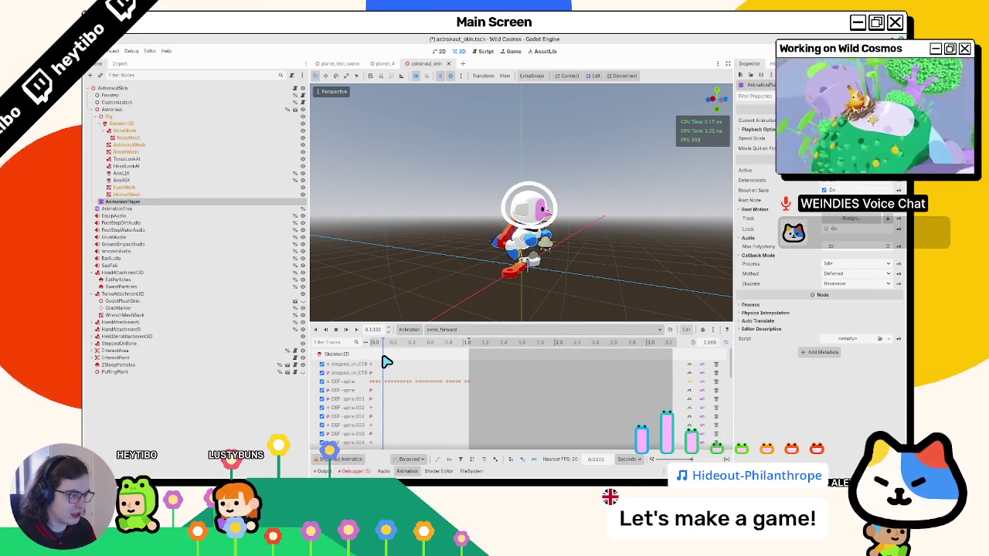
pyautogui.moveTo(387, 361)
pyautogui.mouseDown()
pyautogui.moveTo(469, 360)
pyautogui.moveTo(326, 369)
pyautogui.moveTo(474, 371)
pyautogui.moveTo(367, 379)
pyautogui.moveTo(392, 370)
pyautogui.mouseUp()
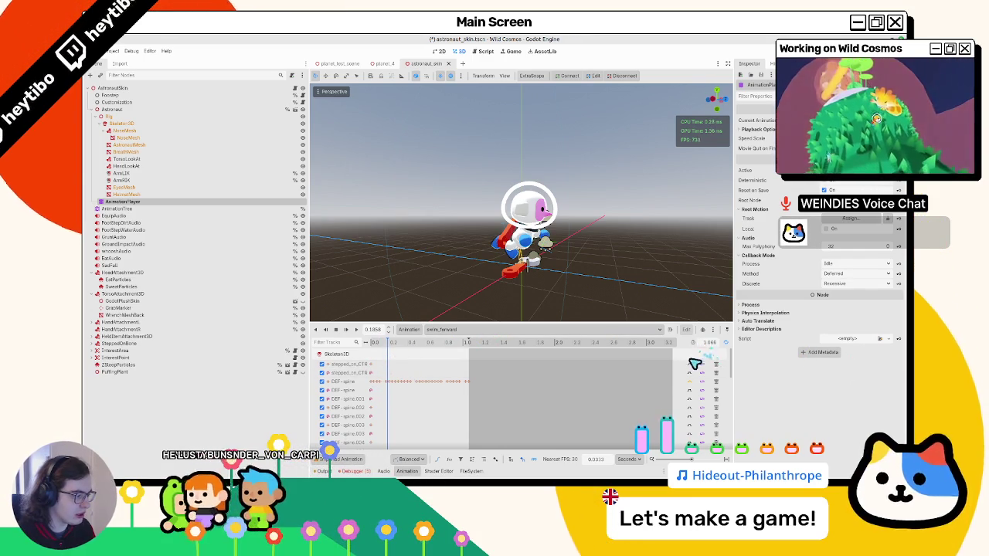
pyautogui.click(481, 329)
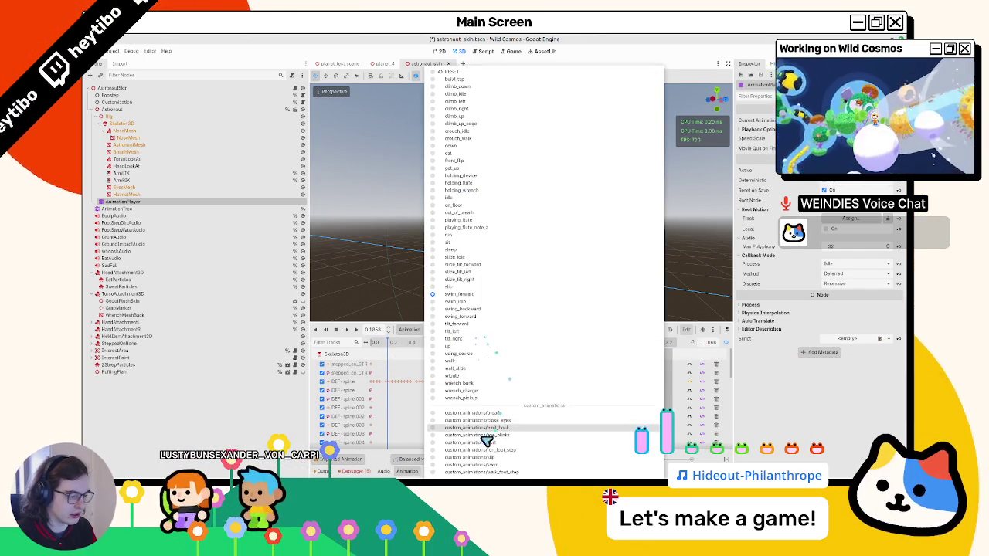
# Reload custom_animations/swim with the playhead near 0.13 seconds and collapse Astronaut.
pyautogui.click(483, 464)
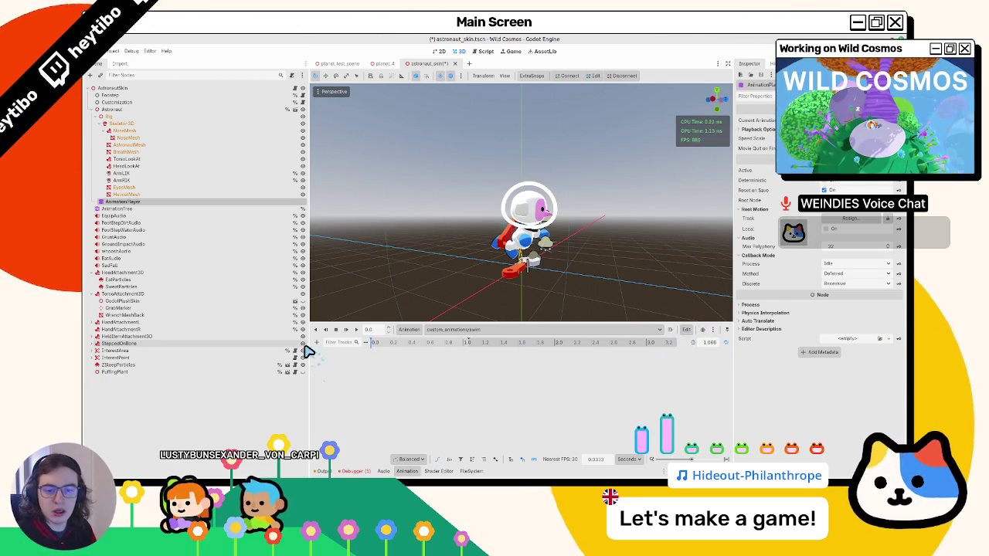
pyautogui.click(387, 344)
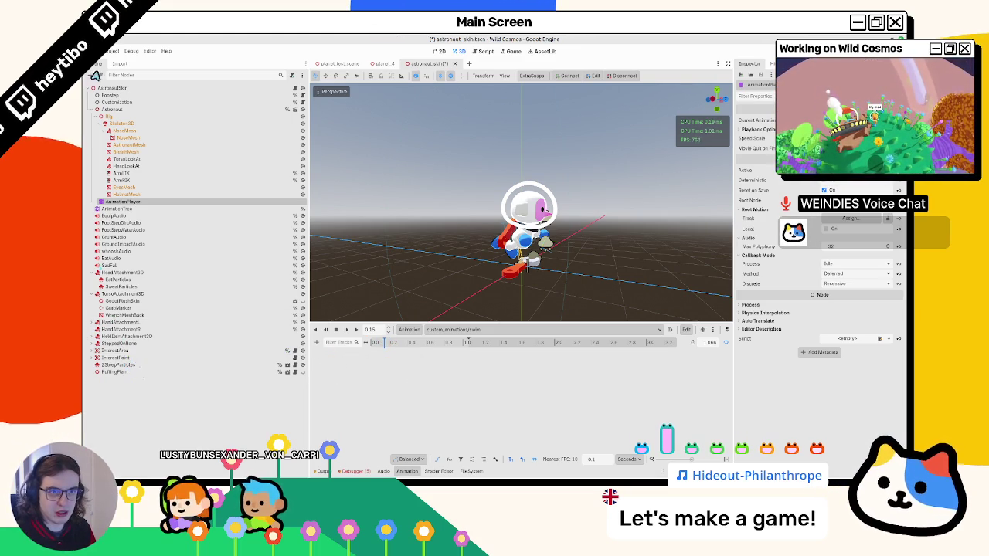
pyautogui.click(92, 109)
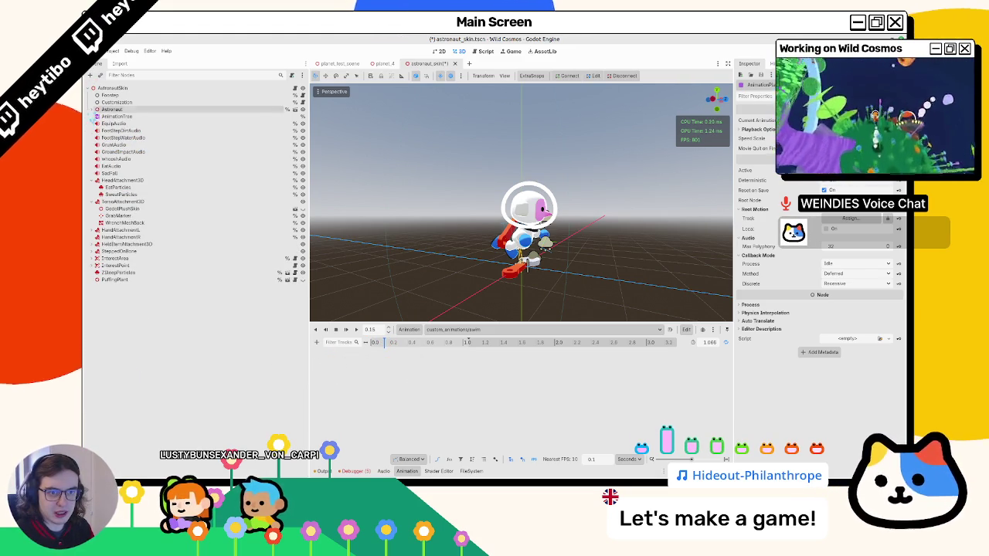
# Collapse the HeadAttachment3D and TorsoAttachment3D nodes and briefly filter the Scene tree for 'aud'.
pyautogui.click(92, 180)
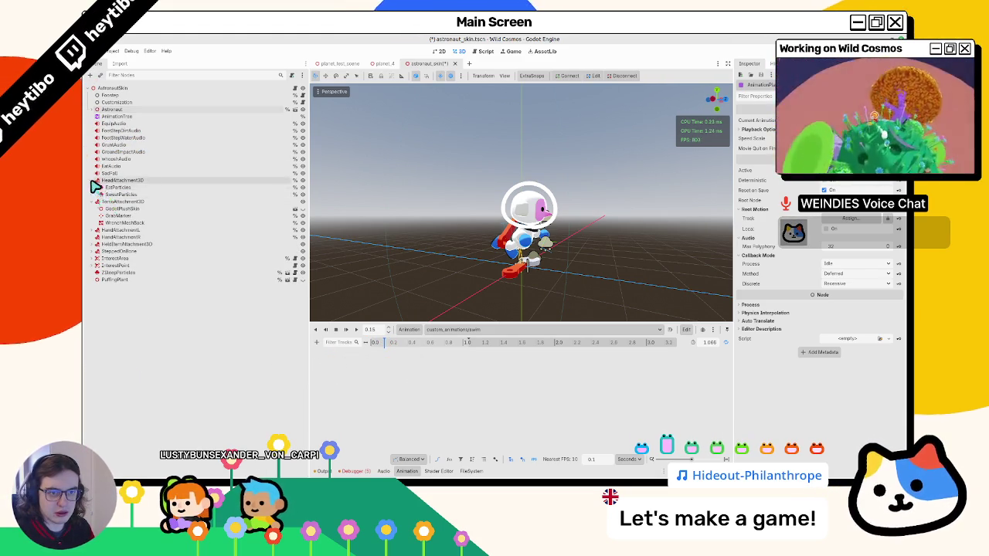
pyautogui.click(92, 187)
pyautogui.click(165, 77)
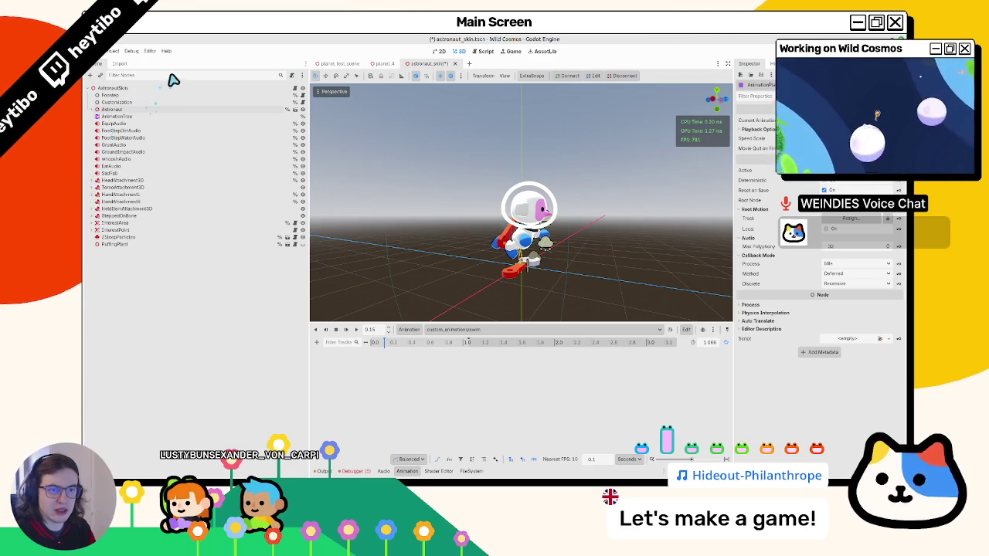
pyautogui.write('aud')
pyautogui.press('BackSpace')
pyautogui.press('BackSpace')
pyautogui.press('BackSpace')
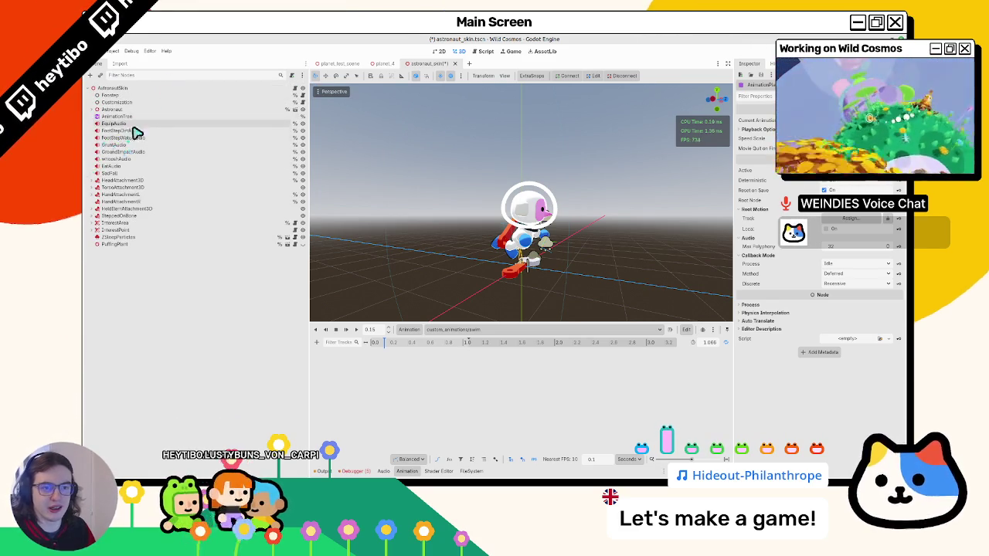
# Duplicate the SadFall audio node and rename the SadFall2 copy to SwimAudio.
pyautogui.click(116, 144)
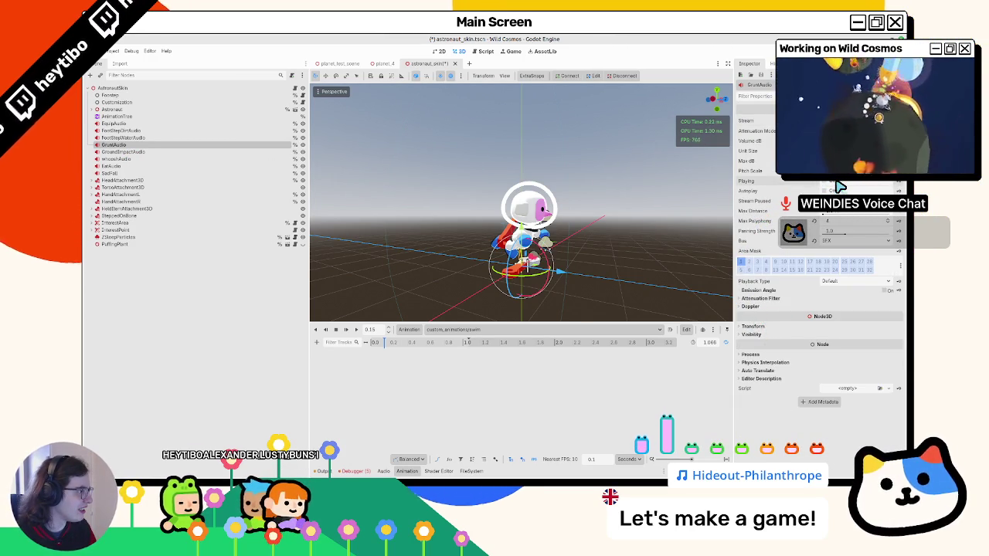
pyautogui.click(120, 174)
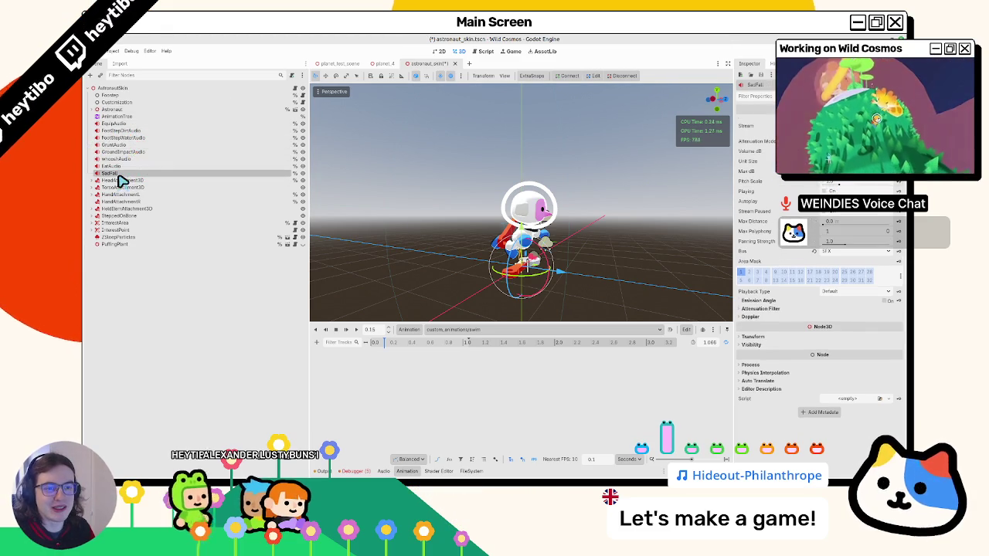
pyautogui.hotkey('ctrl', 'd')
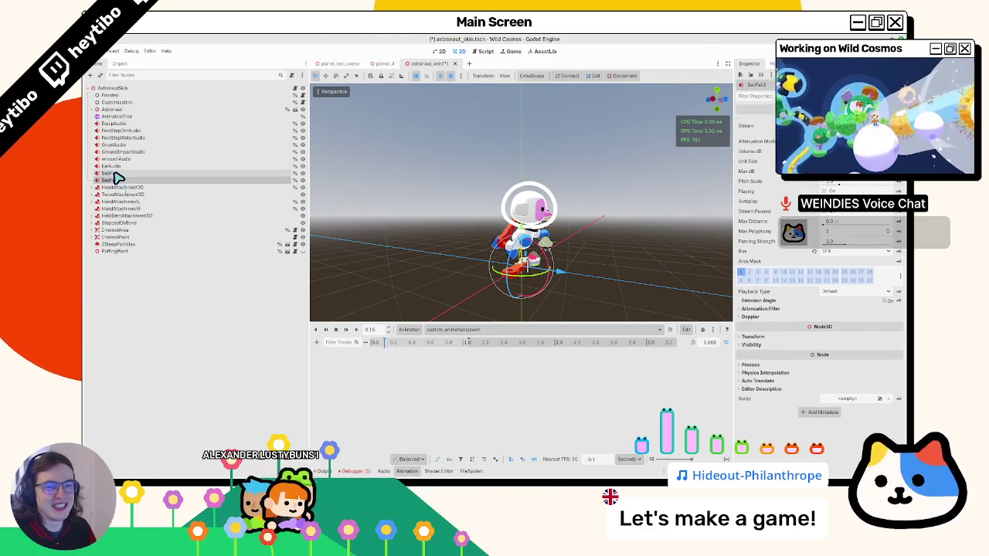
pyautogui.doubleClick(173, 180)
pyautogui.write('SwimAudio')
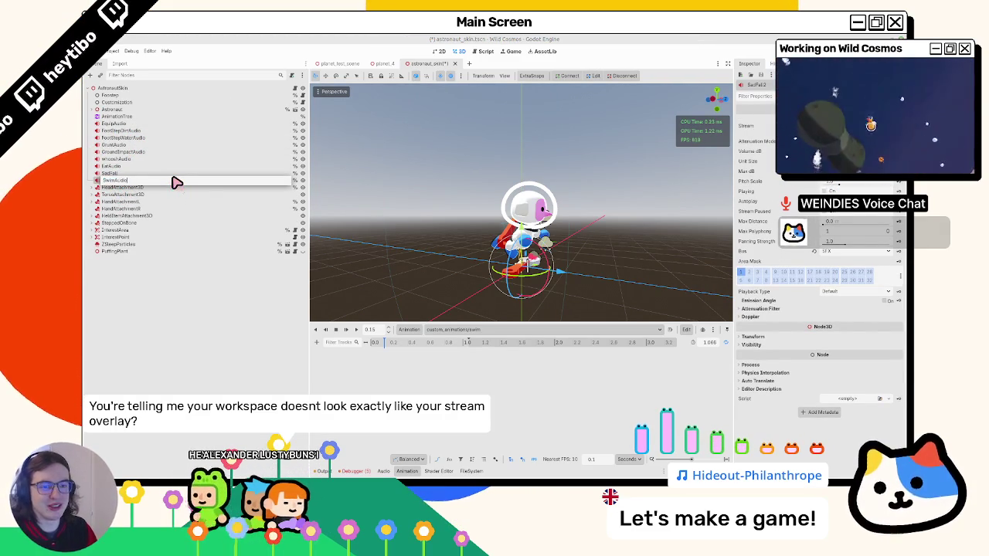
pyautogui.press('Return')
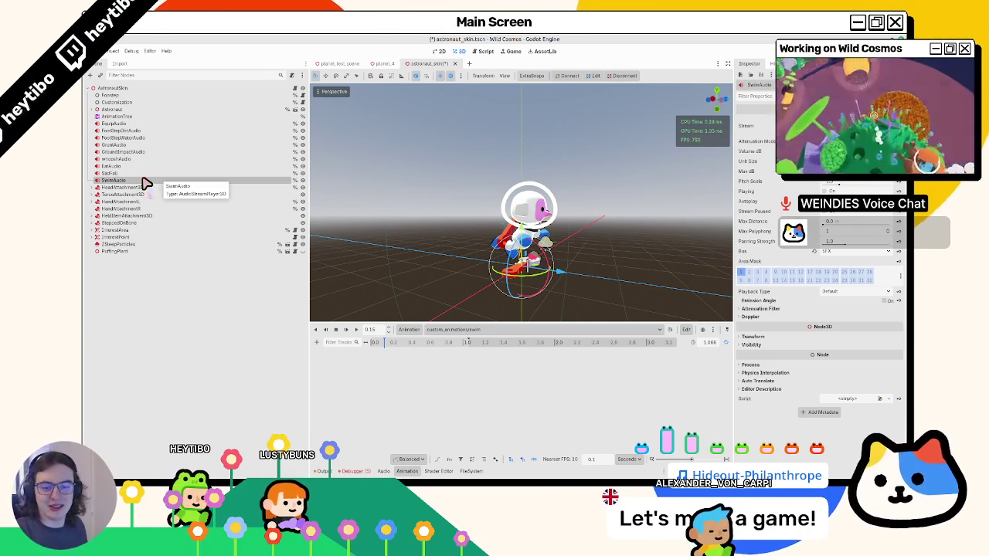
# Add a Call Method track on SwimAudio with a play() key at 0.0 s in custom_animations/swim.
pyautogui.moveTo(400, 198)
pyautogui.mouseDown()
pyautogui.moveTo(379, 194)
pyautogui.moveTo(500, 289)
pyautogui.mouseUp()
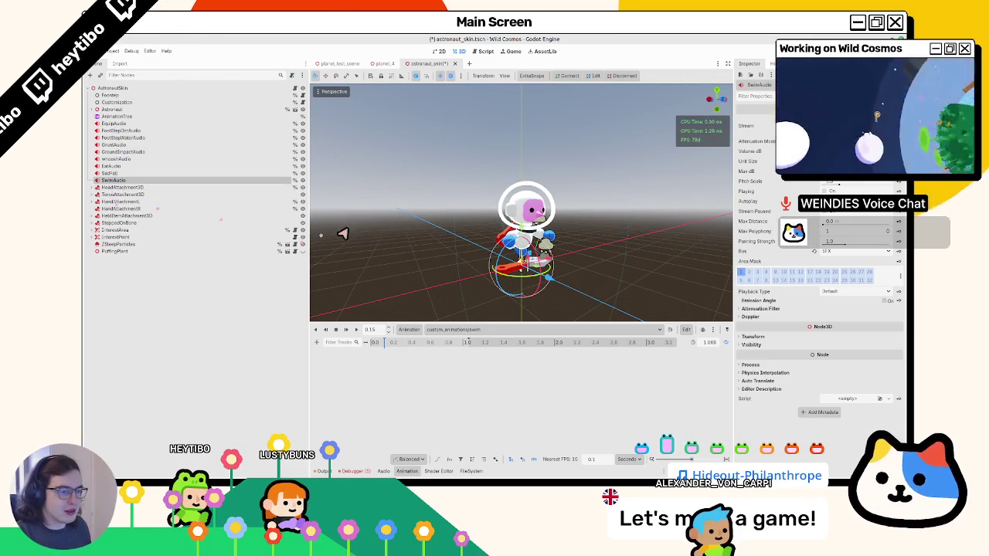
pyautogui.click(319, 342)
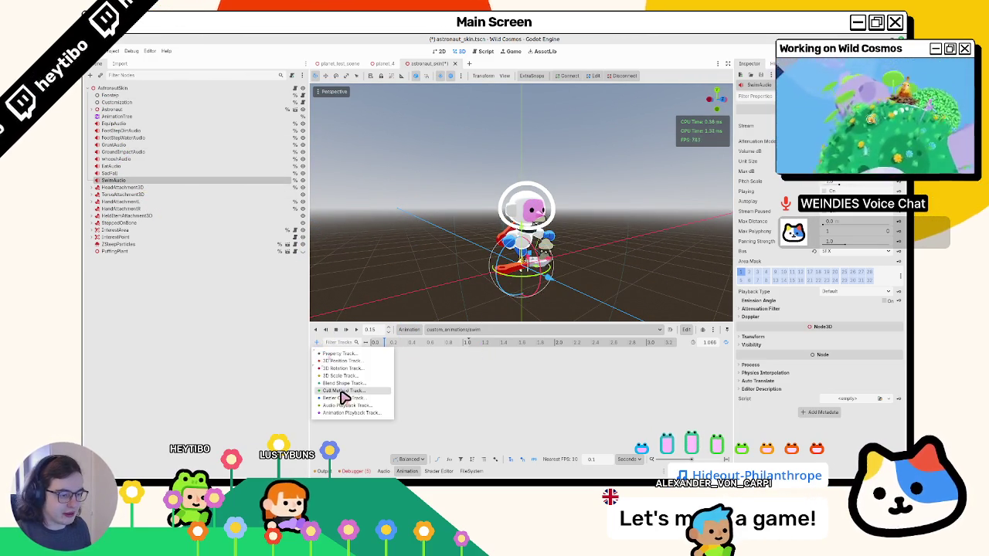
pyautogui.click(366, 399)
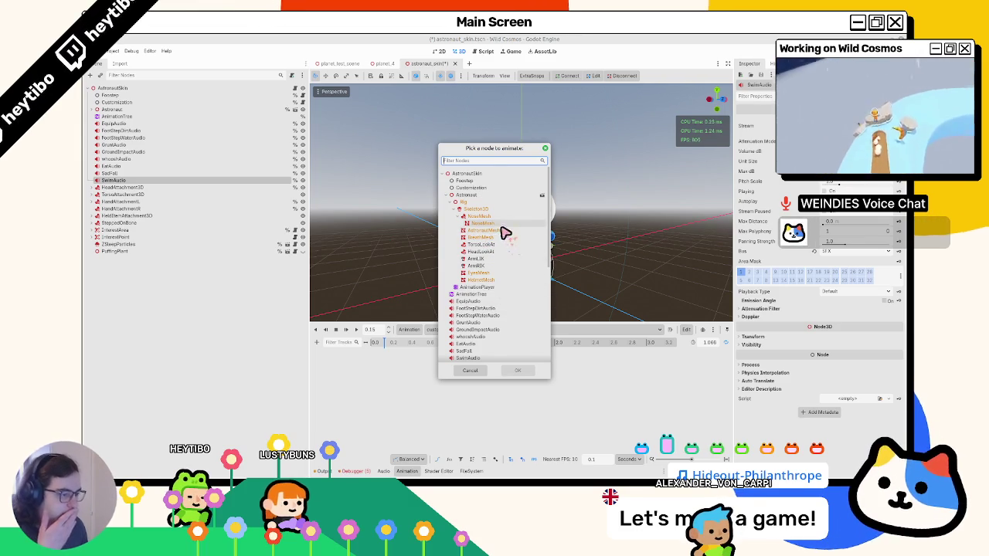
pyautogui.scroll(-3, 498, 239)
pyautogui.doubleClick(489, 265)
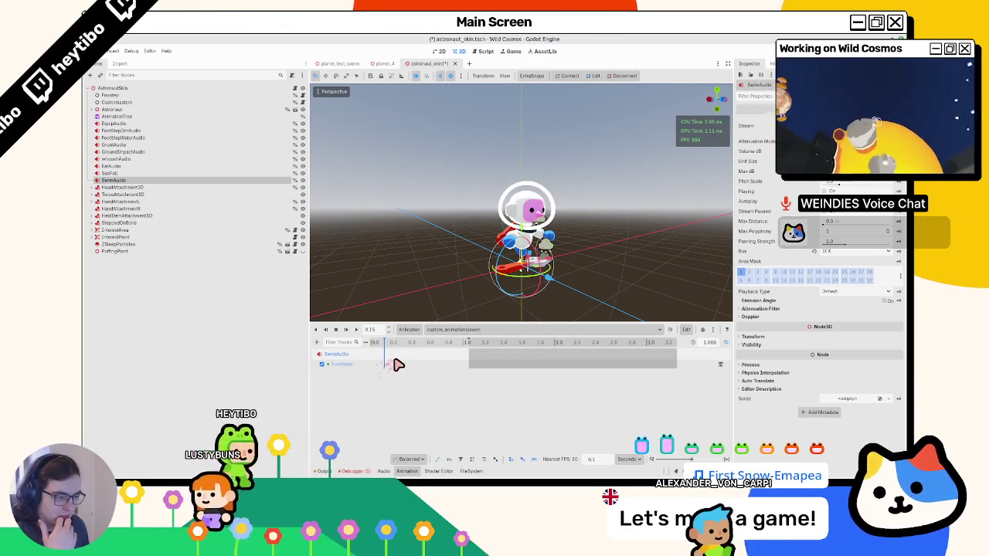
pyautogui.rightClick(397, 371)
pyautogui.click(401, 374)
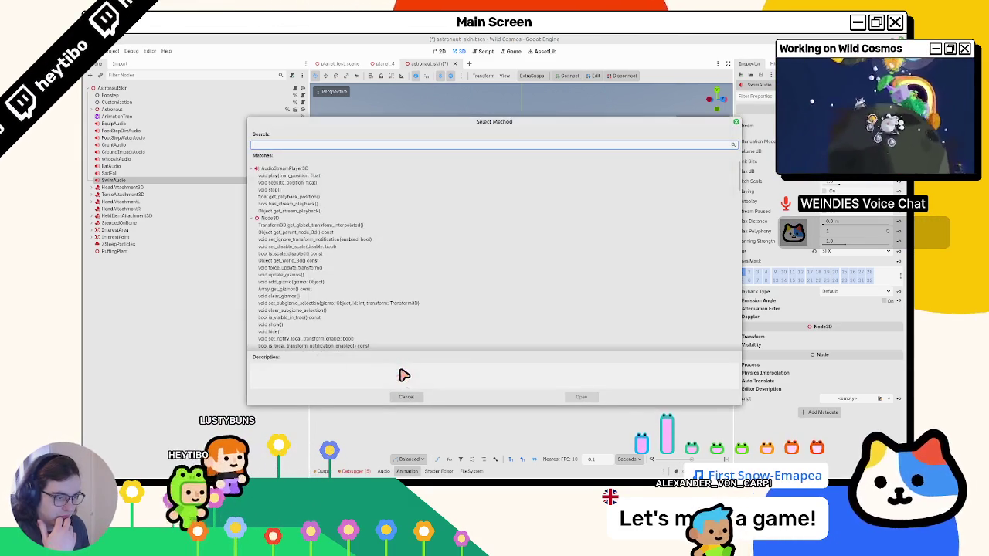
pyautogui.write('play')
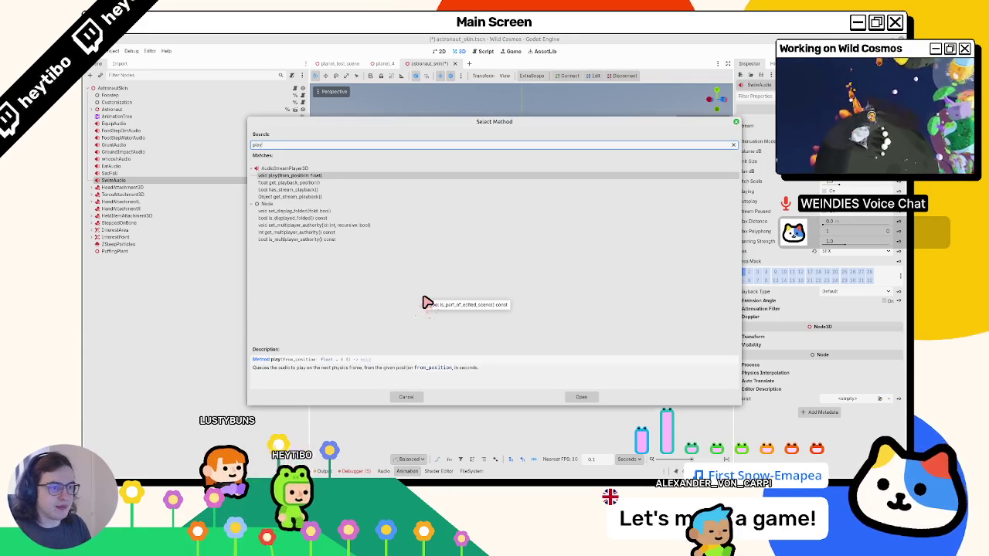
pyautogui.doubleClick(426, 302)
pyautogui.click(380, 363)
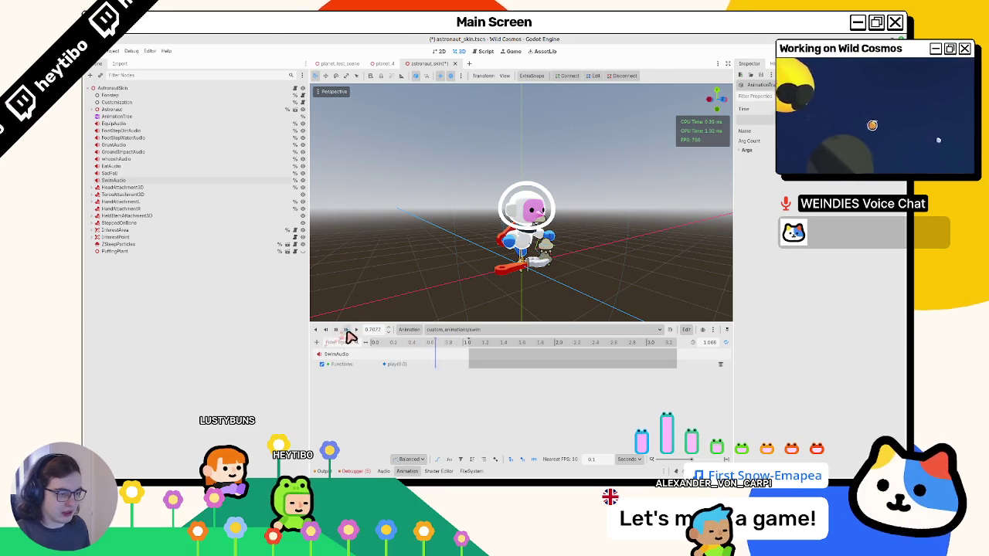
# Set SwimAudio's Stream to an AudioStreamRandomizer and add an empty stream slot.
pyautogui.click(108, 180)
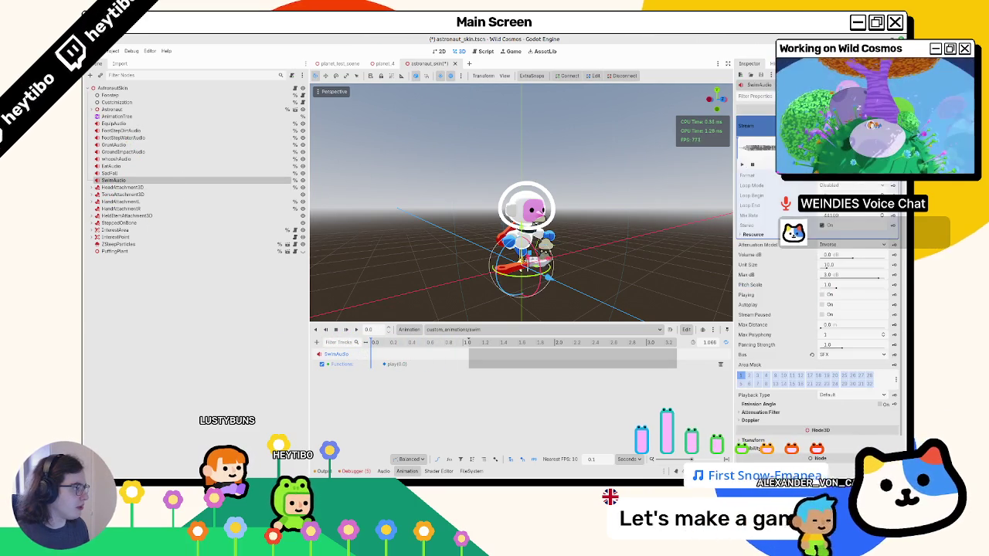
pyautogui.click(858, 119)
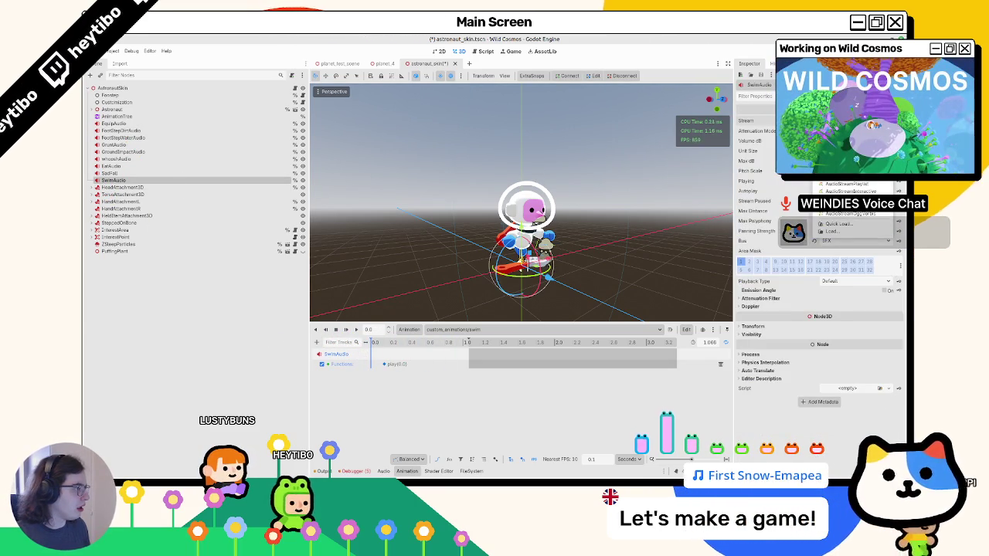
pyautogui.click(846, 206)
pyautogui.click(827, 160)
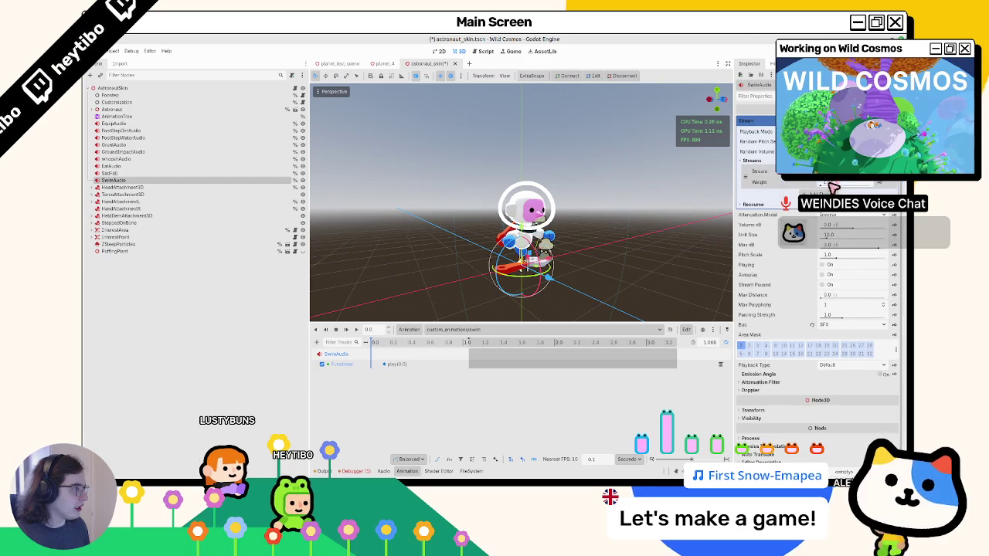
pyautogui.click(815, 220)
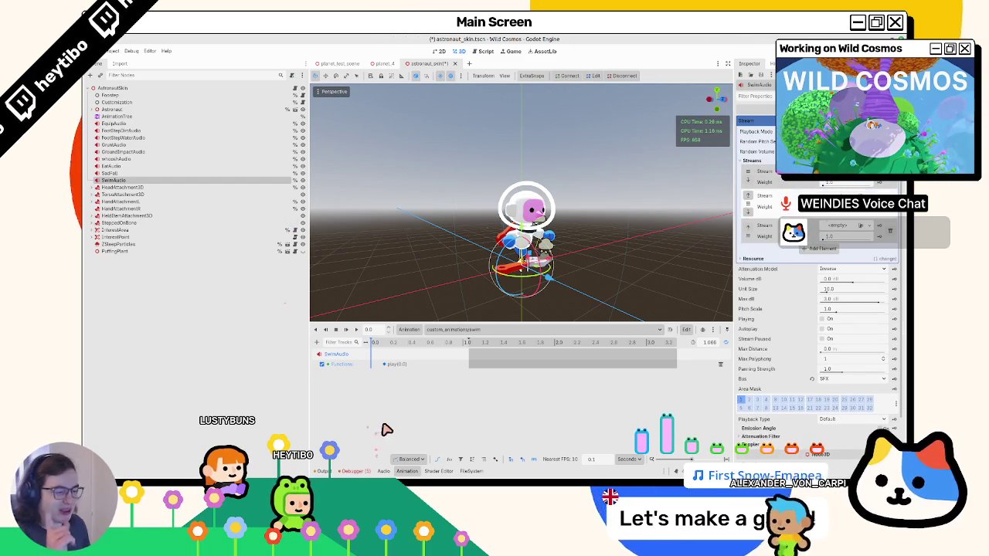
# Browse the FileSystem panel to the res://assets/audio/sfx folder.
pyautogui.click(323, 471)
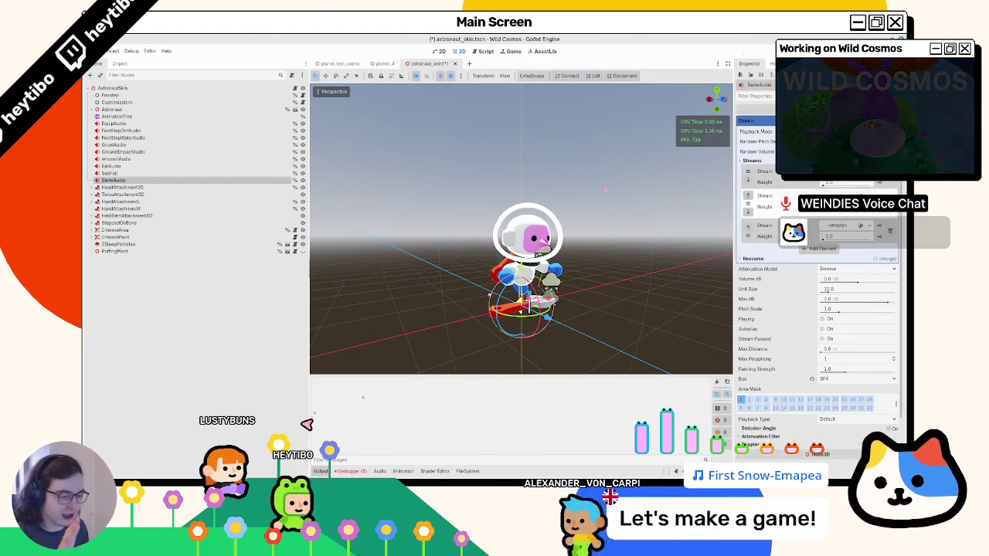
pyautogui.click(445, 471)
pyautogui.click(466, 471)
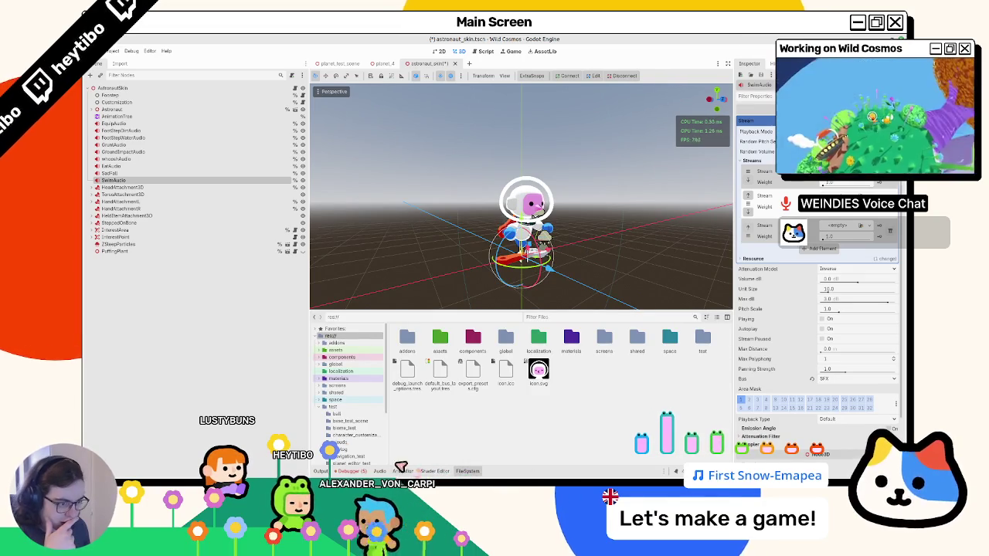
pyautogui.doubleClick(440, 340)
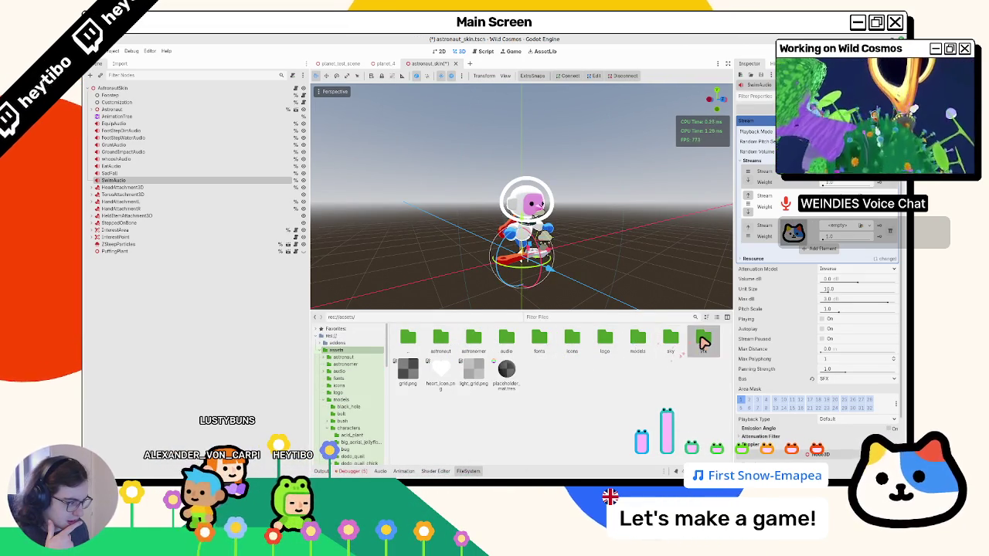
pyautogui.doubleClick(502, 338)
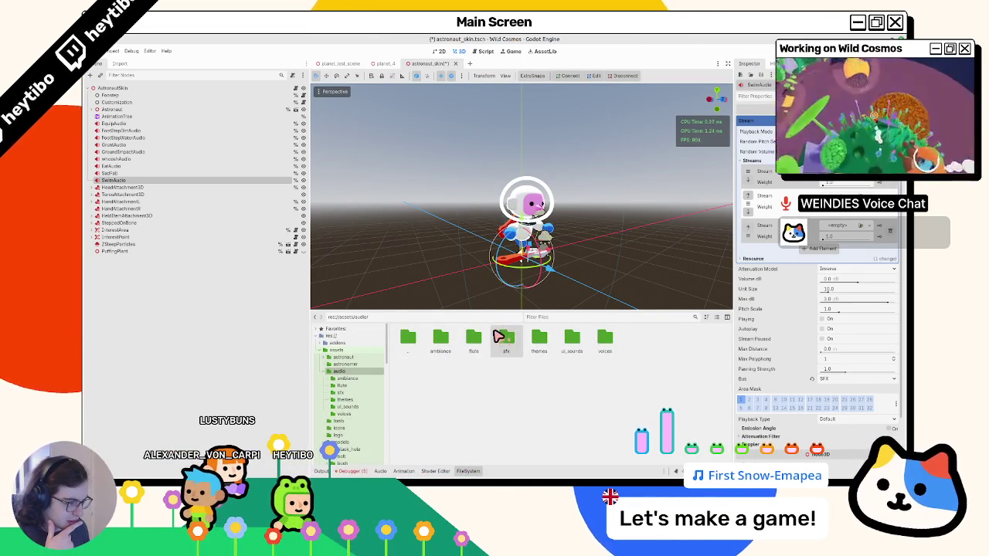
pyautogui.doubleClick(495, 338)
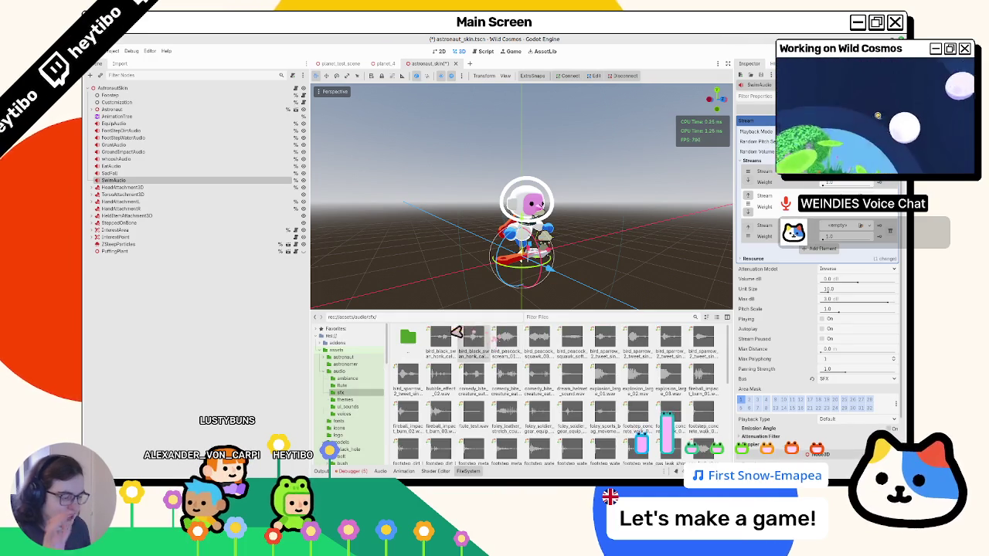
pyautogui.scroll(-5, 444, 373)
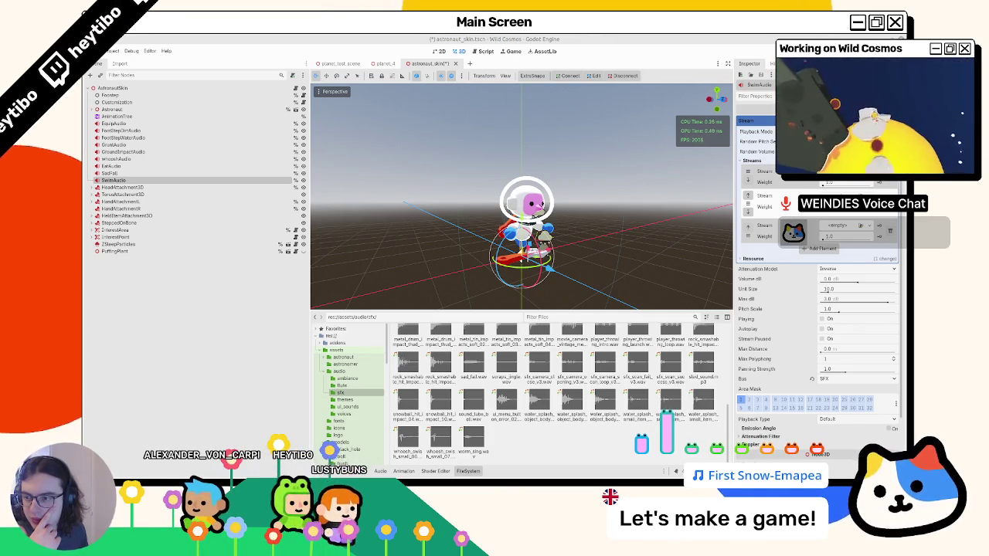
# Filter the sfx files by 'splash_med' and 'splash_mod' to find the footstep water splash sounds.
pyautogui.click(657, 317)
pyautogui.write('splash_med')
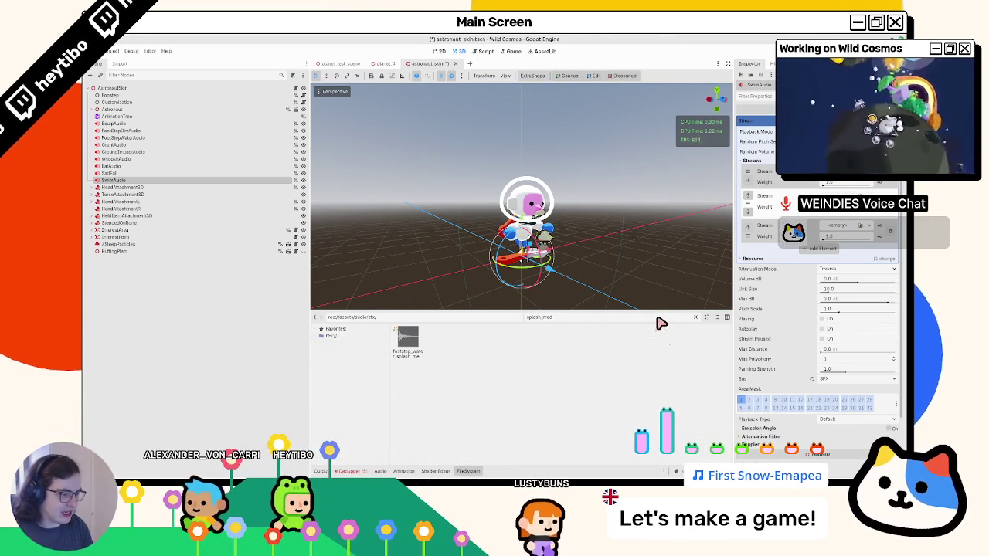
pyautogui.click(397, 346)
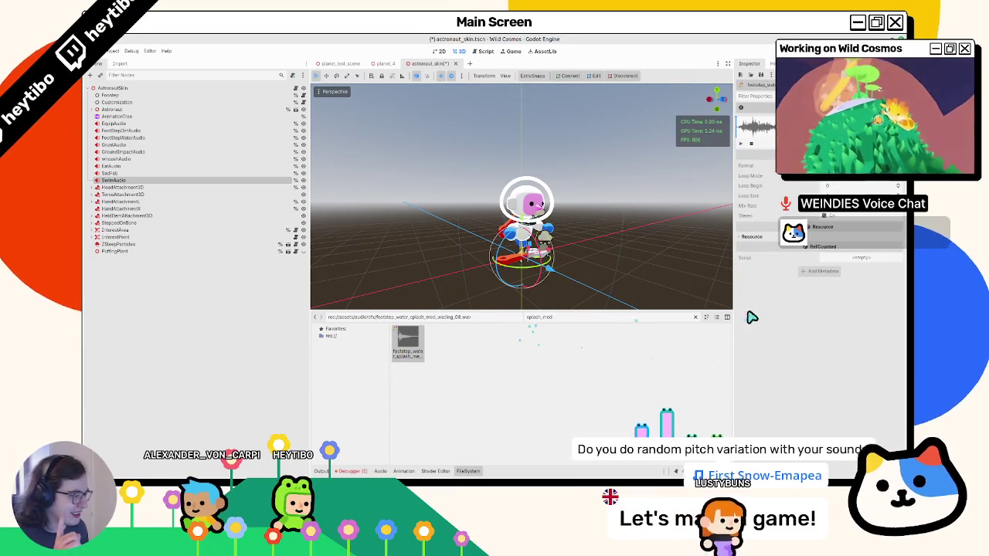
pyautogui.click(694, 316)
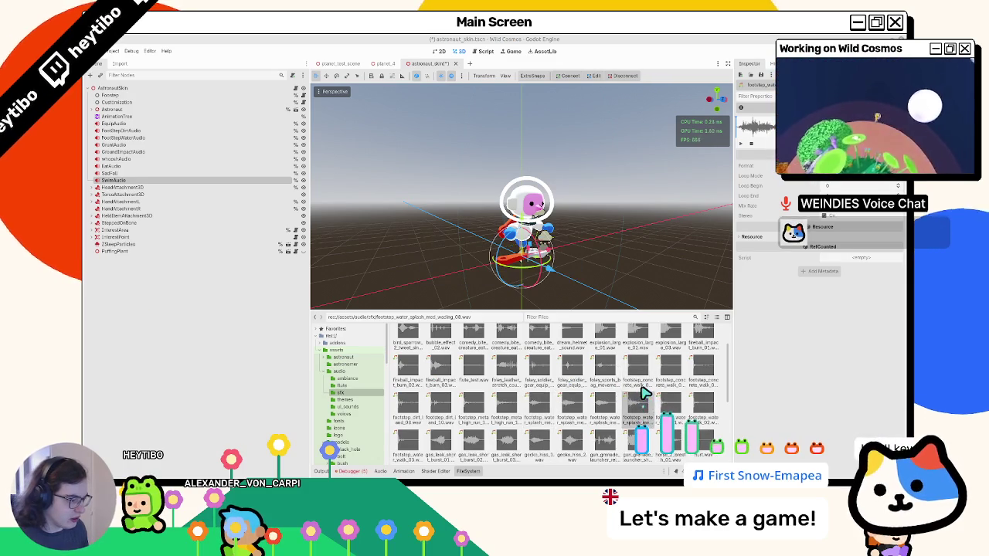
pyautogui.scroll(-2, 540, 386)
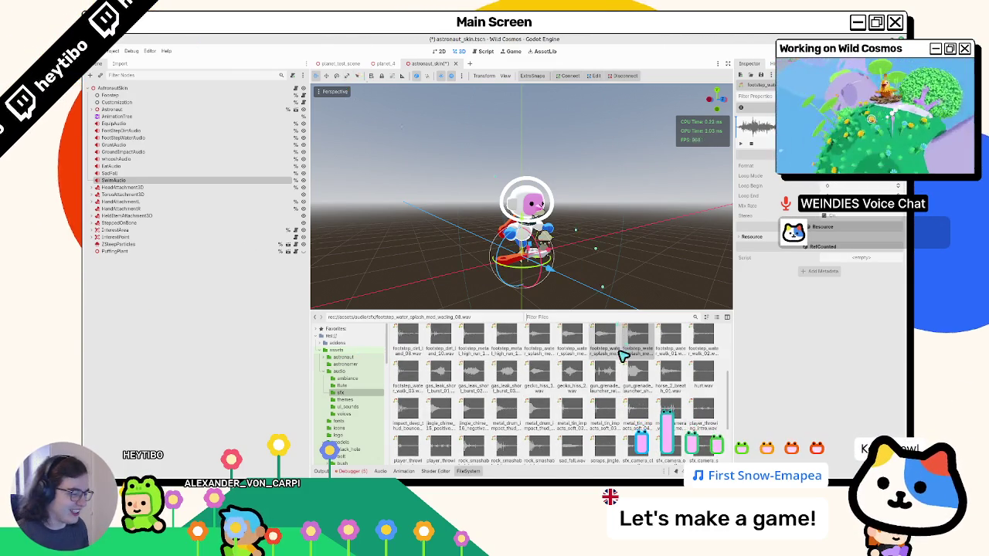
pyautogui.scroll(-2, 625, 348)
pyautogui.click(639, 318)
pyautogui.write('splash_mod')
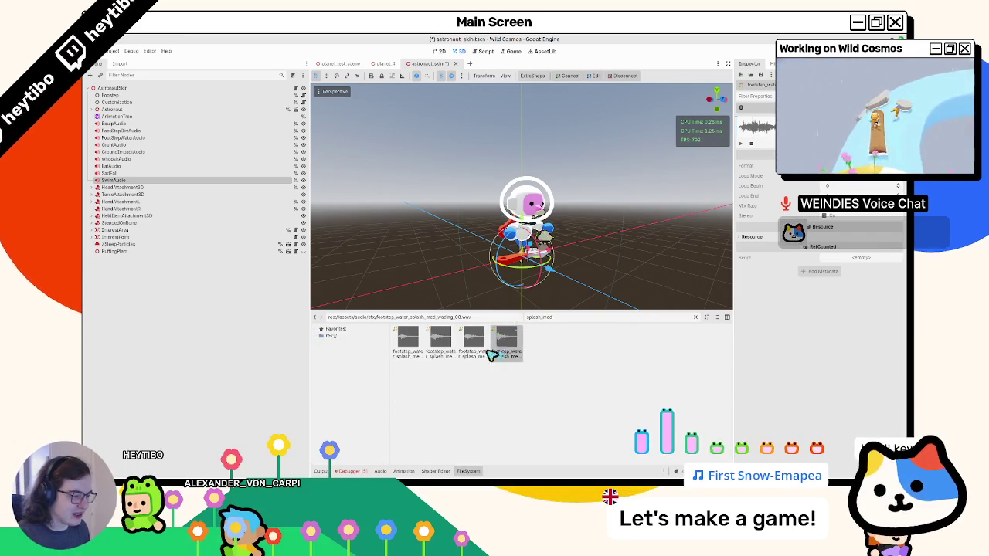
pyautogui.click(408, 342)
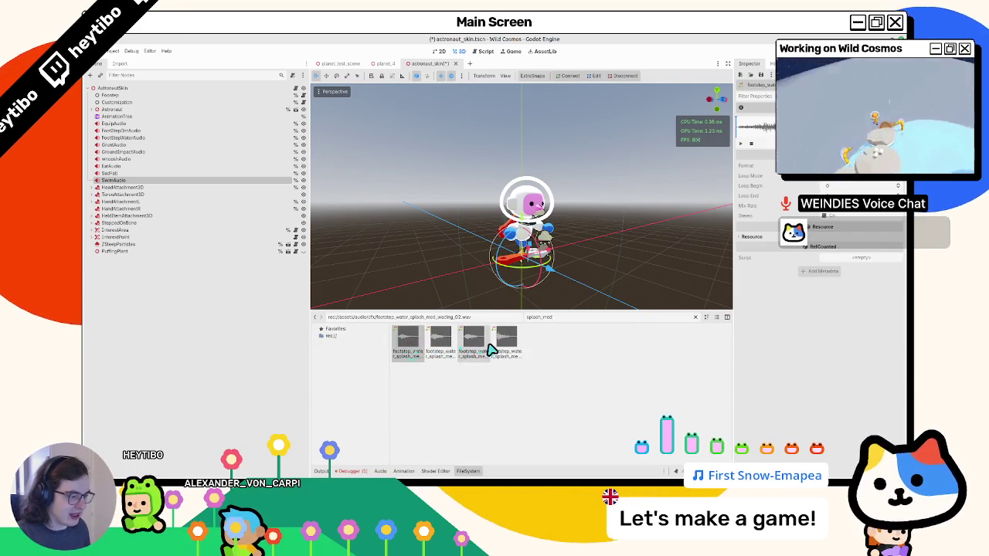
# Drag three footstep_water splash wav files into SwimAudio's randomizer stream slots one to three.
pyautogui.click(120, 181)
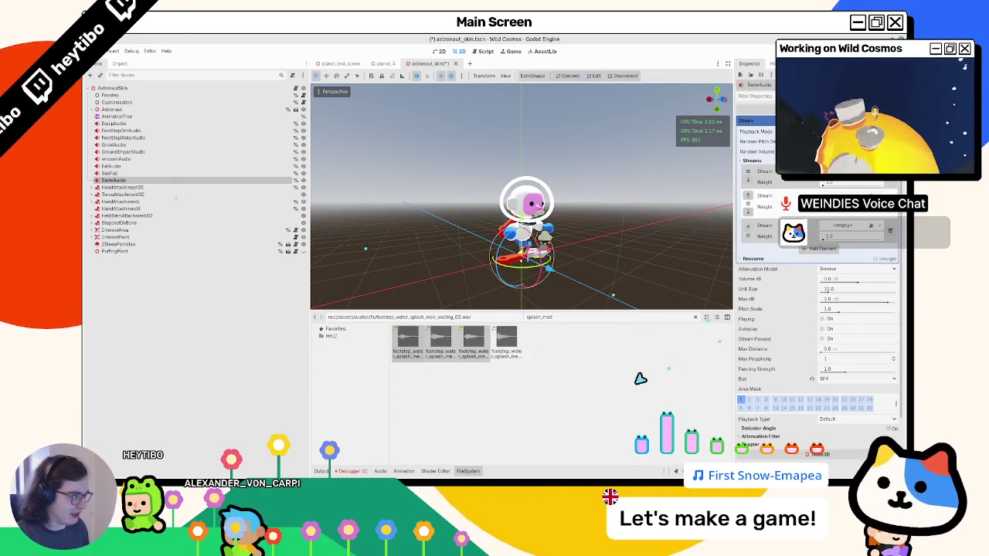
pyautogui.moveTo(407, 357)
pyautogui.mouseDown()
pyautogui.moveTo(600, 291)
pyautogui.moveTo(850, 173)
pyautogui.mouseUp()
pyautogui.moveTo(441, 340); pyautogui.dragTo(560, 330)
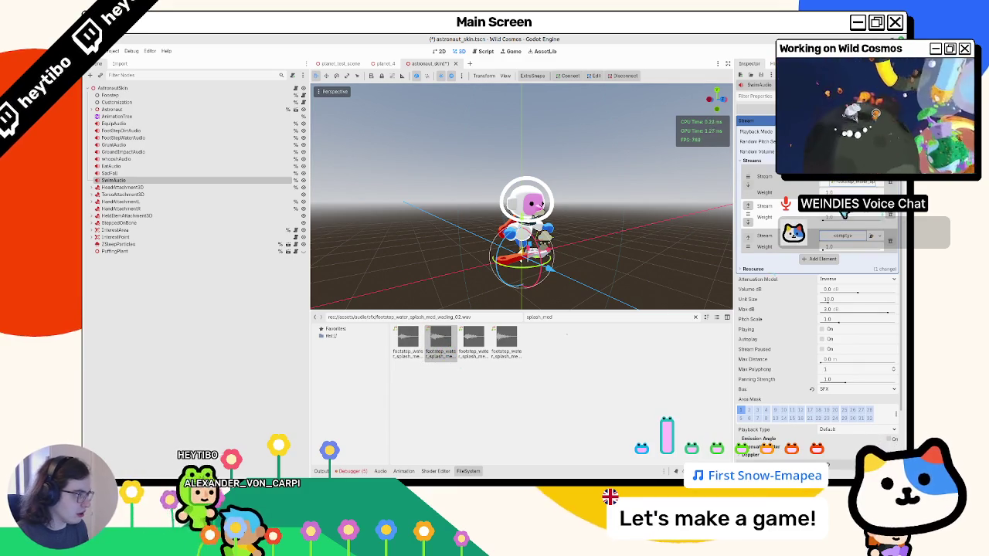
pyautogui.moveTo(845, 213); pyautogui.dragTo(849, 207)
pyautogui.moveTo(473, 339); pyautogui.dragTo(859, 245)
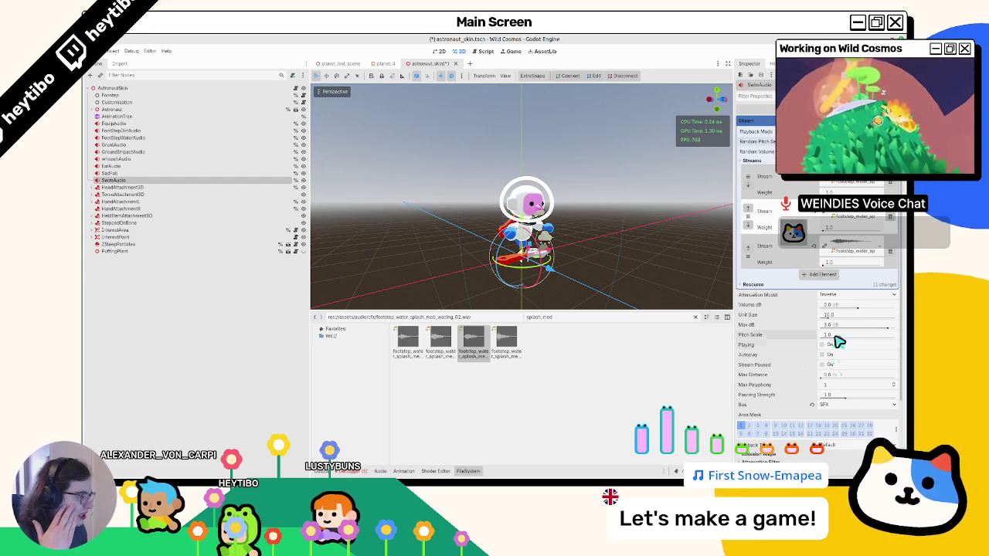
# Try a higher pitch scale, reset it to 1.0 and lower SwimAudio's volume, previewing each change.
pyautogui.moveTo(838, 338); pyautogui.dragTo(827, 329)
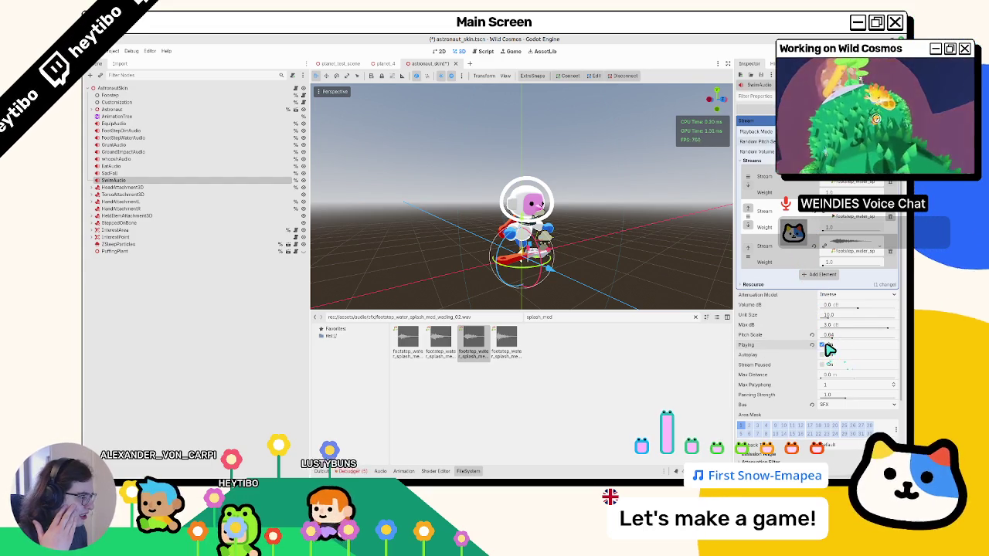
pyautogui.moveTo(813, 340); pyautogui.dragTo(828, 335)
pyautogui.click(821, 345)
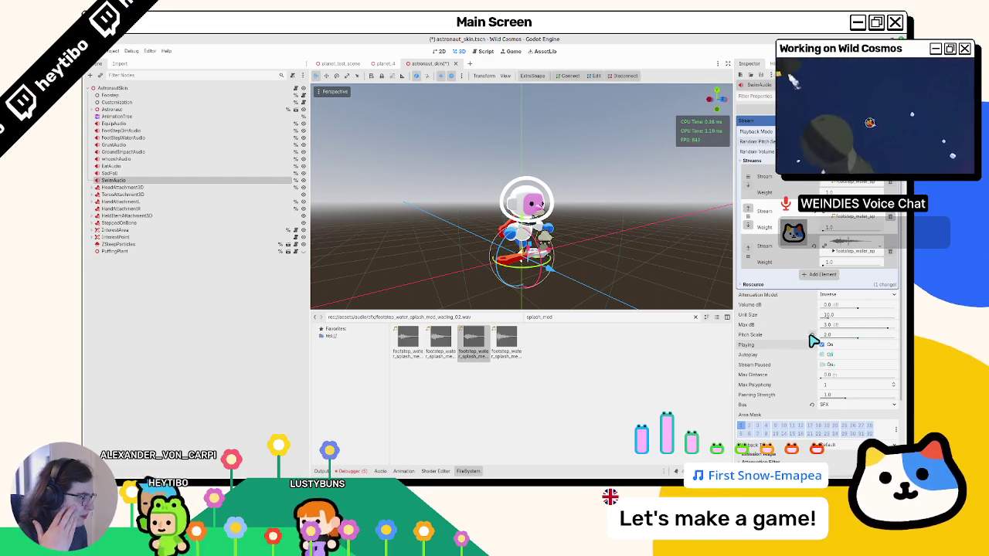
pyautogui.click(811, 337)
pyautogui.click(848, 308)
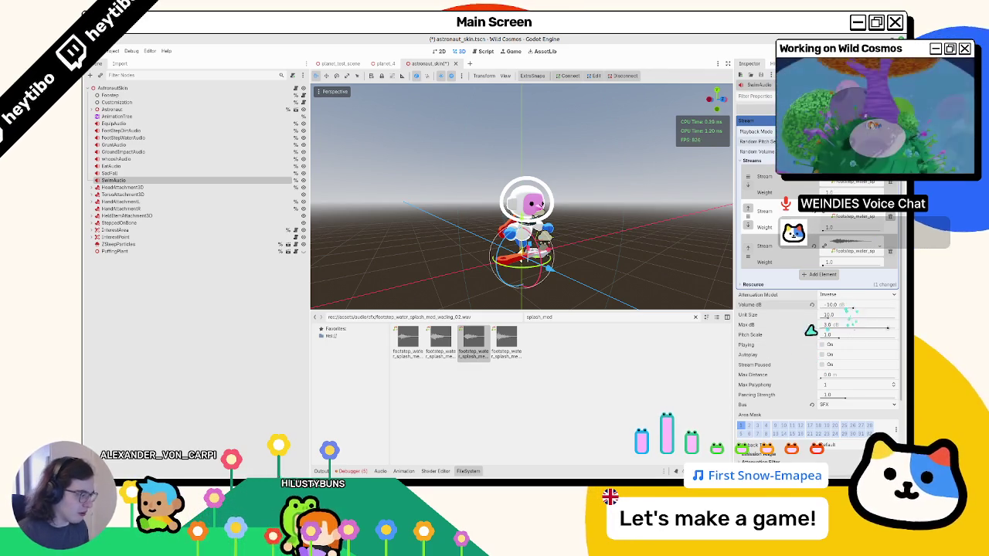
pyautogui.click(823, 345)
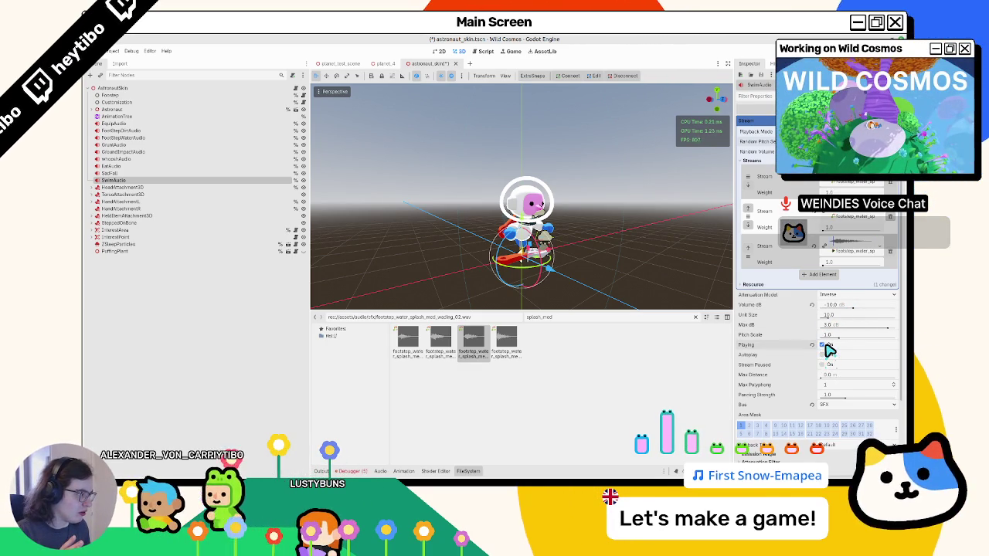
pyautogui.scroll(-1, 867, 311)
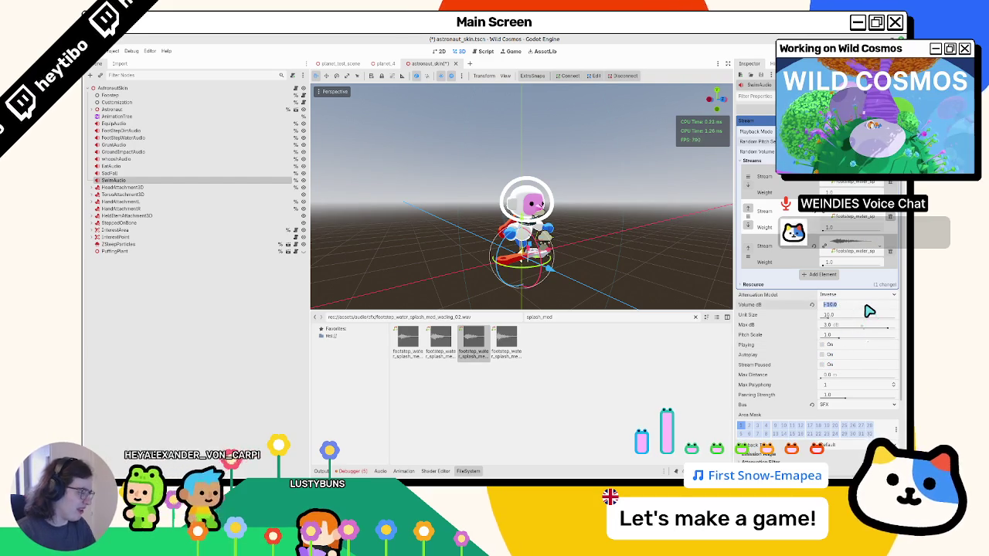
pyautogui.click(822, 344)
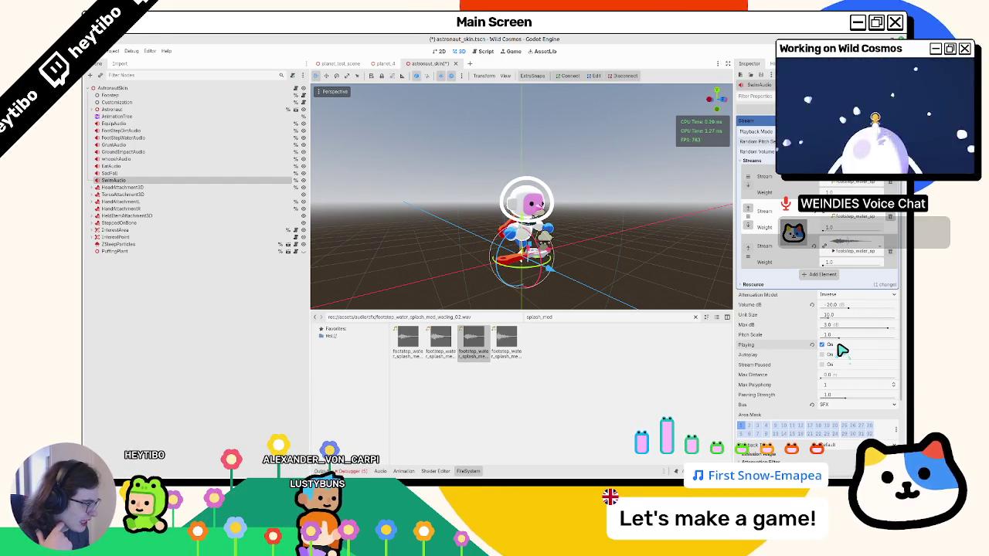
# Set SwimAudio's pitch scale to 1.25 and preview the splash sound.
pyautogui.click(838, 337)
pyautogui.write('1.25')
pyautogui.press('Return')
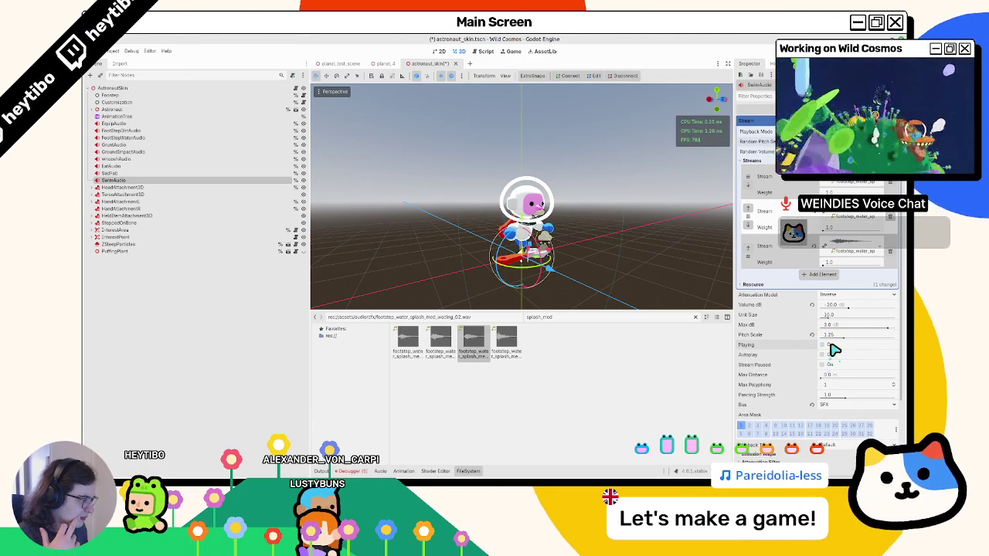
pyautogui.click(830, 345)
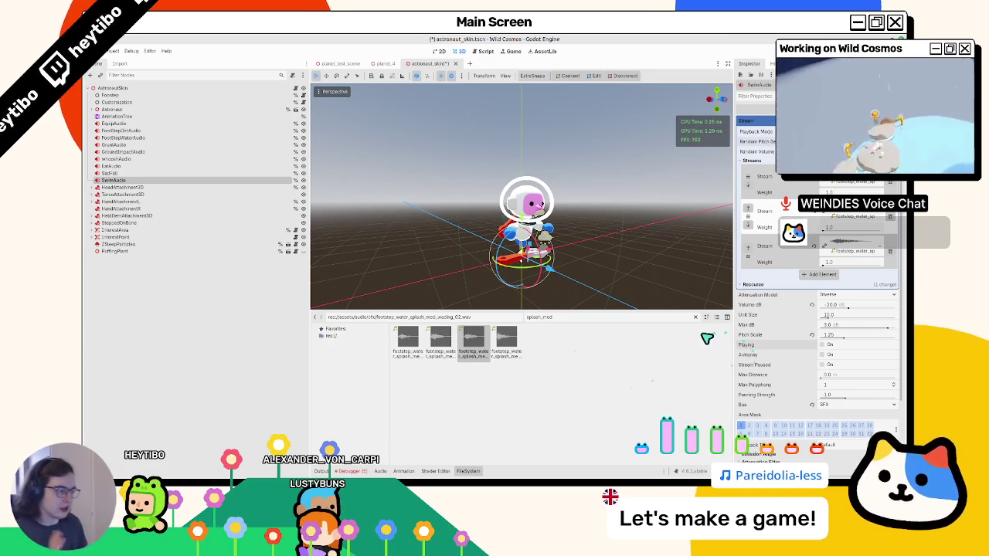
# Hide the FileSystem panel and save the astronaut_skin scene.
pyautogui.click(463, 471)
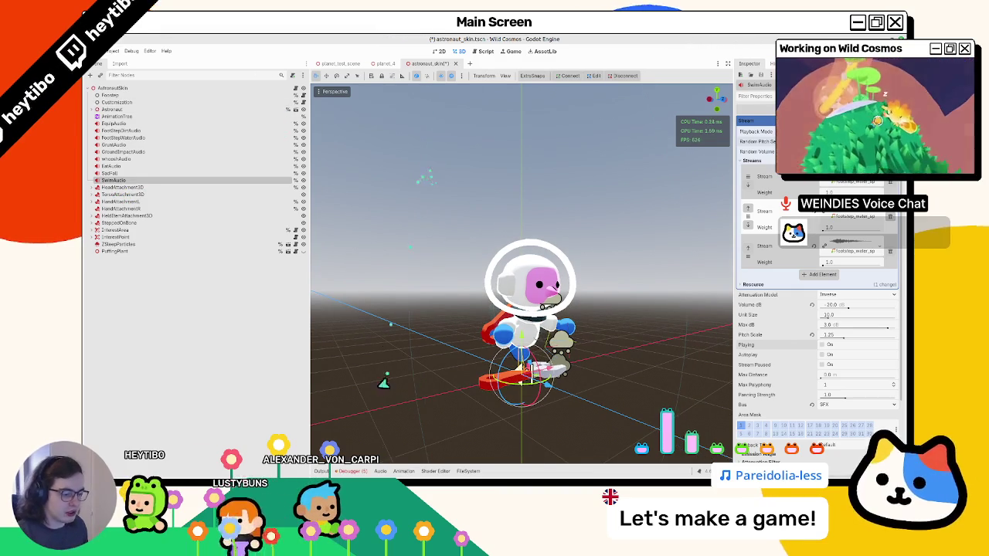
pyautogui.hotkey('ctrl', 's')
pyautogui.hotkey('alt', 'f')
# Show the Animation timeline, then switch to the browser and maximize it.
pyautogui.click(403, 470)
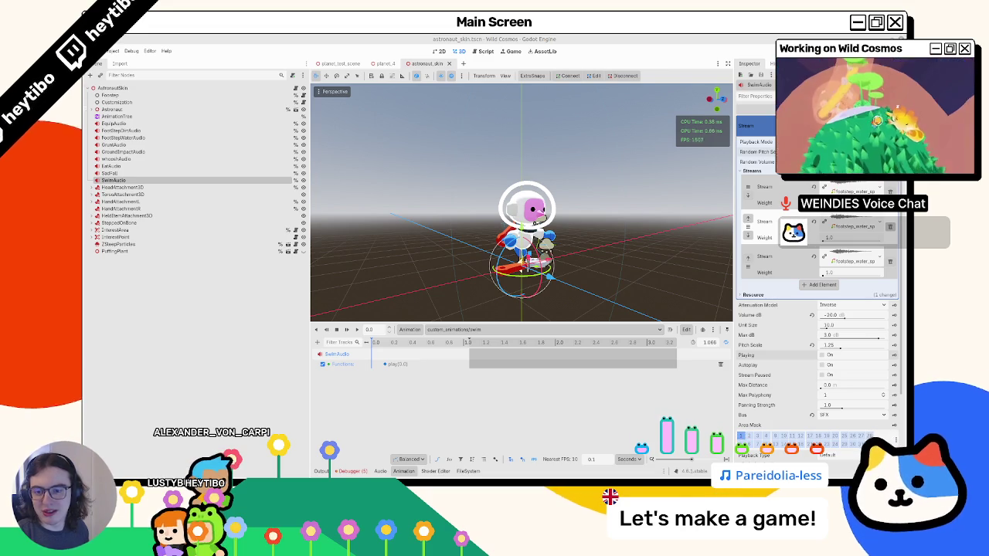
pyautogui.hotkey('alt', 'Tab')
pyautogui.press('super+Up')
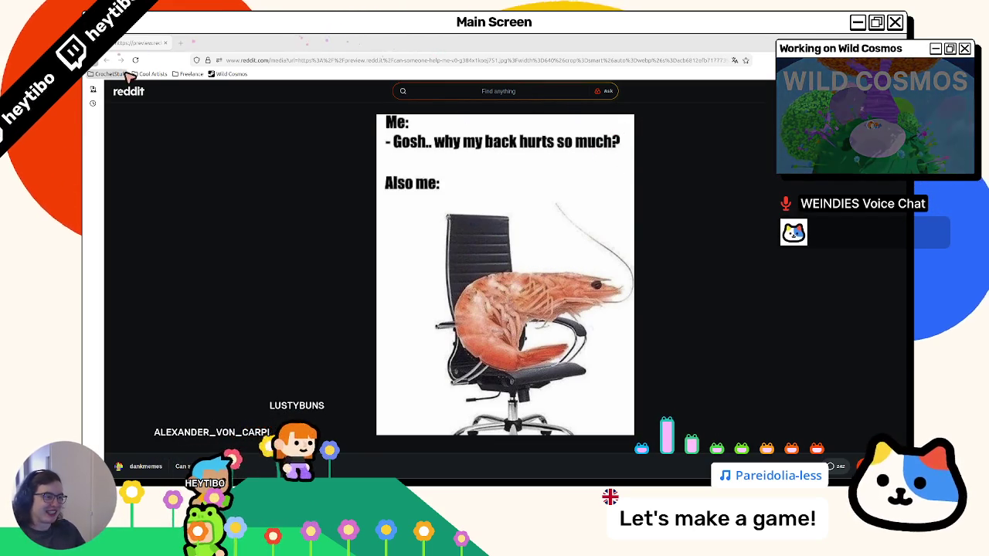
# Close the browser showing the Reddit meme to return to the Godot editor.
pyautogui.click(155, 38)
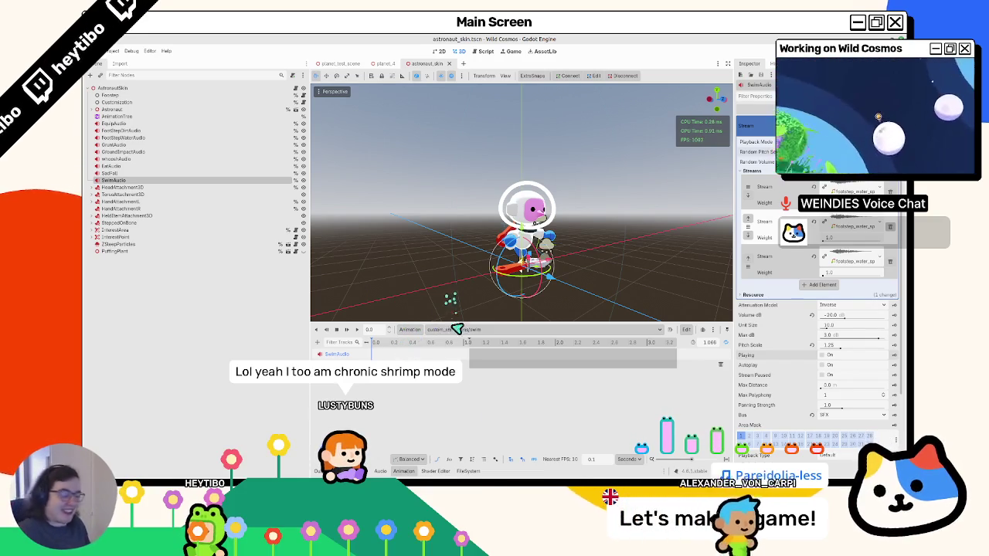
# Restore the SwimAudio play() key at 0.2 s, then open AnimationTree's StateMachine and select swim_forward.
pyautogui.hotkey('ctrl', 'z')
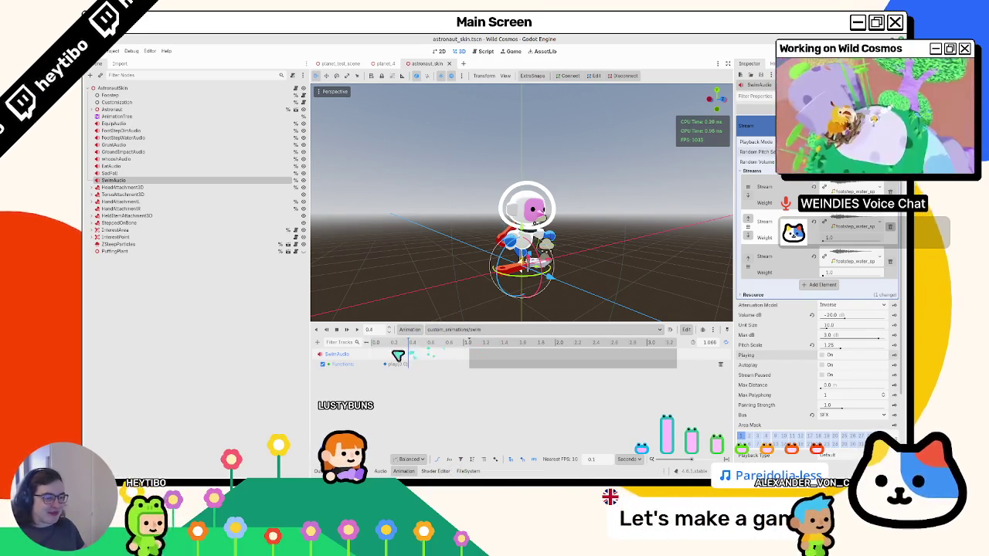
pyautogui.click(391, 343)
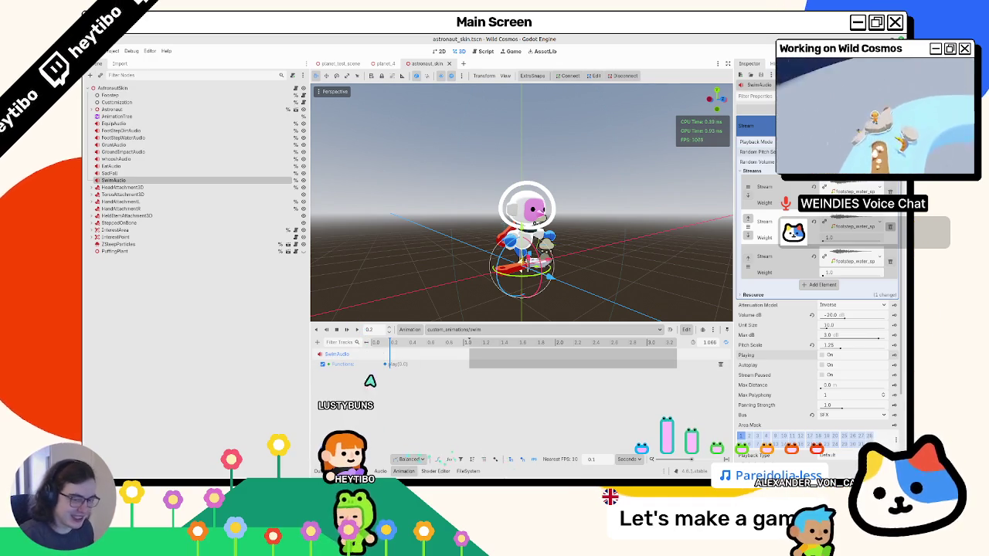
pyautogui.click(116, 115)
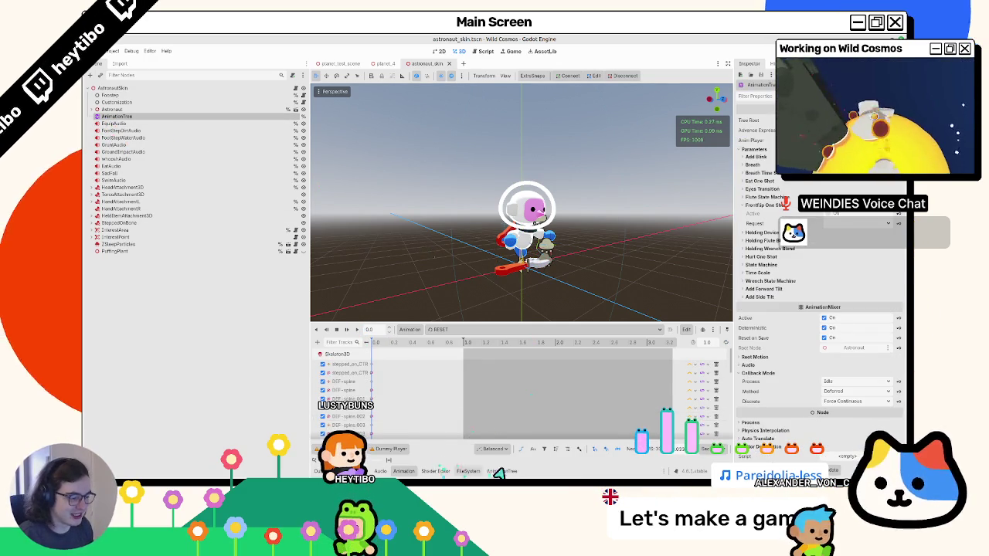
pyautogui.click(501, 471)
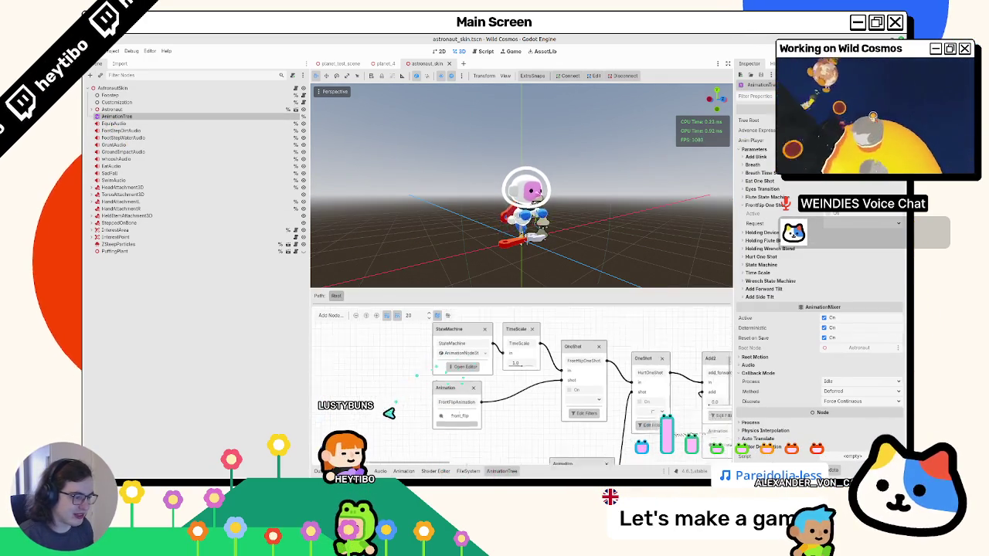
pyautogui.click(473, 352)
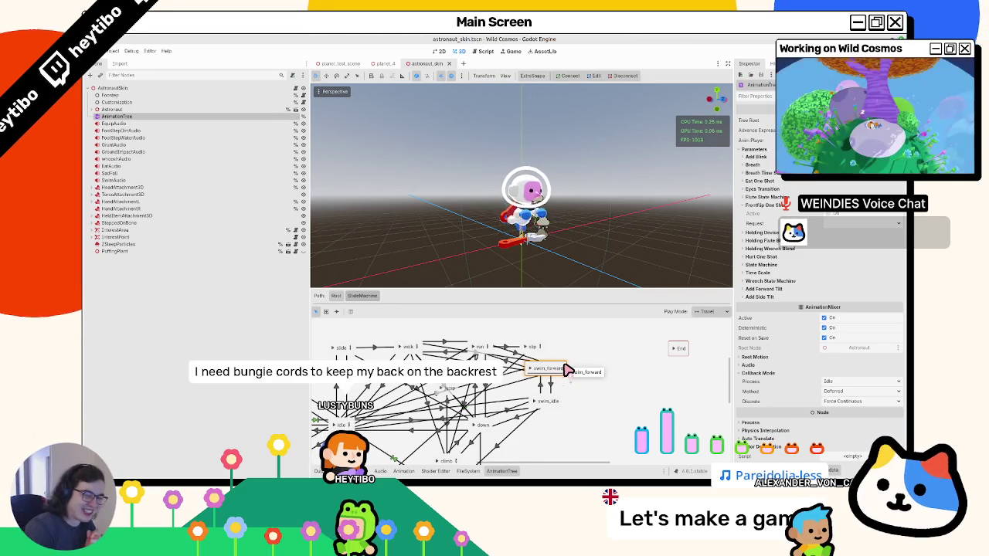
pyautogui.click(567, 368)
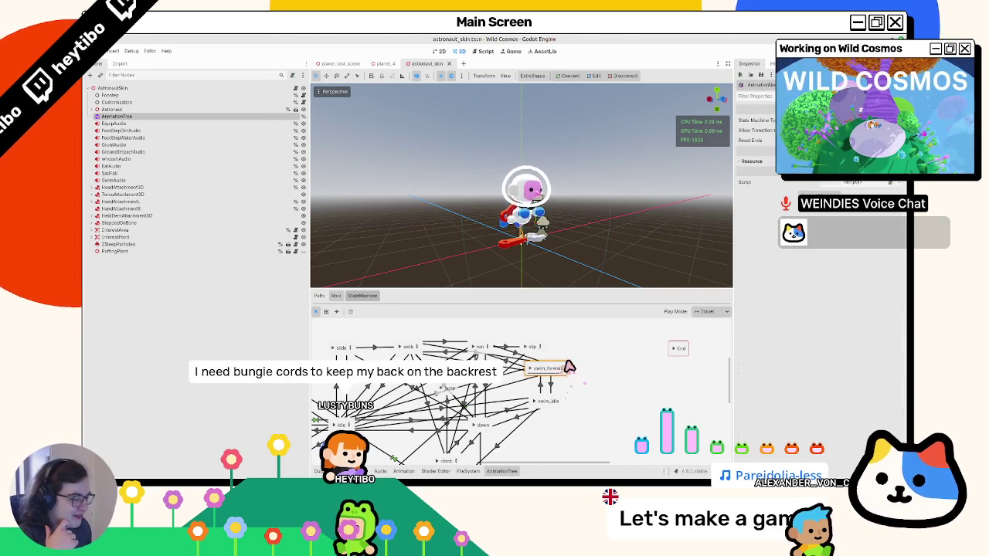
# Add a BlendTree state named swim next to swim_forward and enter its blend tree.
pyautogui.moveTo(558, 368)
pyautogui.mouseDown()
pyautogui.moveTo(623, 370)
pyautogui.moveTo(620, 358)
pyautogui.moveTo(587, 367)
pyautogui.mouseUp()
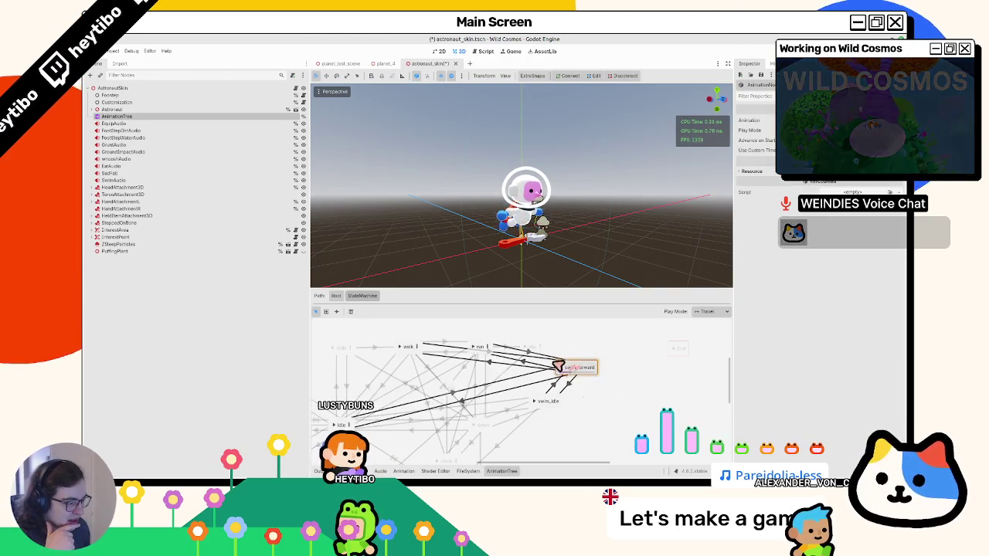
pyautogui.hotkey('ctrl', 'z')
pyautogui.rightClick(596, 353)
pyautogui.moveTo(606, 355)
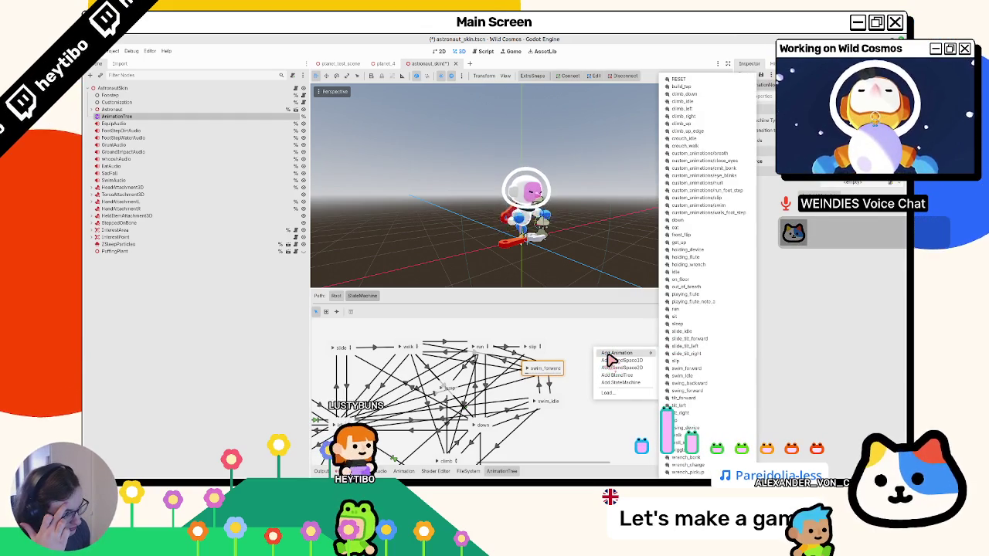
pyautogui.click(614, 374)
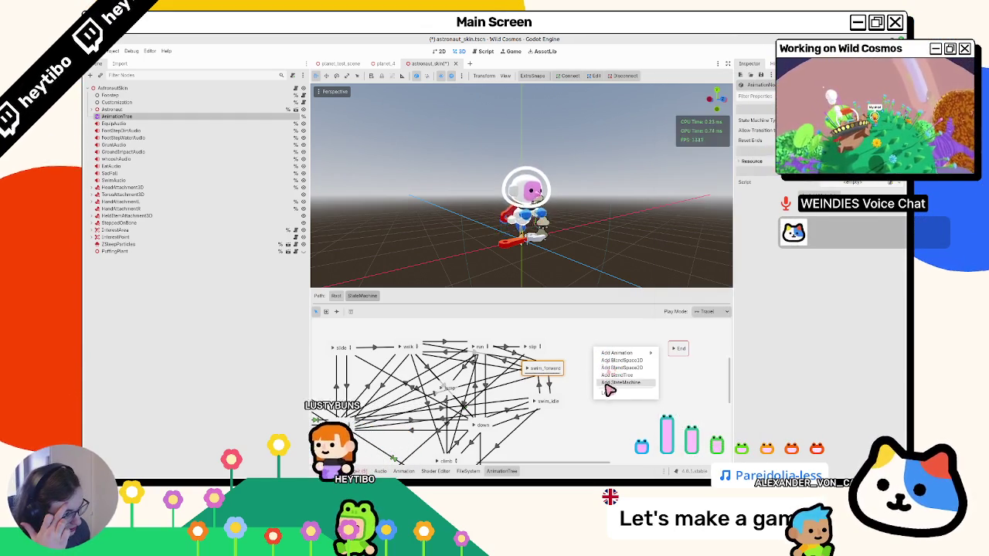
pyautogui.write('swim')
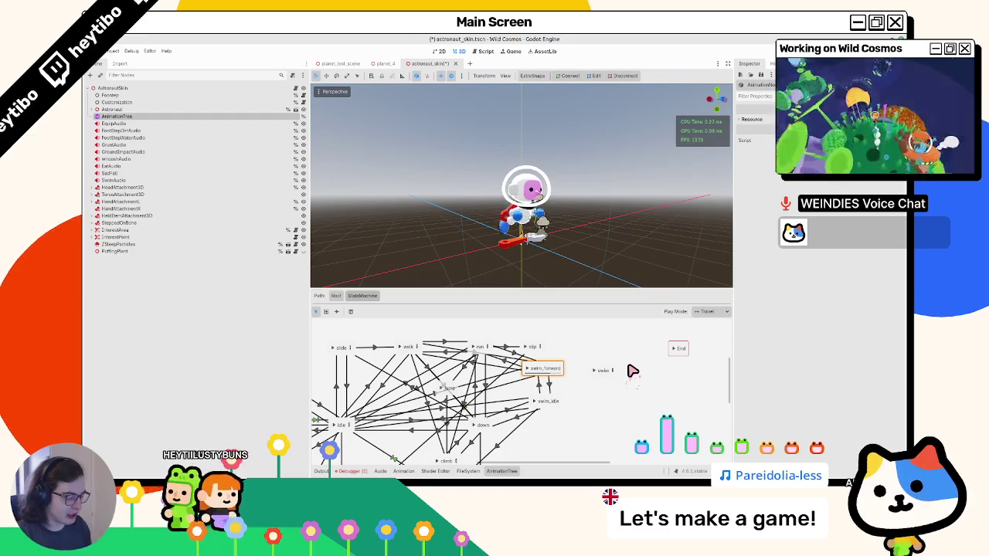
pyautogui.click(609, 374)
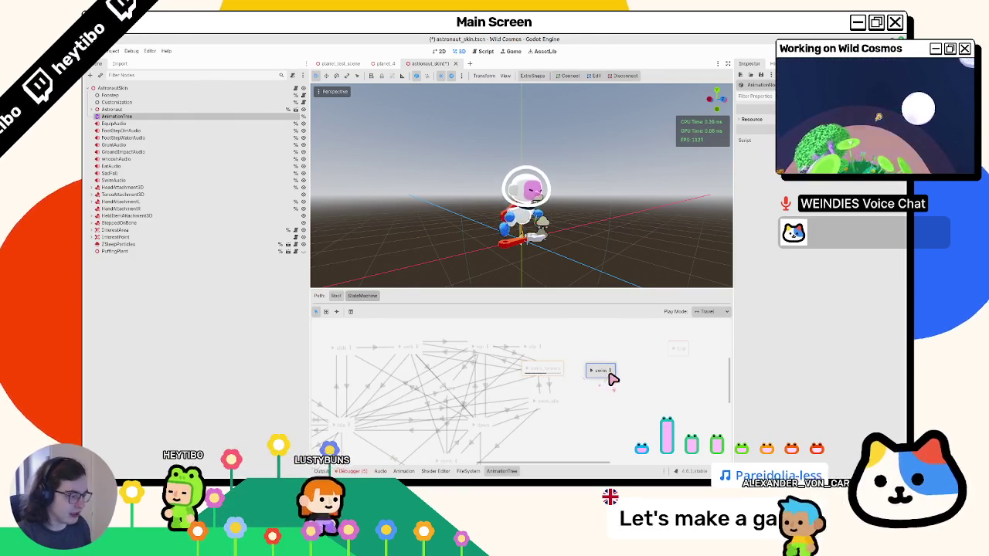
pyautogui.click(611, 375)
pyautogui.rightClick(437, 367)
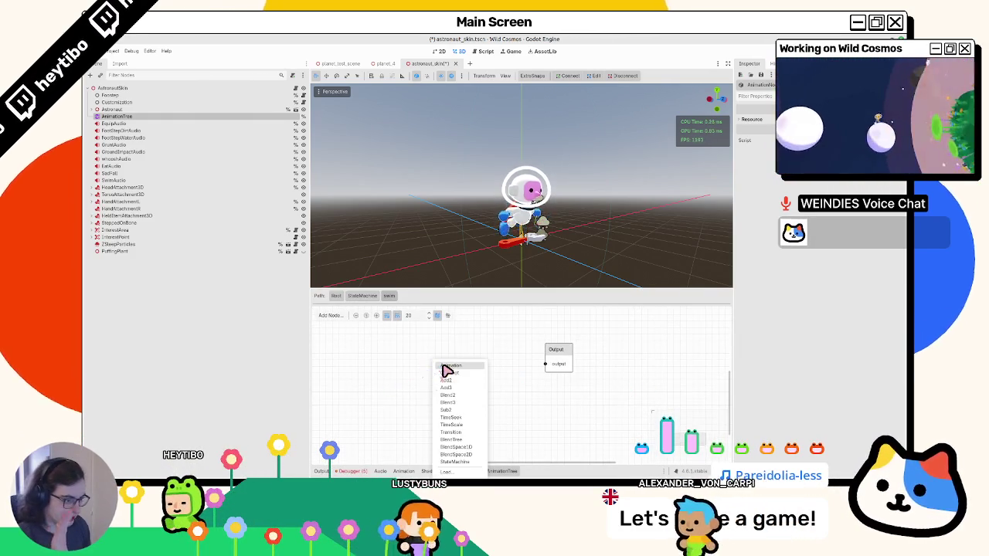
# Add two Animation nodes to the swim blend tree, assigning custom_animations/swim to one.
pyautogui.click(442, 369)
pyautogui.rightClick(452, 361)
pyautogui.click(457, 361)
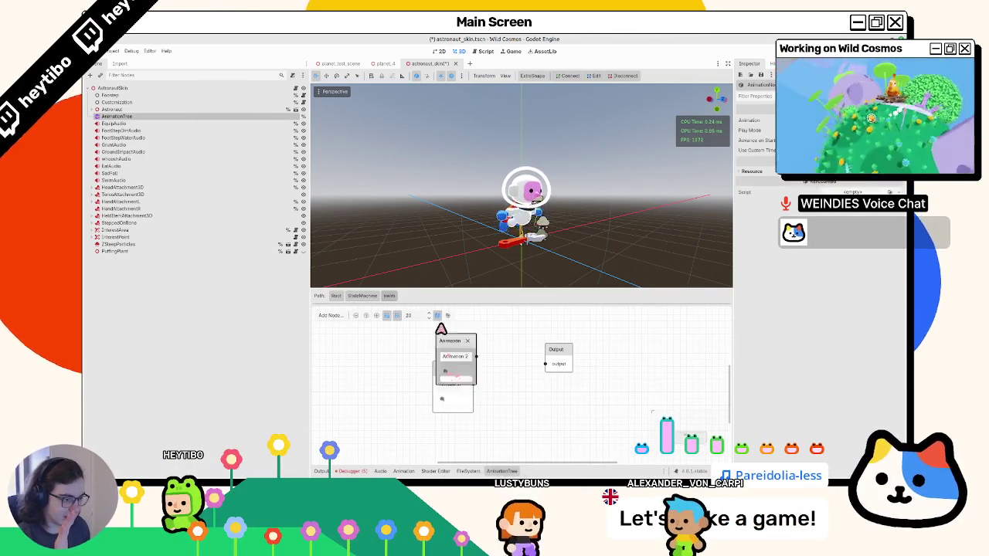
pyautogui.click(451, 348)
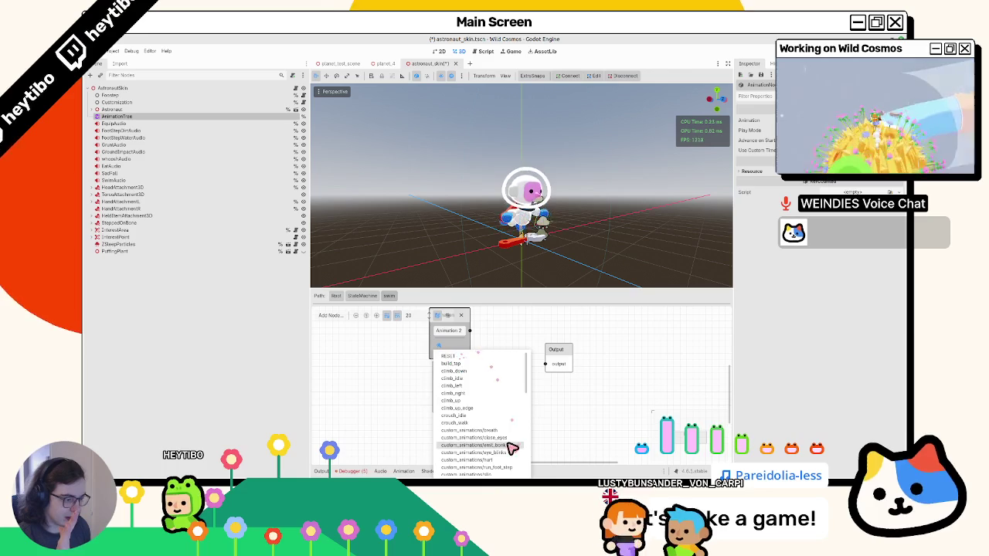
pyautogui.scroll(-3, 494, 423)
pyautogui.scroll(2, 496, 426)
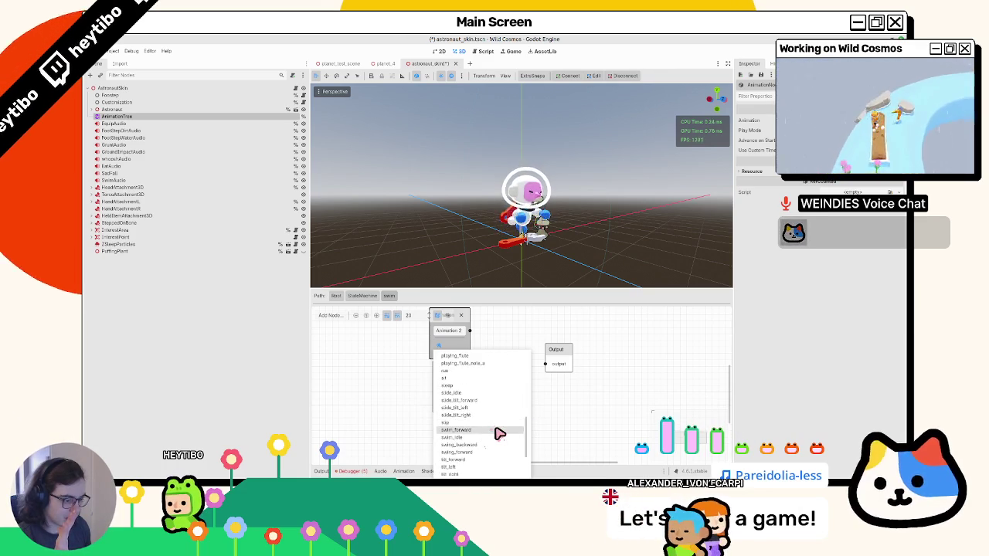
pyautogui.click(503, 413)
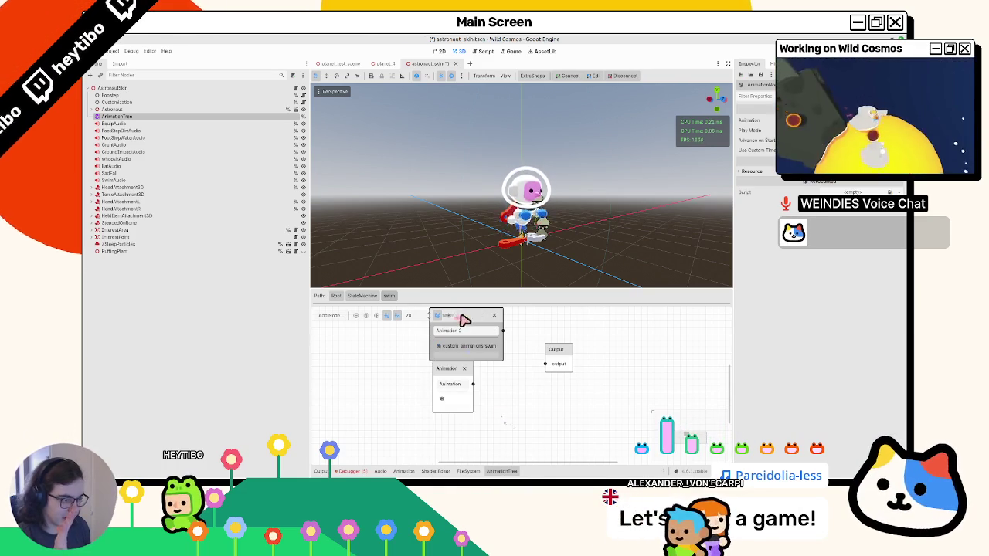
# Rearrange the Animation nodes and assign swim_forward to the other one.
pyautogui.moveTo(463, 320); pyautogui.dragTo(458, 426)
pyautogui.moveTo(455, 374)
pyautogui.mouseDown()
pyautogui.moveTo(435, 321)
pyautogui.moveTo(448, 334)
pyautogui.mouseUp()
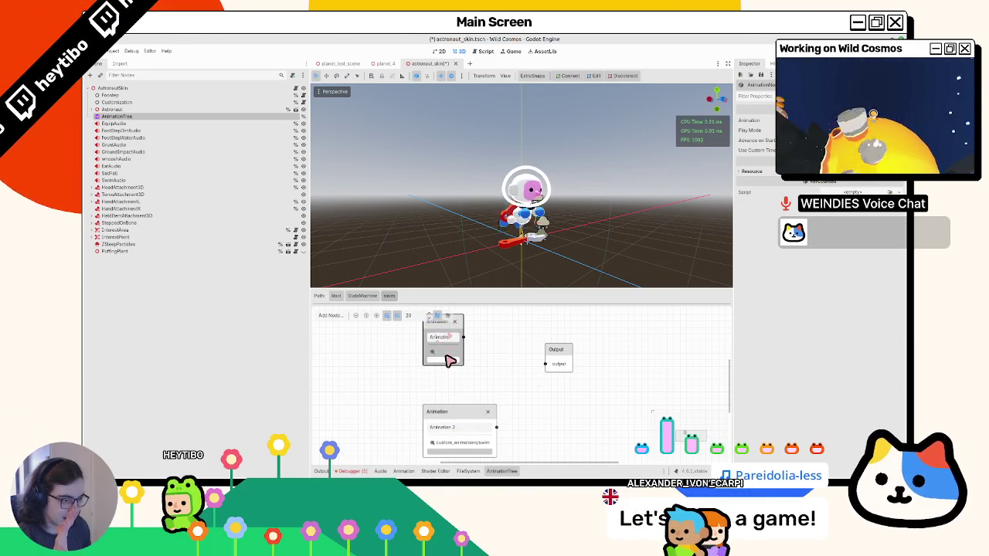
pyautogui.click(447, 353)
pyautogui.scroll(-8, 491, 429)
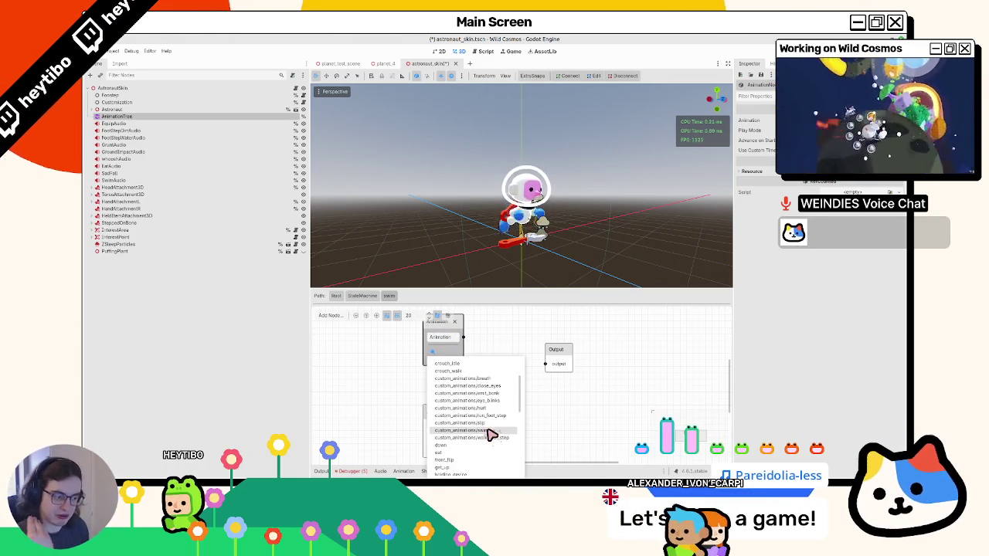
pyautogui.scroll(-3, 482, 436)
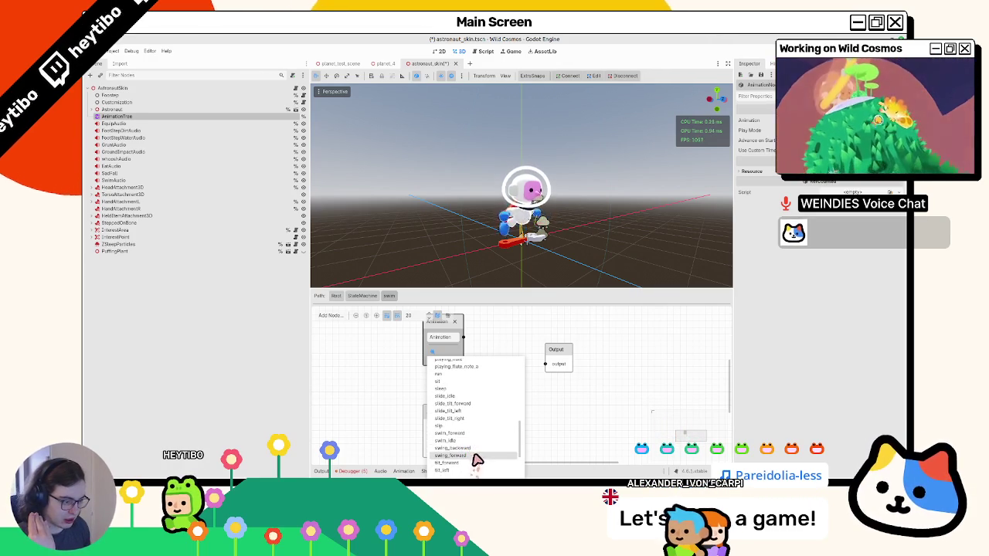
pyautogui.click(457, 434)
# Add an Add2 node with add amount 1.0 and tidy the node layout toward Output.
pyautogui.rightClick(503, 350)
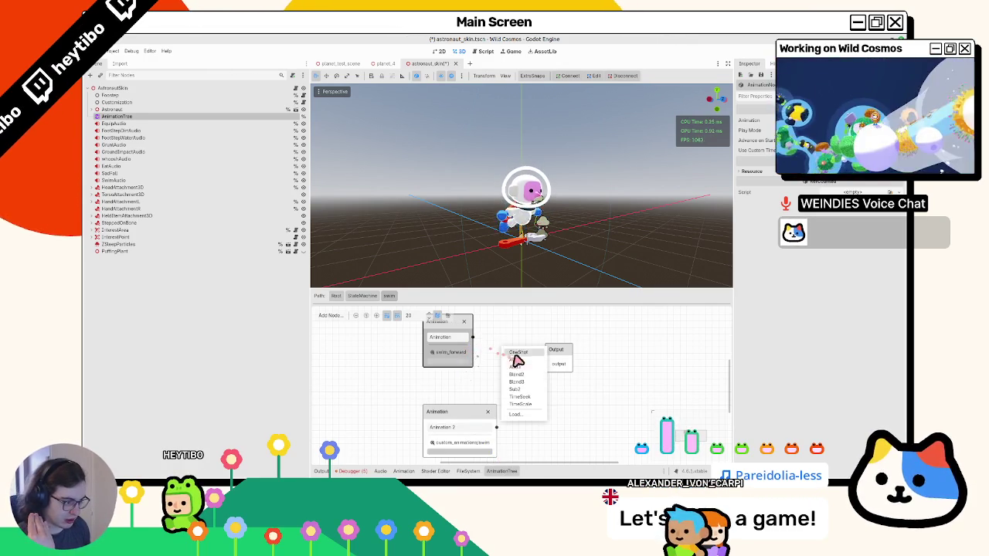
pyautogui.click(530, 363)
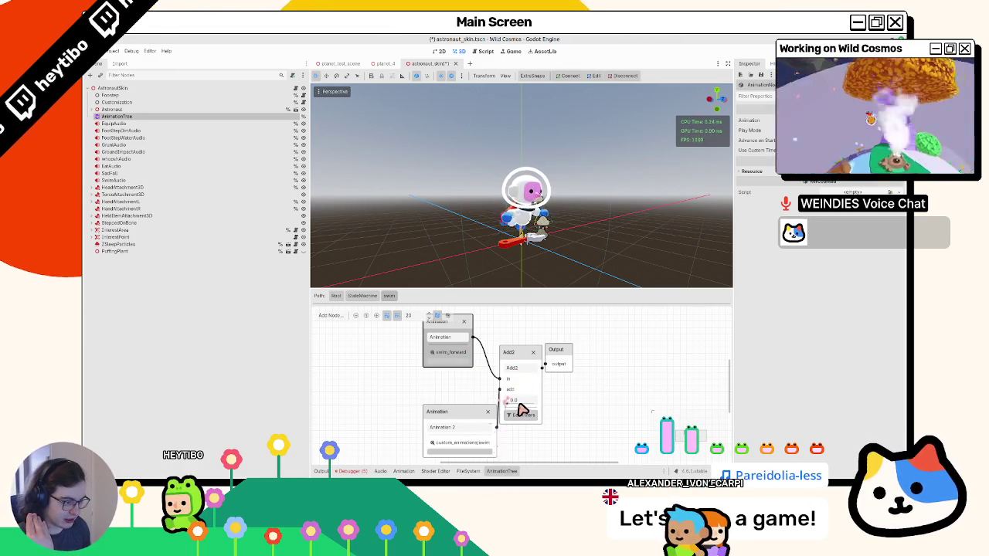
pyautogui.write('1')
pyautogui.press('Return')
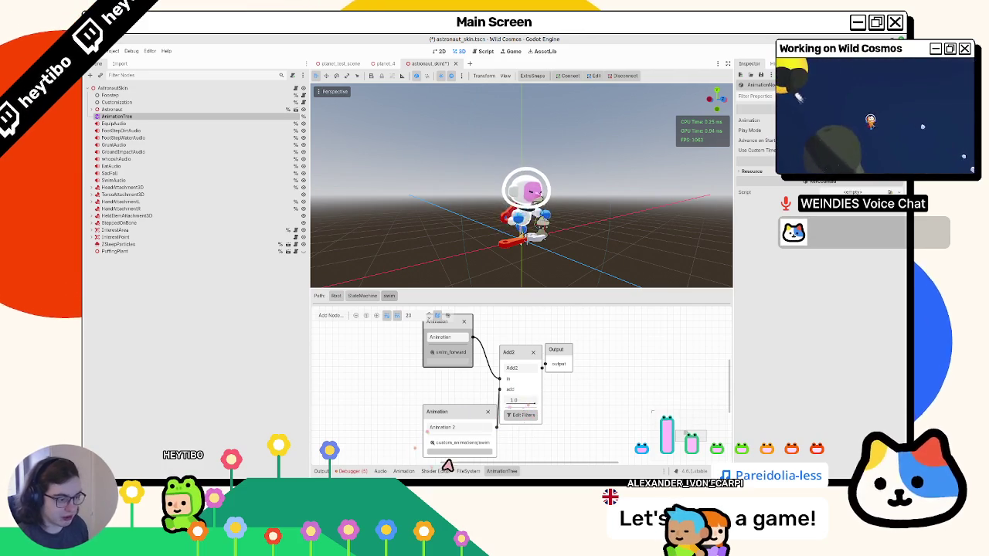
pyautogui.moveTo(481, 412); pyautogui.dragTo(455, 400)
pyautogui.moveTo(549, 367); pyautogui.dragTo(581, 364)
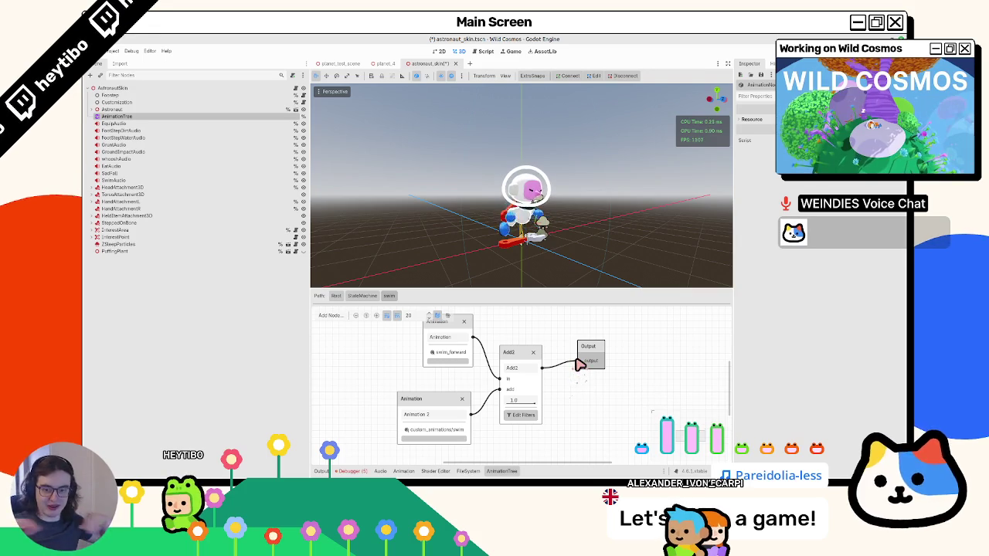
# Go back to the StateMachine graph, checking the swim blend tree once more.
pyautogui.click(367, 295)
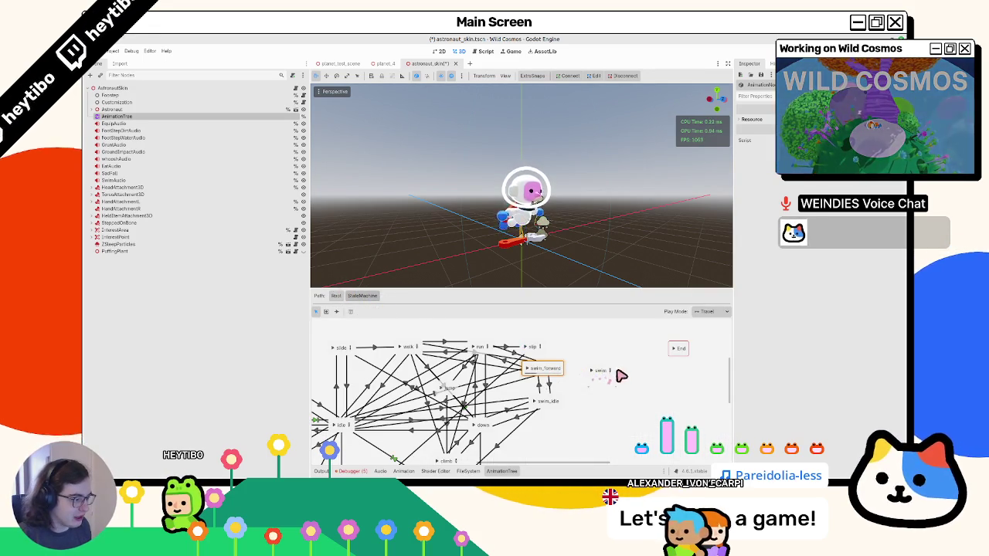
pyautogui.click(609, 370)
pyautogui.click(363, 295)
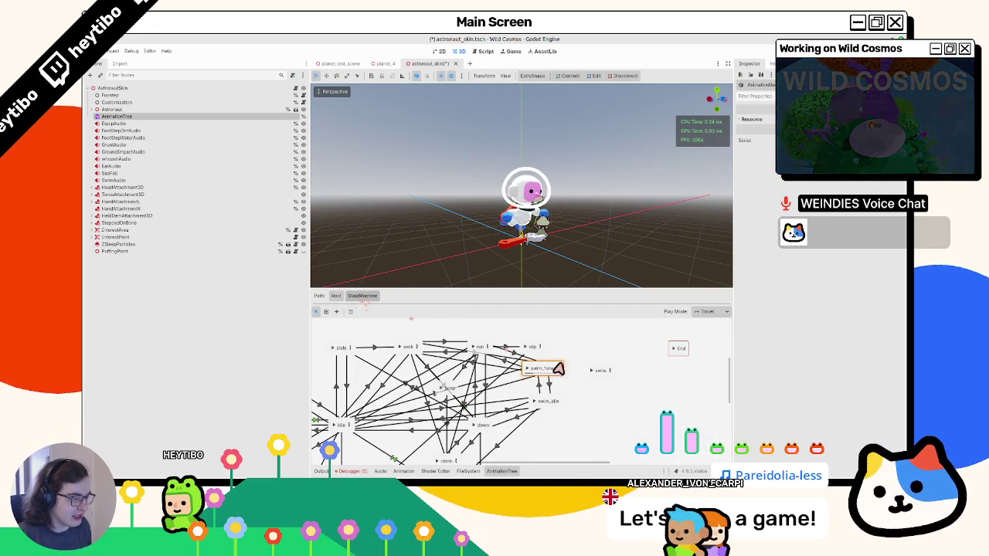
pyautogui.click(596, 370)
pyautogui.click(553, 370)
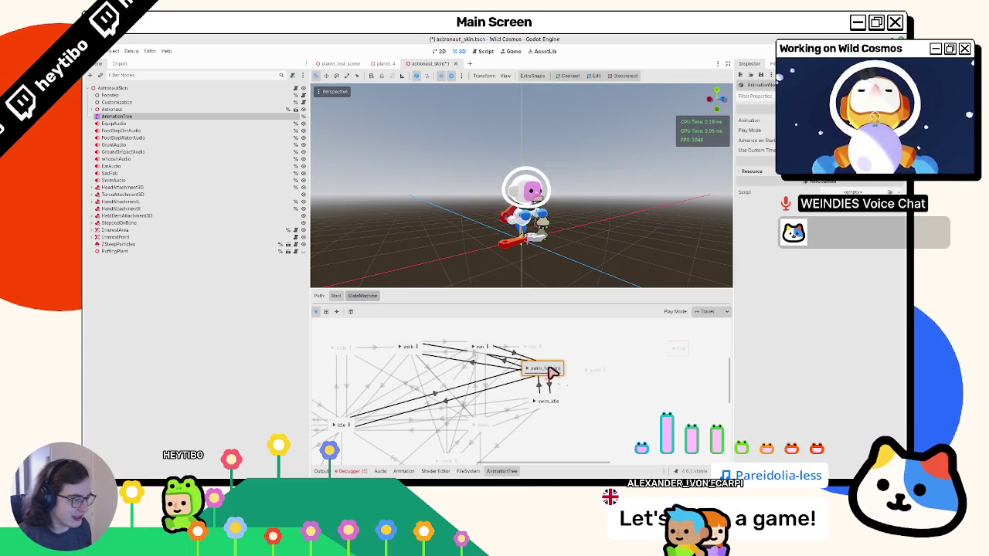
pyautogui.click(597, 369)
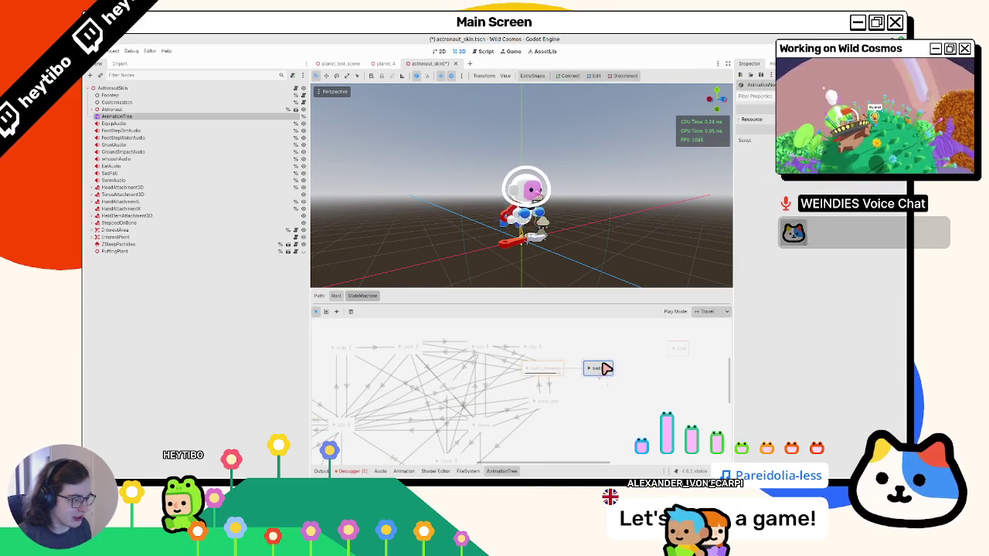
pyautogui.click(553, 368)
pyautogui.click(585, 369)
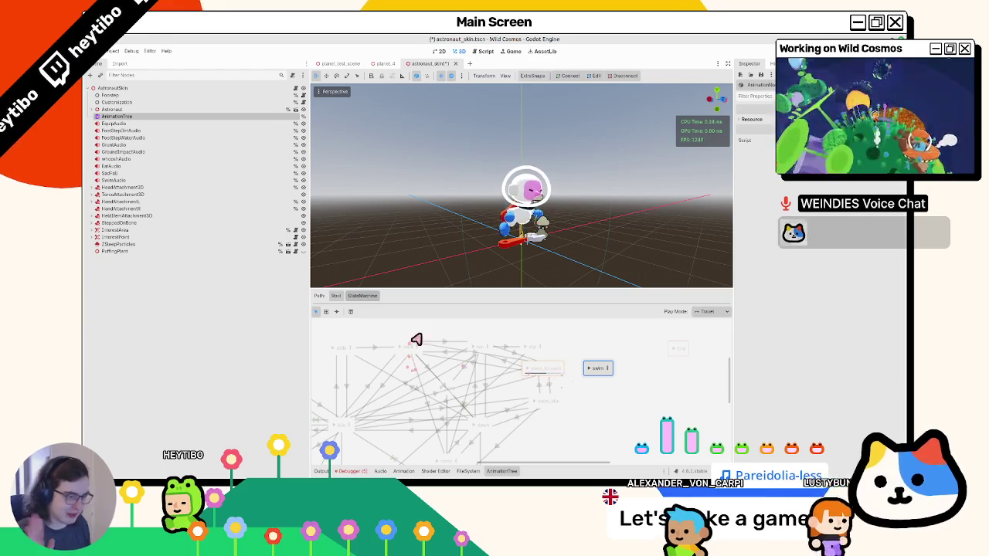
pyautogui.click(553, 368)
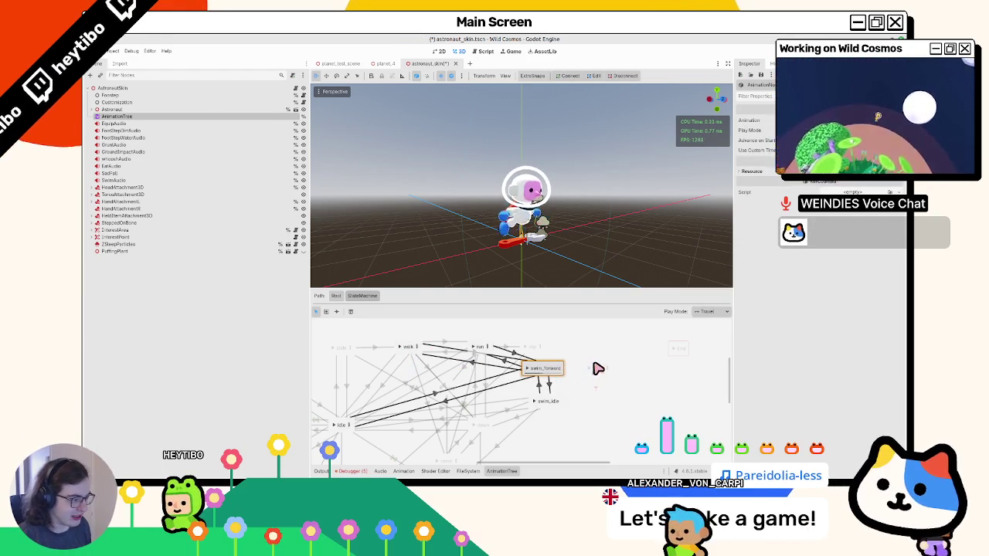
pyautogui.click(595, 372)
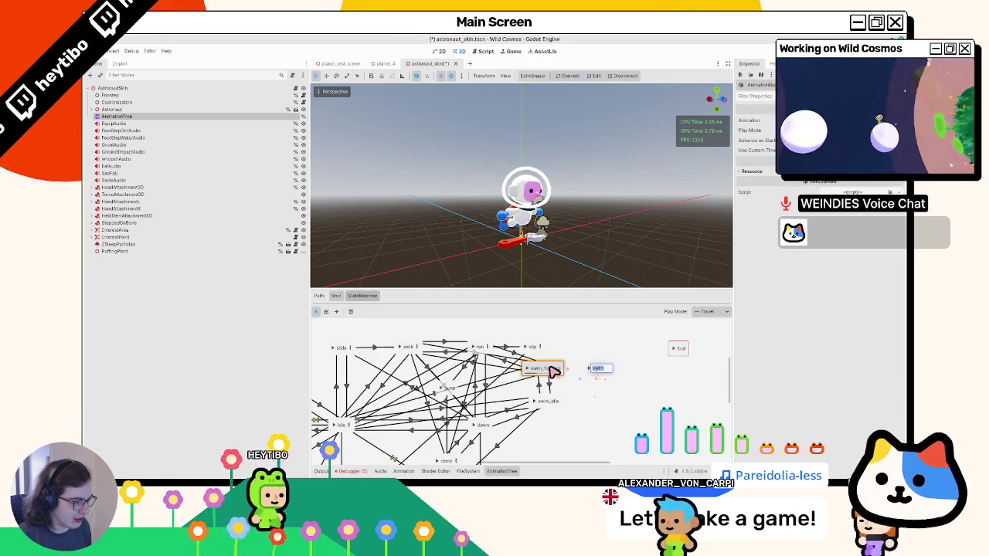
pyautogui.rightClick(553, 368)
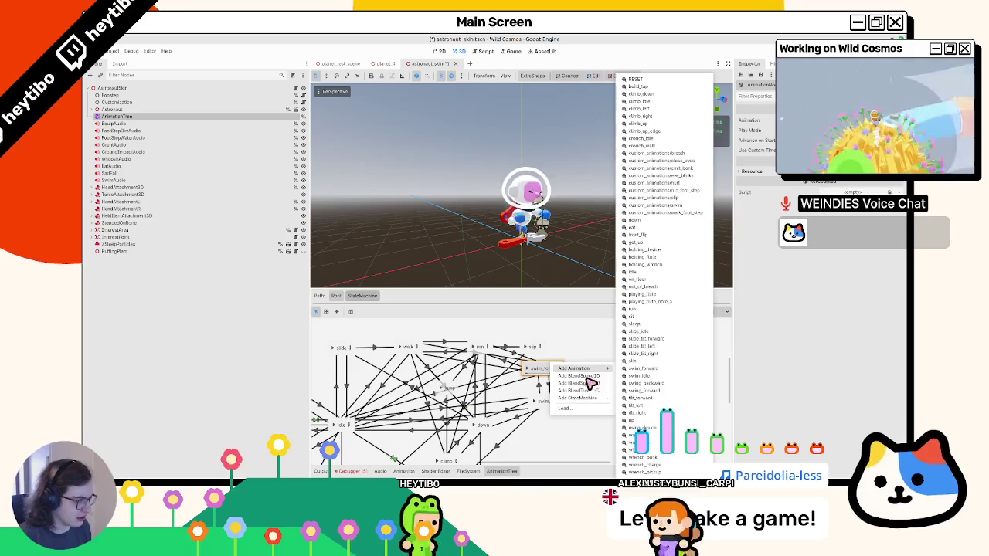
pyautogui.press('Escape')
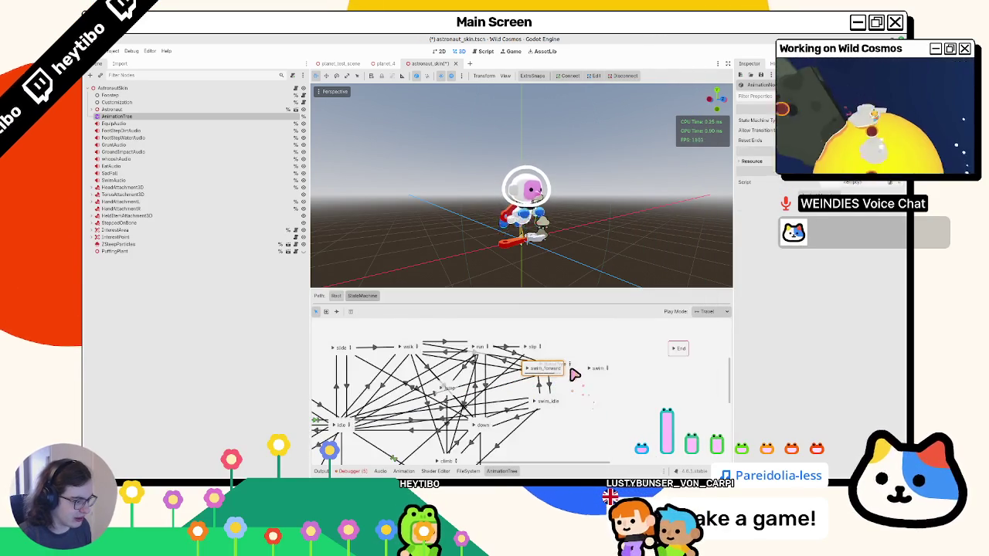
# Nudge swim_forward up and to the right and select the swim state.
pyautogui.click(585, 352)
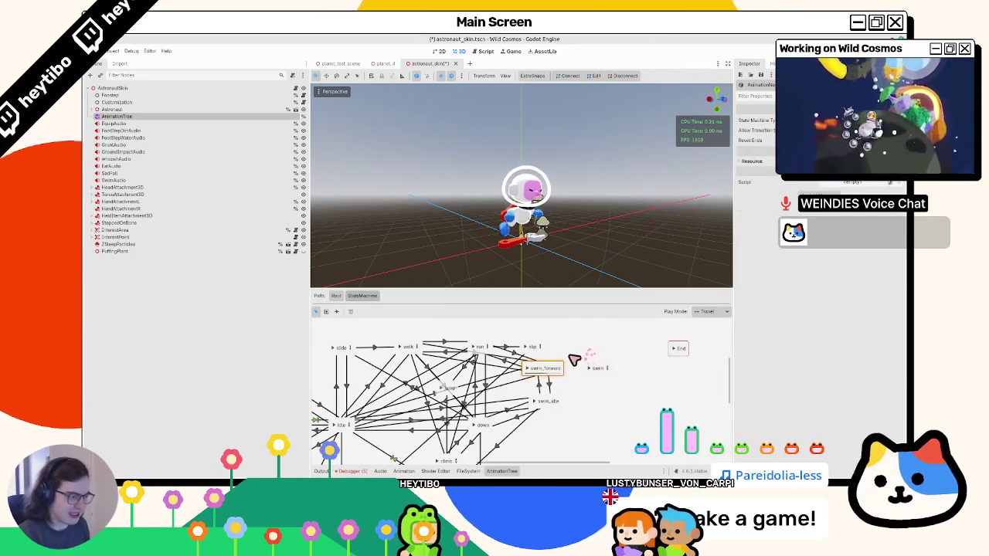
pyautogui.moveTo(555, 376)
pyautogui.mouseDown()
pyautogui.moveTo(624, 331)
pyautogui.moveTo(647, 339)
pyautogui.moveTo(641, 400)
pyautogui.moveTo(633, 335)
pyautogui.moveTo(649, 343)
pyautogui.moveTo(645, 357)
pyautogui.moveTo(571, 374)
pyautogui.mouseUp()
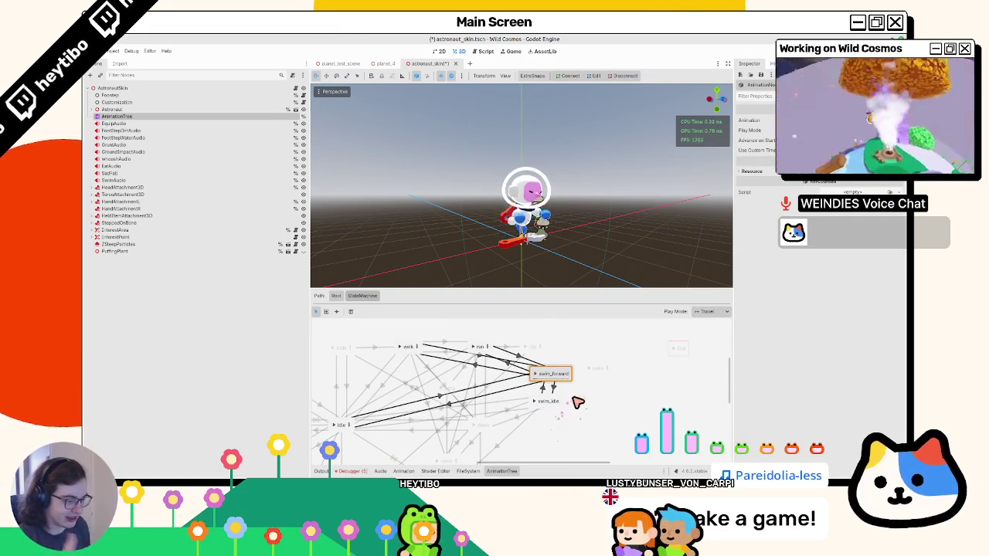
pyautogui.click(607, 384)
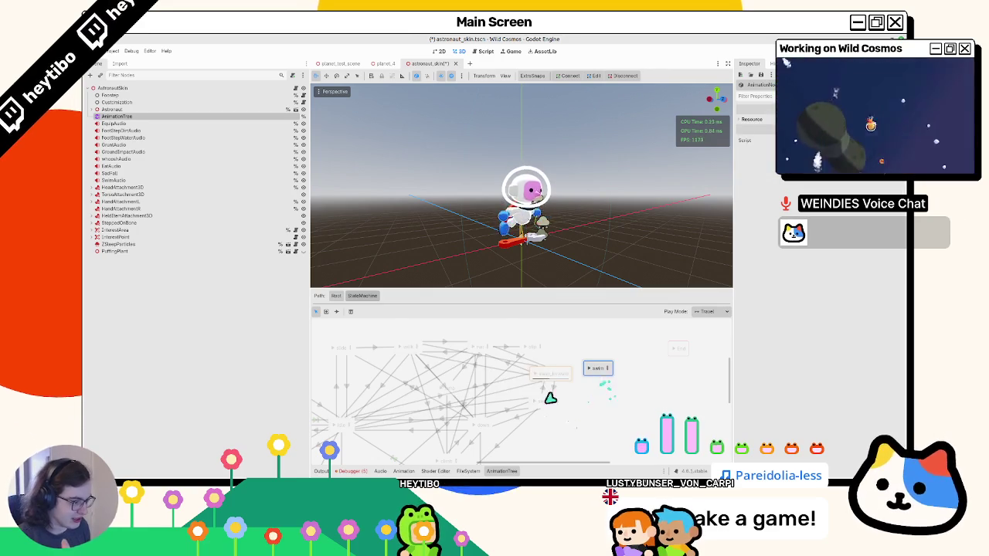
# Draw transitions from swim_idle to swim and between swim and idle, repositioning swim_forward.
pyautogui.click(336, 312)
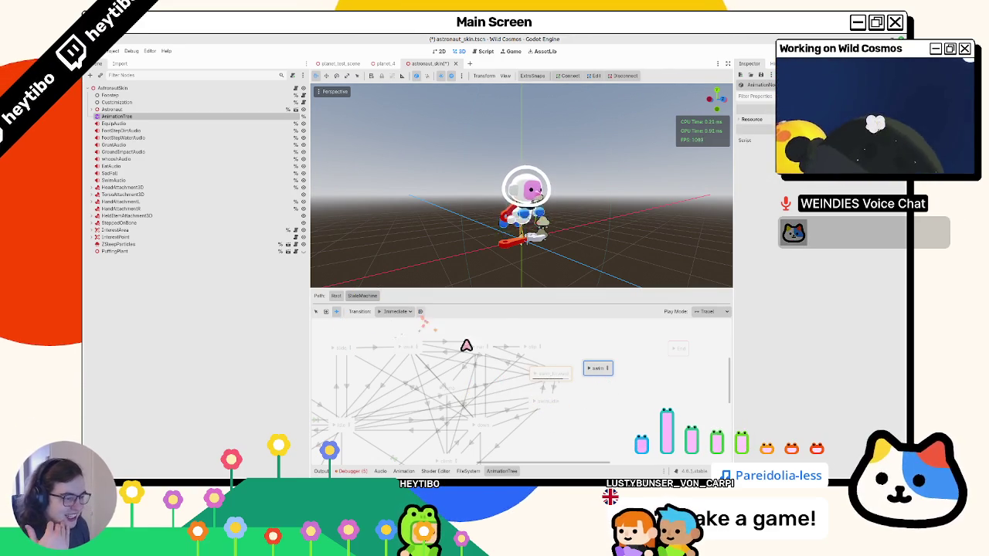
pyautogui.moveTo(556, 406); pyautogui.dragTo(599, 382)
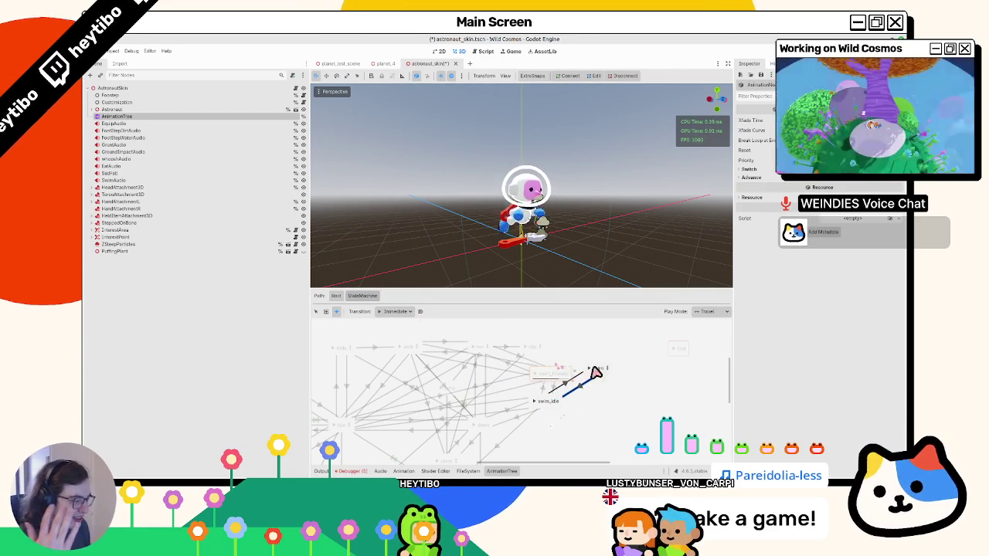
pyautogui.click(315, 312)
pyautogui.moveTo(561, 373)
pyautogui.mouseDown()
pyautogui.moveTo(576, 319)
pyautogui.moveTo(541, 379)
pyautogui.mouseUp()
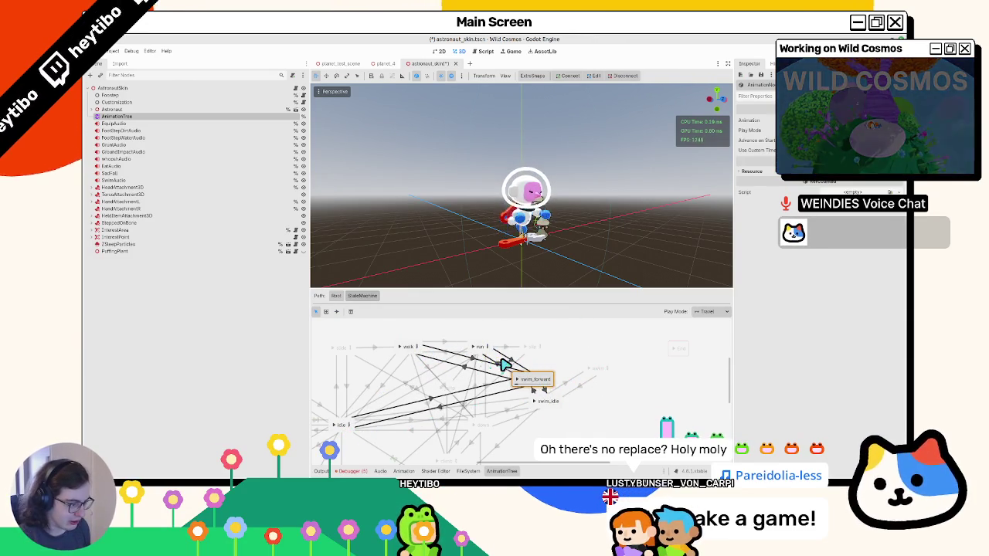
pyautogui.moveTo(533, 379)
pyautogui.mouseDown()
pyautogui.moveTo(600, 369)
pyautogui.moveTo(415, 356)
pyautogui.mouseUp()
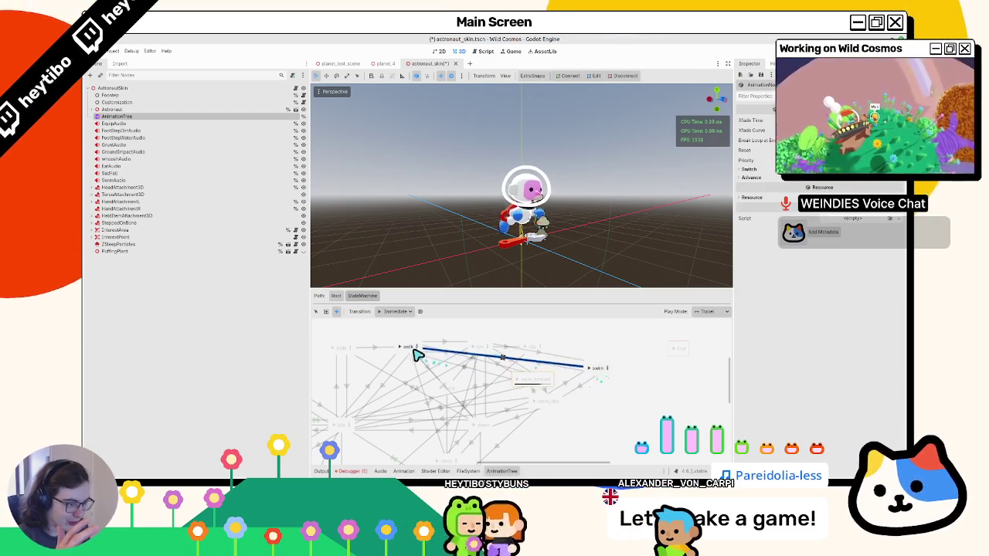
pyautogui.moveTo(593, 370); pyautogui.dragTo(345, 434)
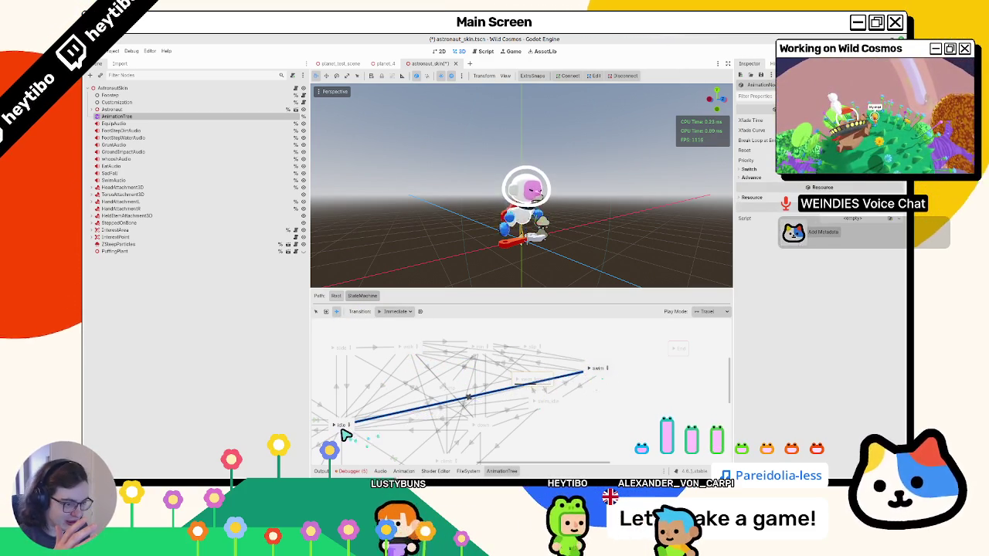
# Move swim_forward to the lower right and check its transitions from walk and idle.
pyautogui.click(315, 312)
pyautogui.click(338, 348)
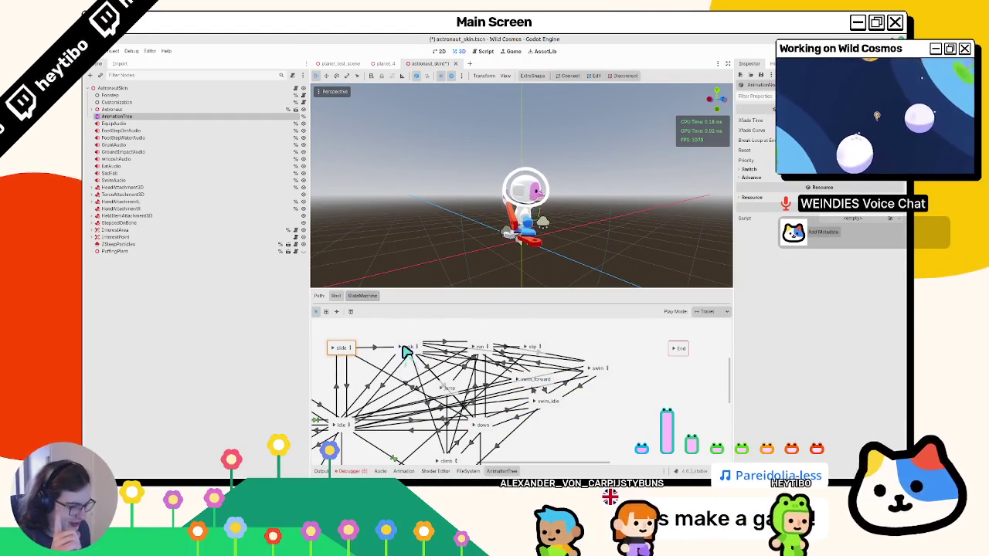
pyautogui.moveTo(598, 371)
pyautogui.mouseDown()
pyautogui.moveTo(623, 348)
pyautogui.moveTo(543, 379)
pyautogui.moveTo(551, 376)
pyautogui.mouseUp()
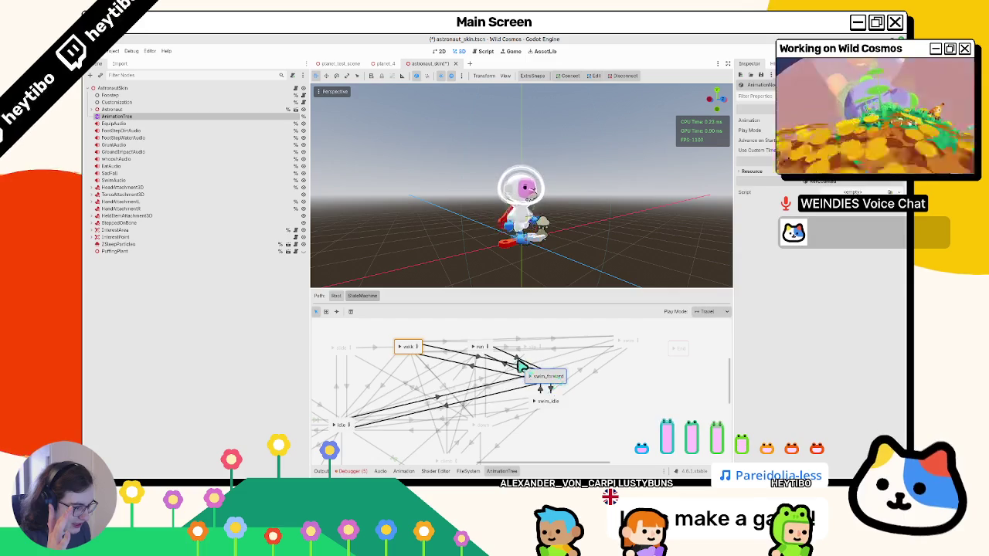
pyautogui.click(511, 370)
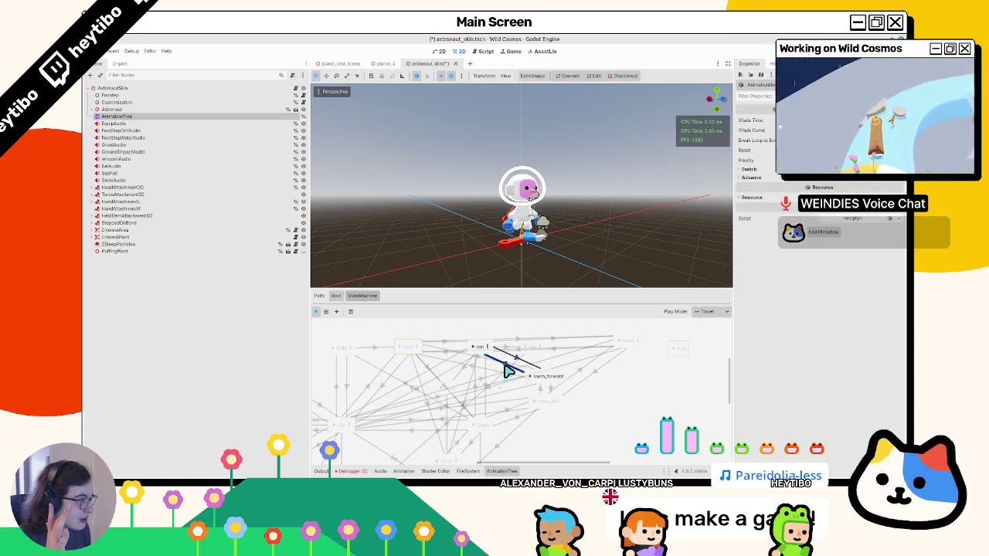
pyautogui.moveTo(550, 376)
pyautogui.mouseDown()
pyautogui.moveTo(631, 389)
pyautogui.moveTo(673, 409)
pyautogui.moveTo(660, 415)
pyautogui.mouseUp()
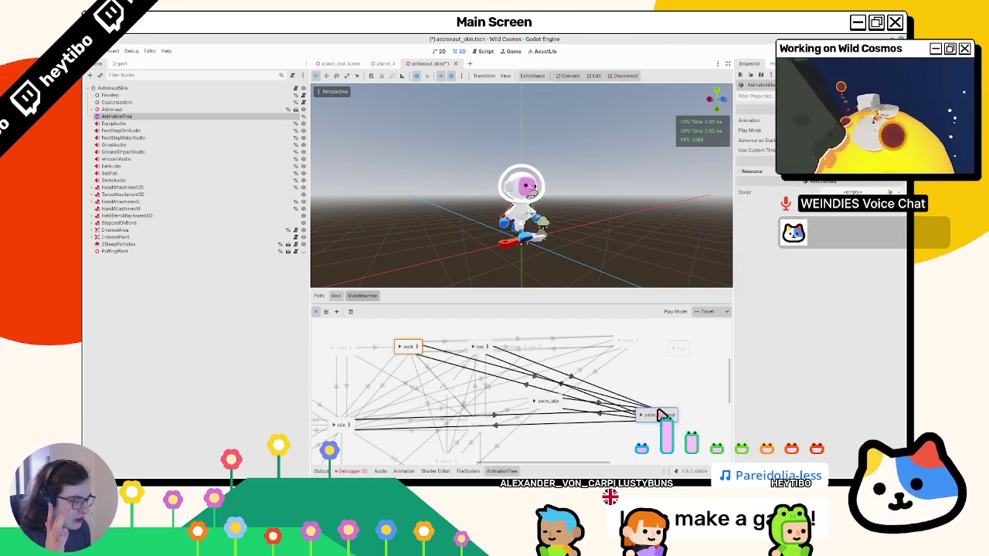
pyautogui.click(530, 384)
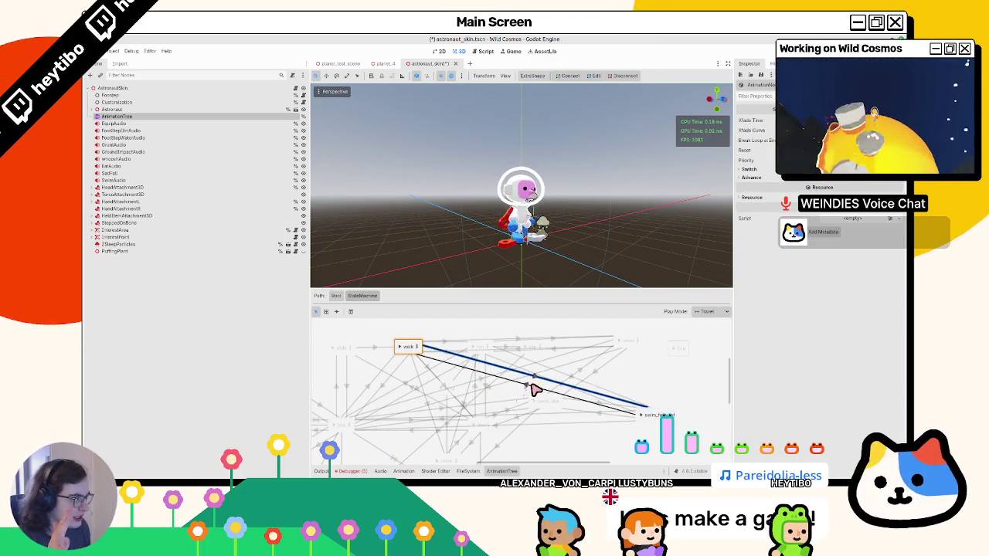
pyautogui.click(501, 425)
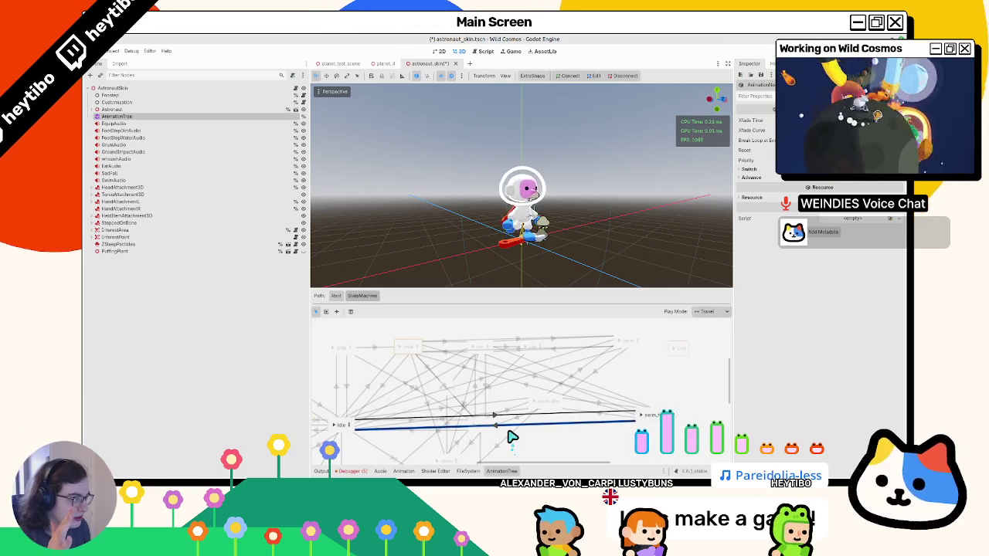
pyautogui.click(506, 418)
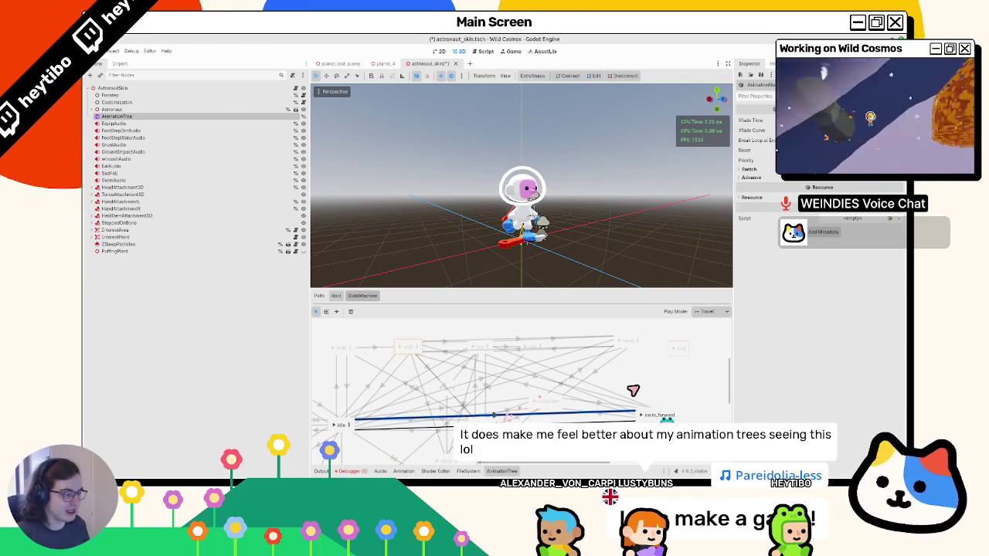
pyautogui.click(407, 346)
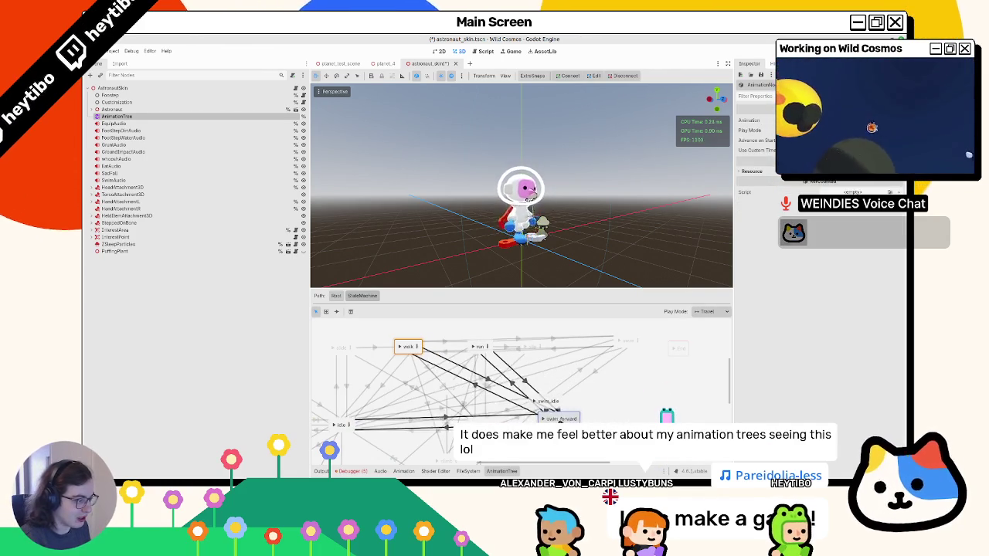
# Place the swim state beside run and check the run→swim and swim→run transitions.
pyautogui.click(583, 376)
pyautogui.moveTo(621, 345); pyautogui.dragTo(539, 380)
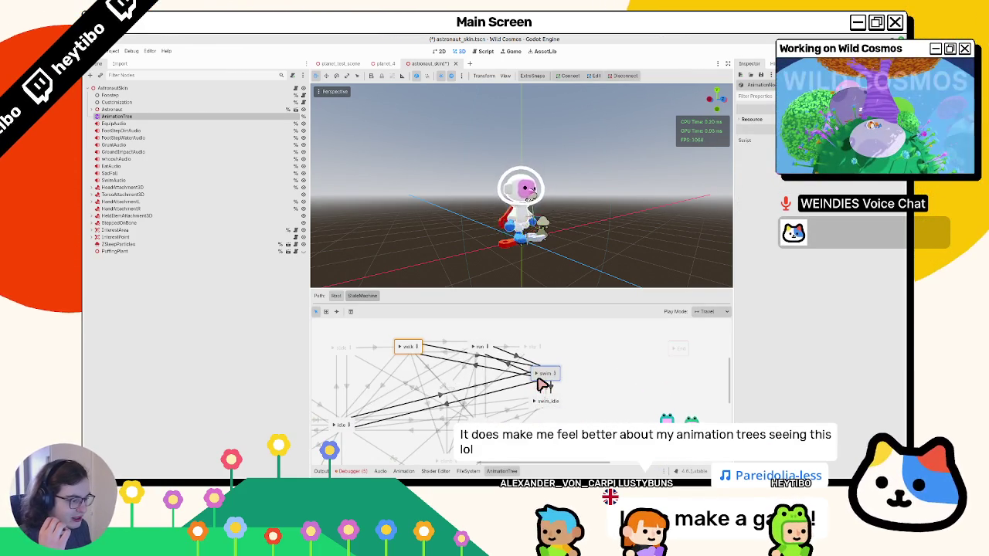
pyautogui.click(519, 360)
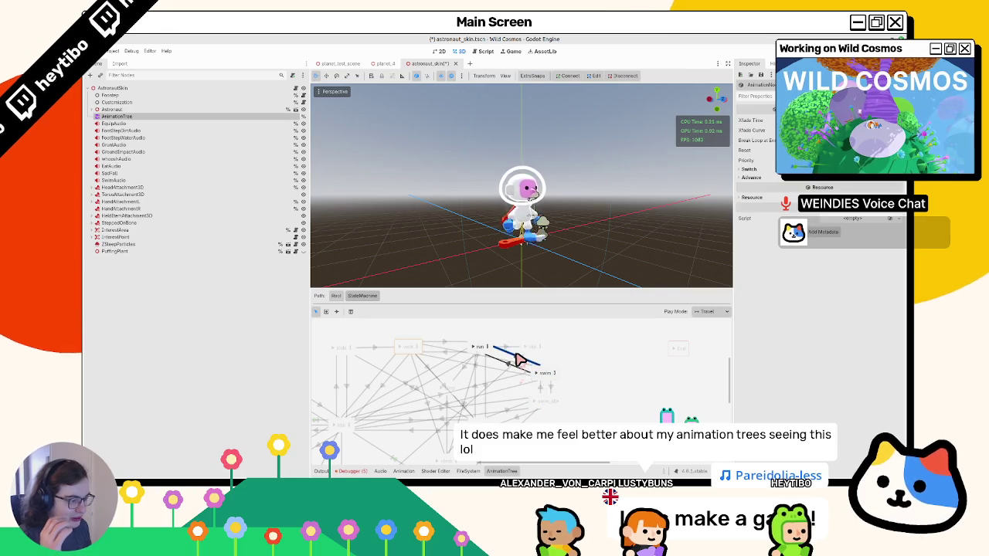
pyautogui.click(511, 369)
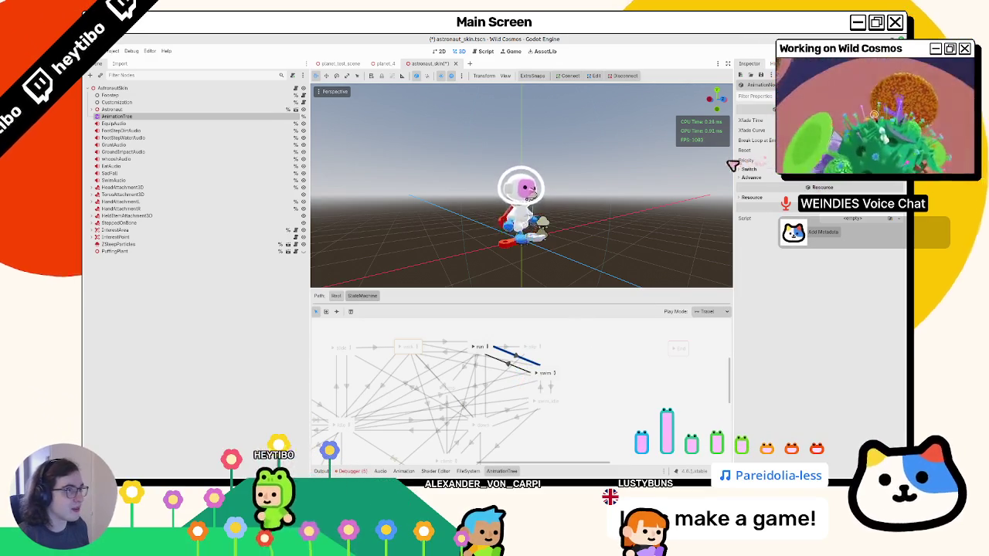
pyautogui.moveTo(446, 384); pyautogui.dragTo(479, 370)
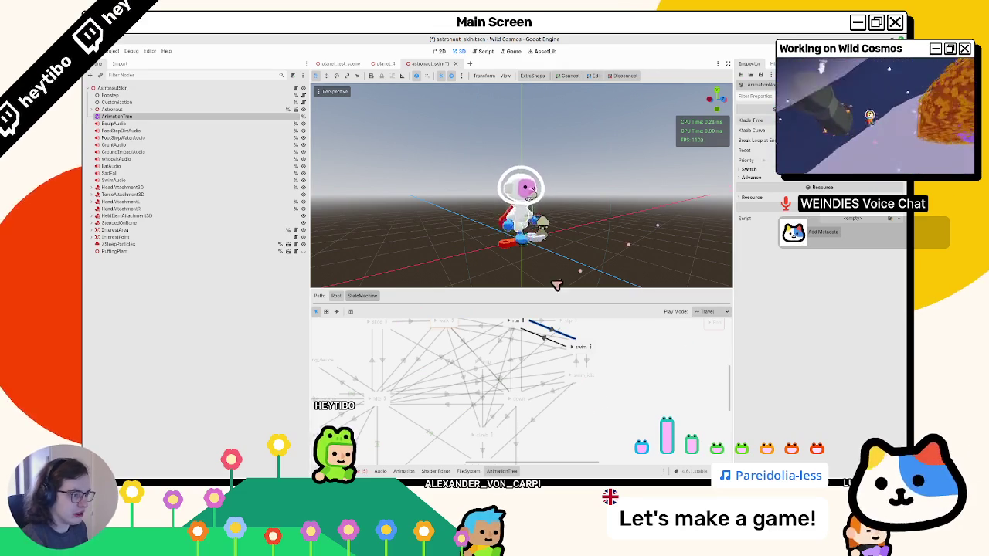
# Shift swim up and right while checking its transitions from idle, swim_idle, walk and run.
pyautogui.click(538, 340)
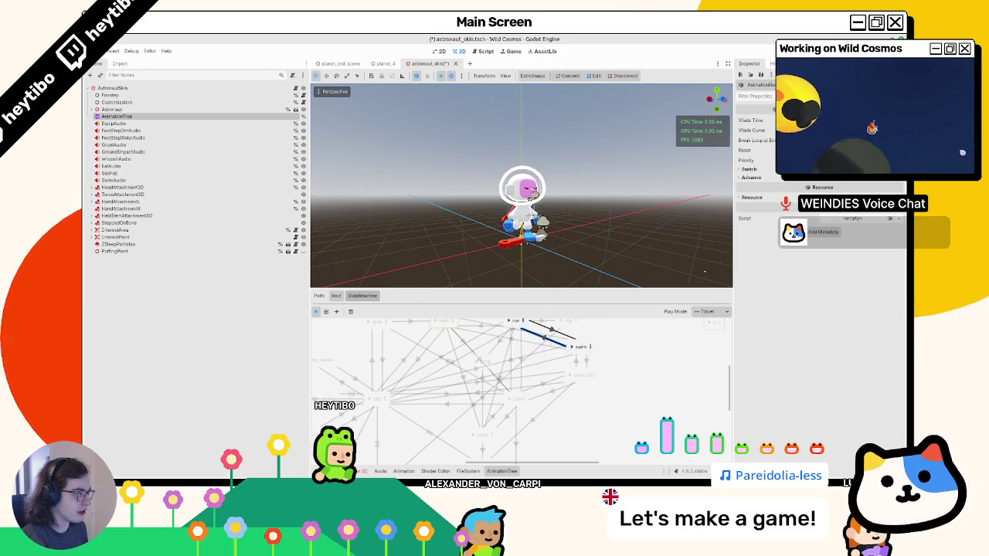
pyautogui.moveTo(595, 357); pyautogui.dragTo(662, 335)
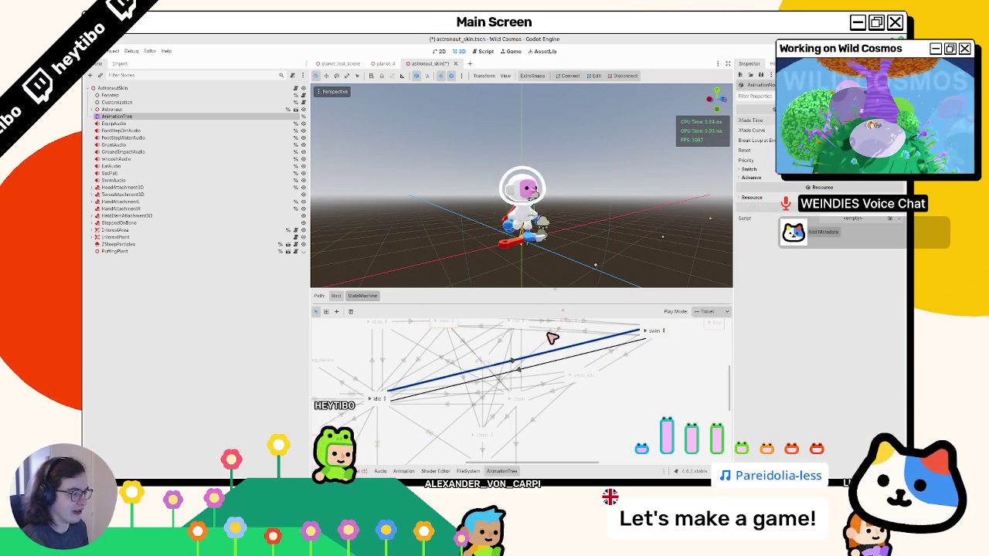
pyautogui.click(565, 360)
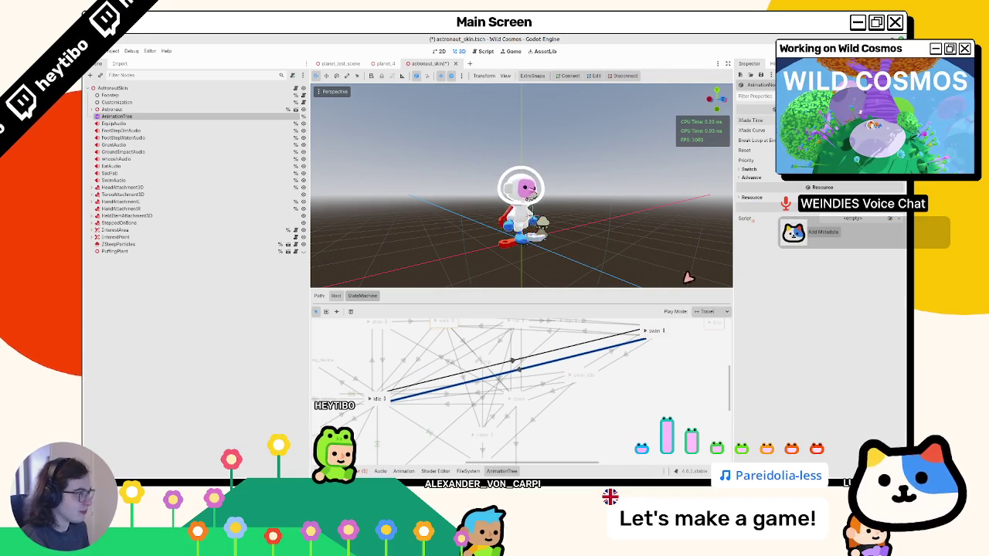
pyautogui.click(611, 363)
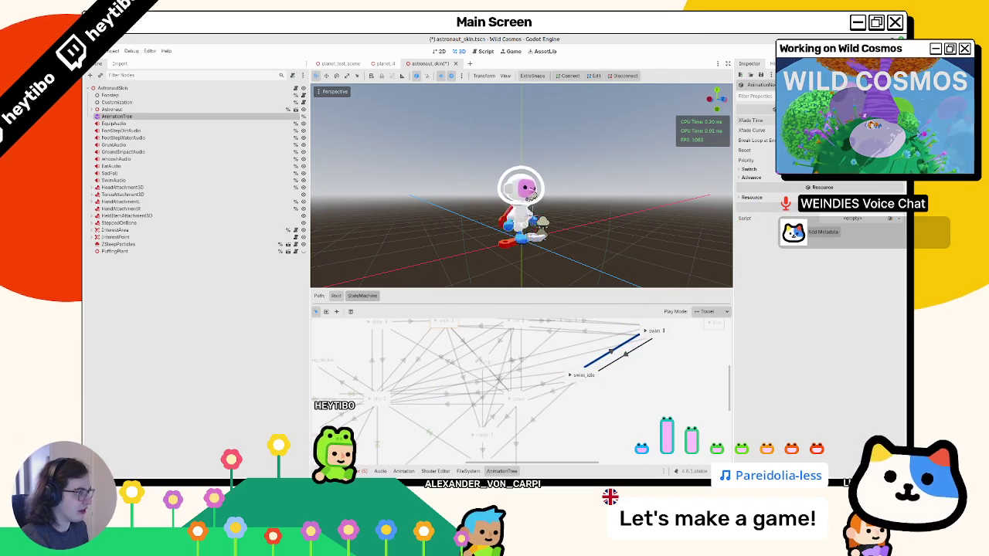
pyautogui.moveTo(662, 333); pyautogui.dragTo(656, 365)
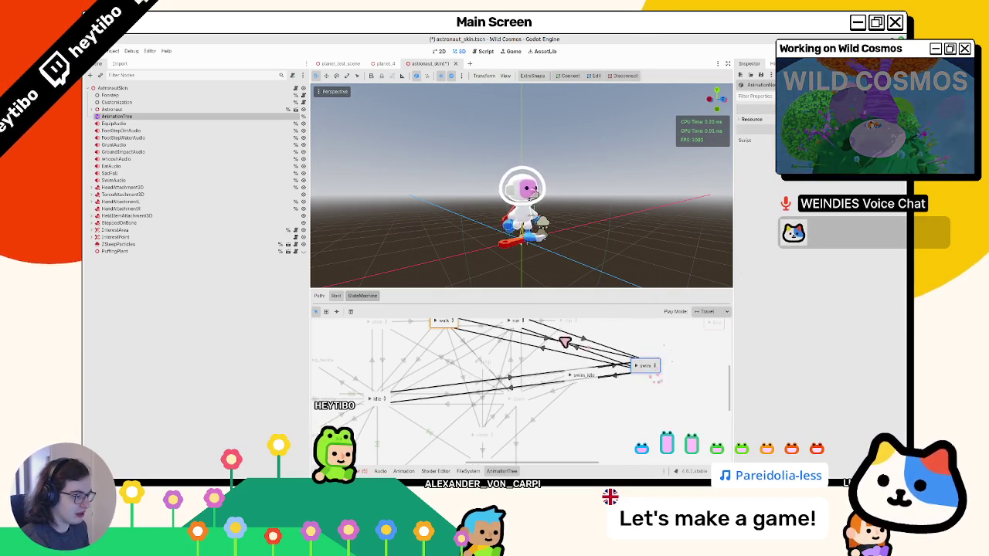
pyautogui.click(561, 356)
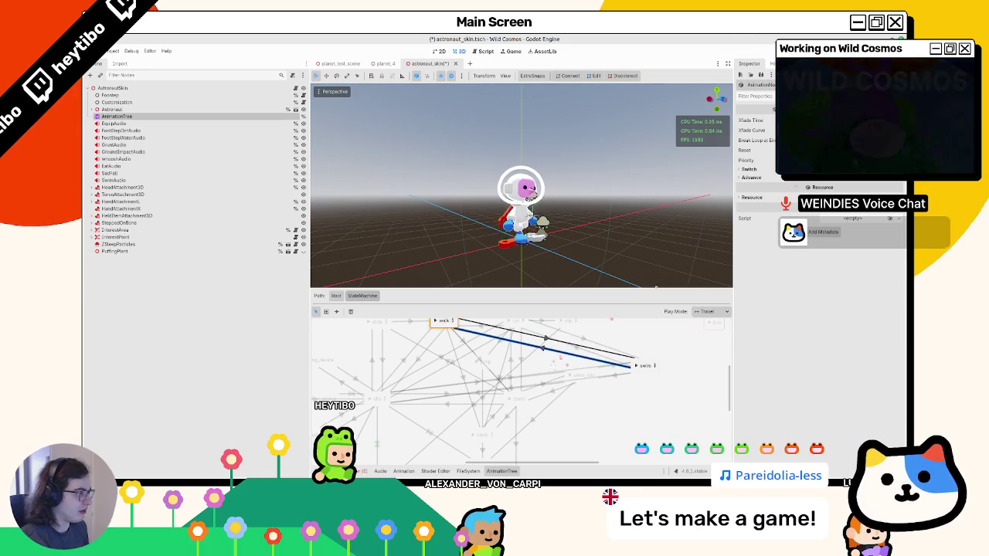
pyautogui.click(545, 339)
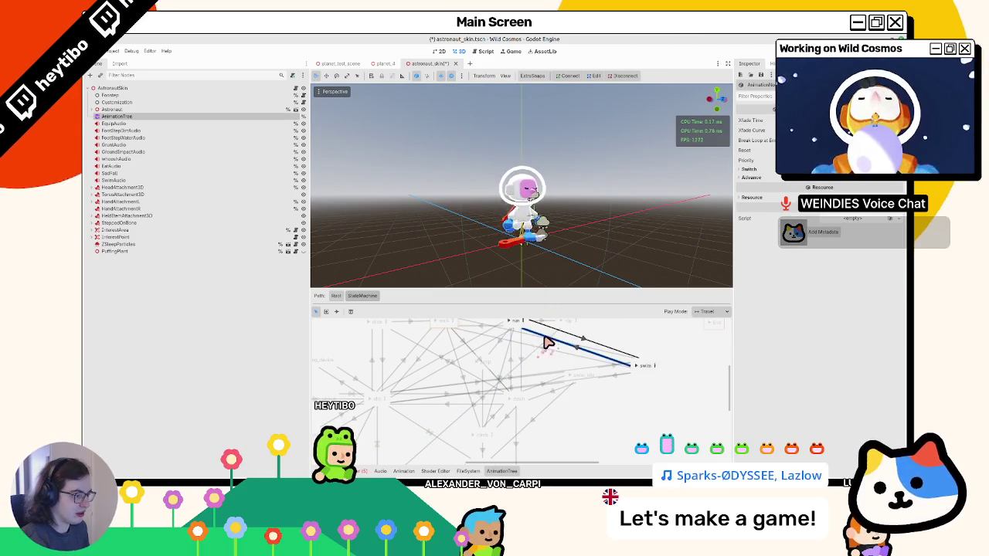
pyautogui.click(546, 339)
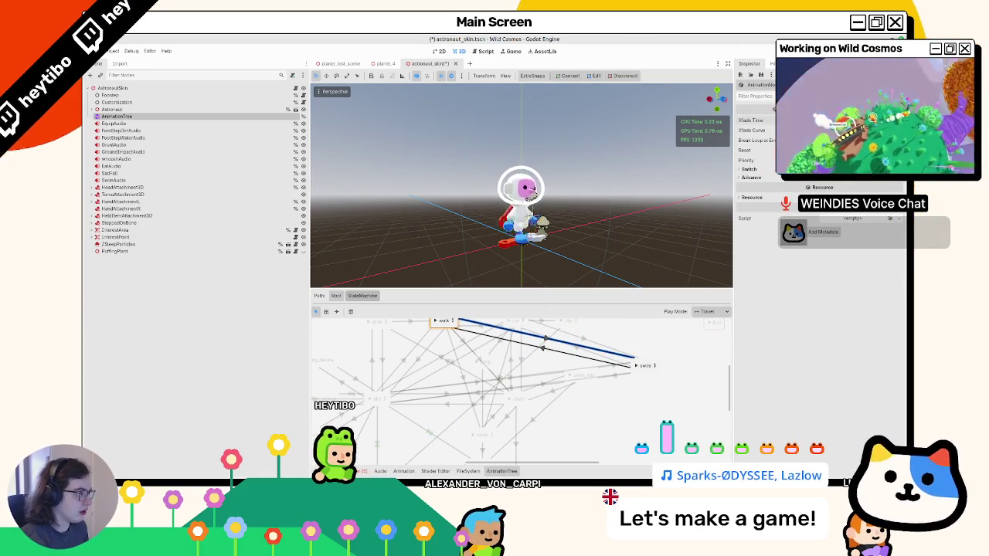
# Position the swim state above swim_idle and return to the animation tree's Root.
pyautogui.click(637, 368)
pyautogui.moveTo(641, 380)
pyautogui.mouseDown()
pyautogui.moveTo(563, 362)
pyautogui.moveTo(587, 355)
pyautogui.mouseUp()
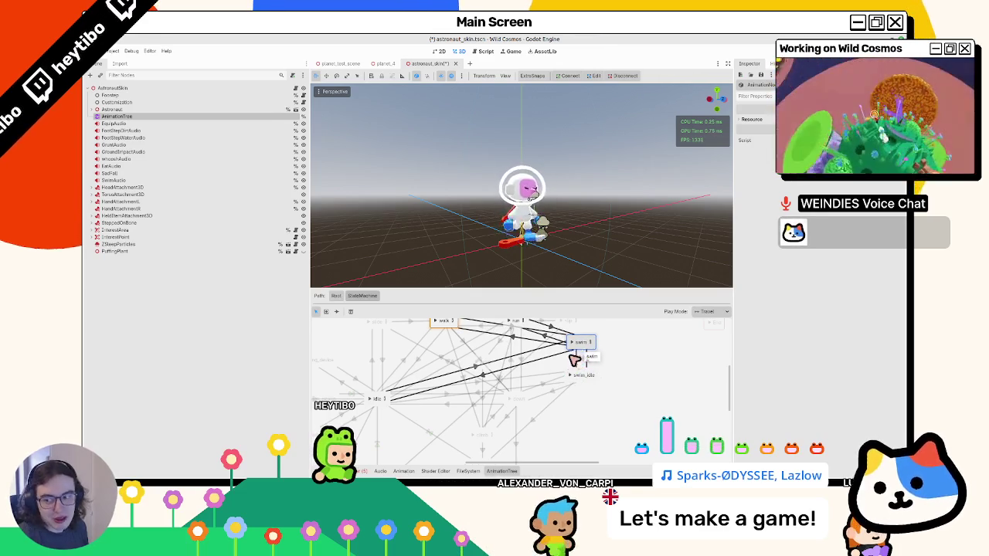
pyautogui.moveTo(576, 343); pyautogui.dragTo(577, 344)
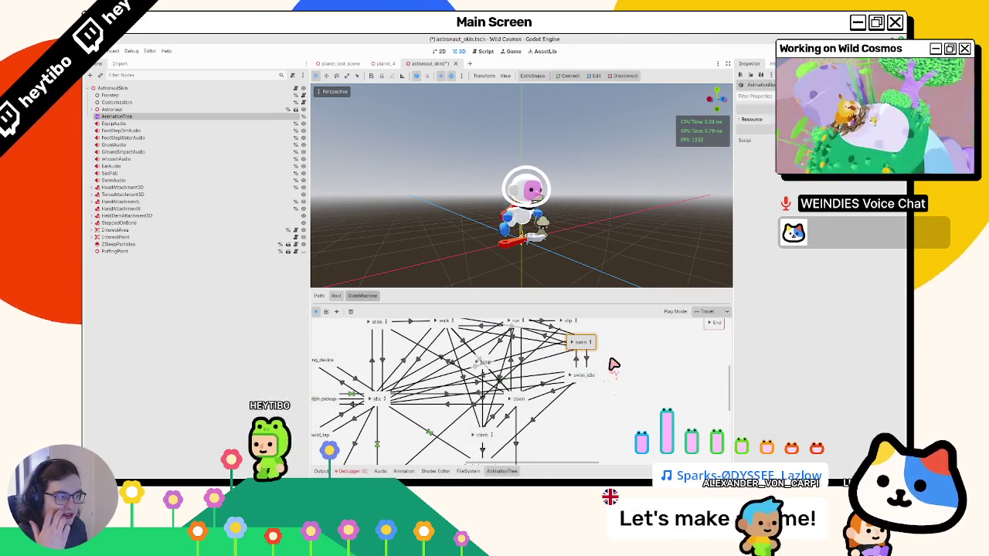
pyautogui.click(577, 351)
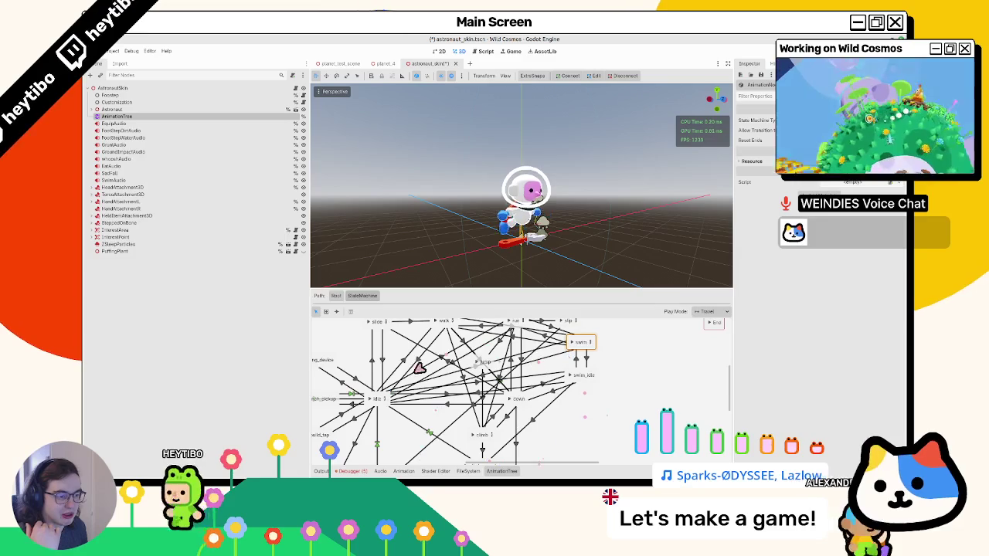
pyautogui.click(337, 297)
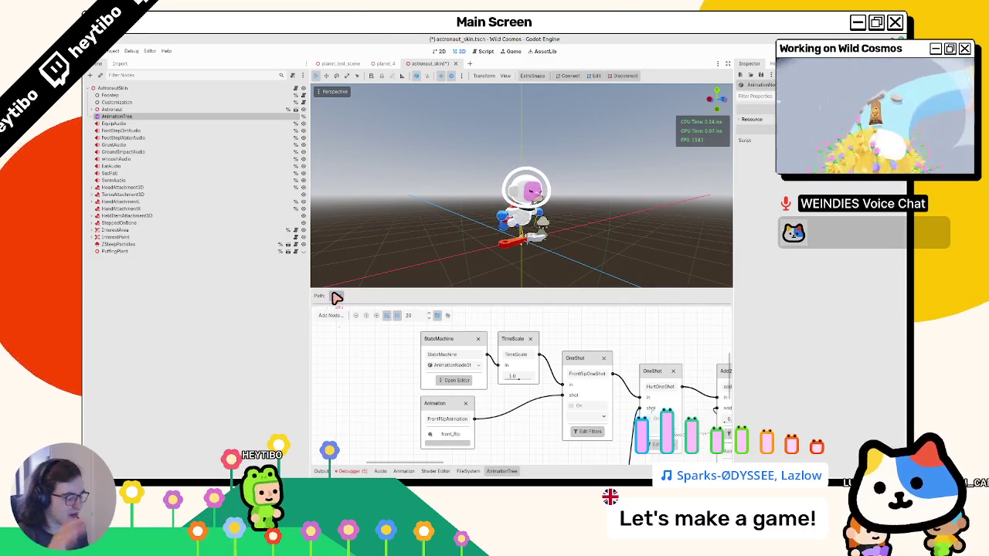
# Close the AnimationTree panel and save astronaut_skin with Ctrl+S, briefly toggling FileSystem and Shader docks.
pyautogui.click(412, 224)
pyautogui.hotkey('ctrl', 's')
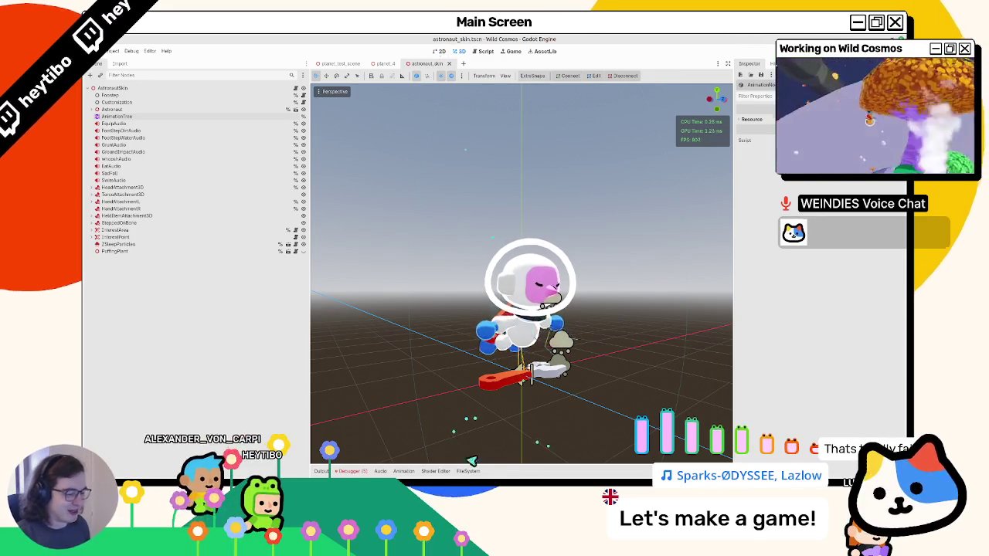
pyautogui.click(468, 470)
pyautogui.click(468, 470)
pyautogui.click(435, 470)
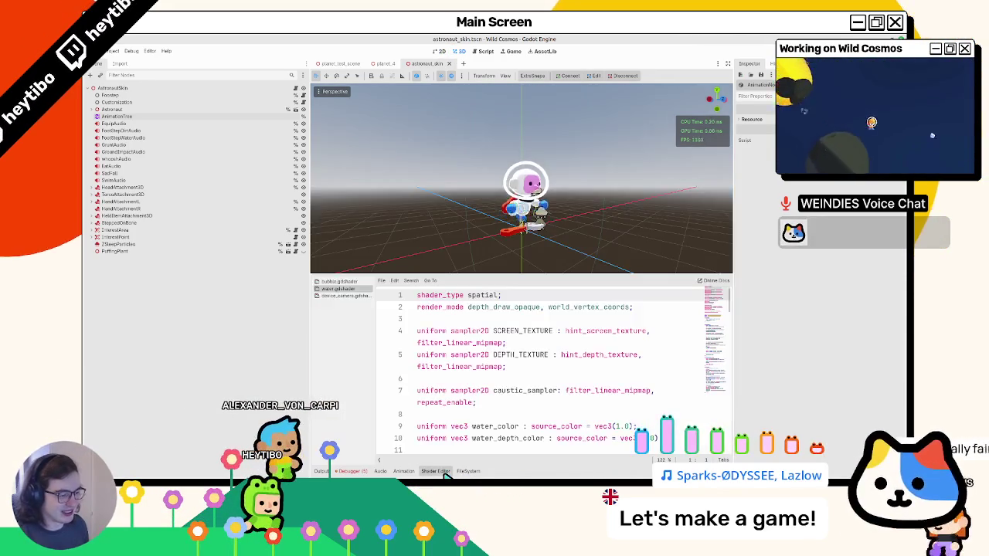
pyautogui.click(435, 470)
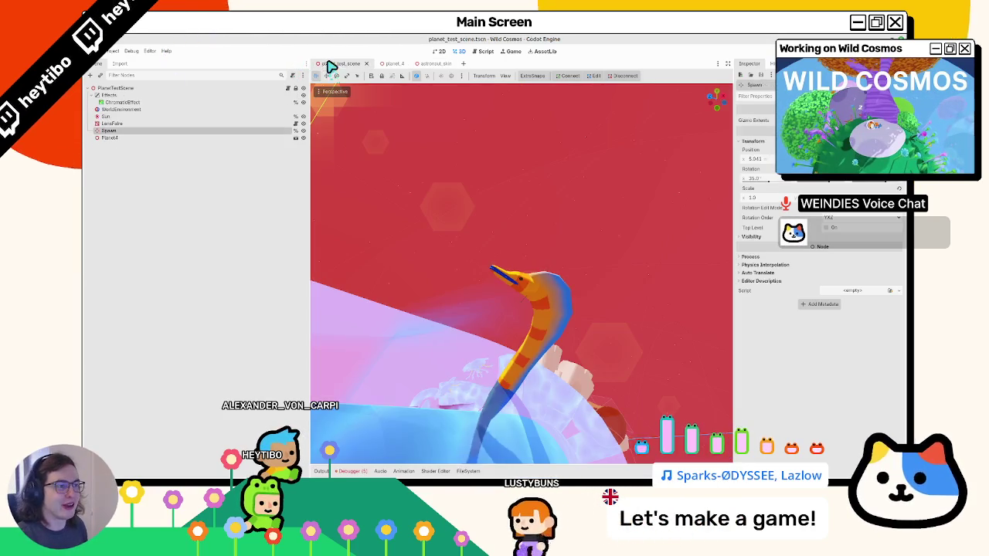
# Run planet_test_scene with F6, maximise the game window to watch swimming, then stop with F8.
pyautogui.click(360, 62)
pyautogui.press('F6')
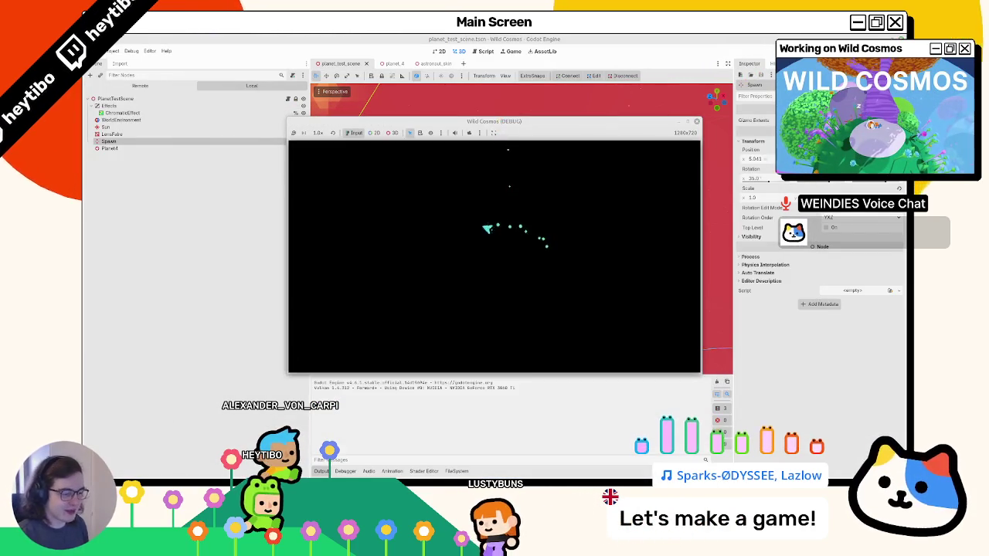
pyautogui.click(693, 124)
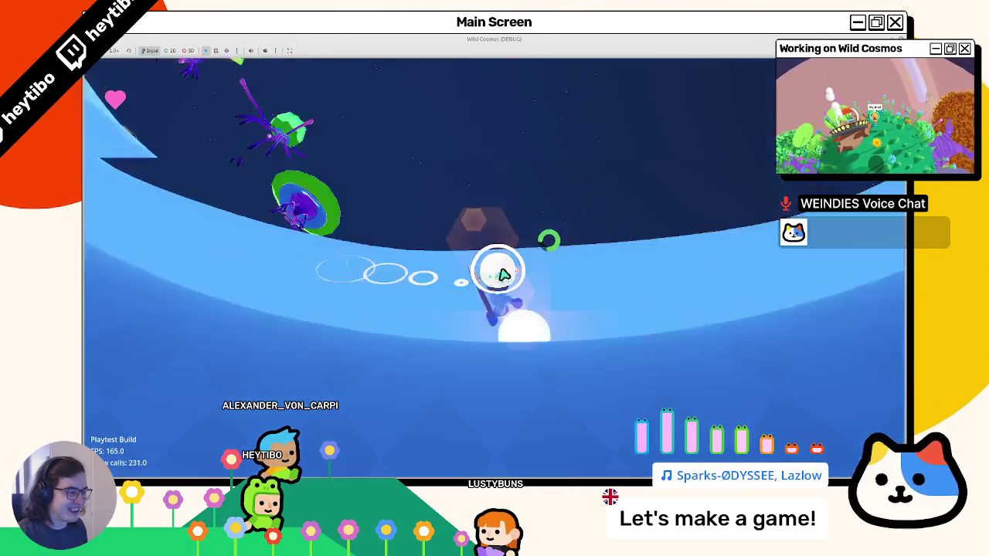
pyautogui.press('F8')
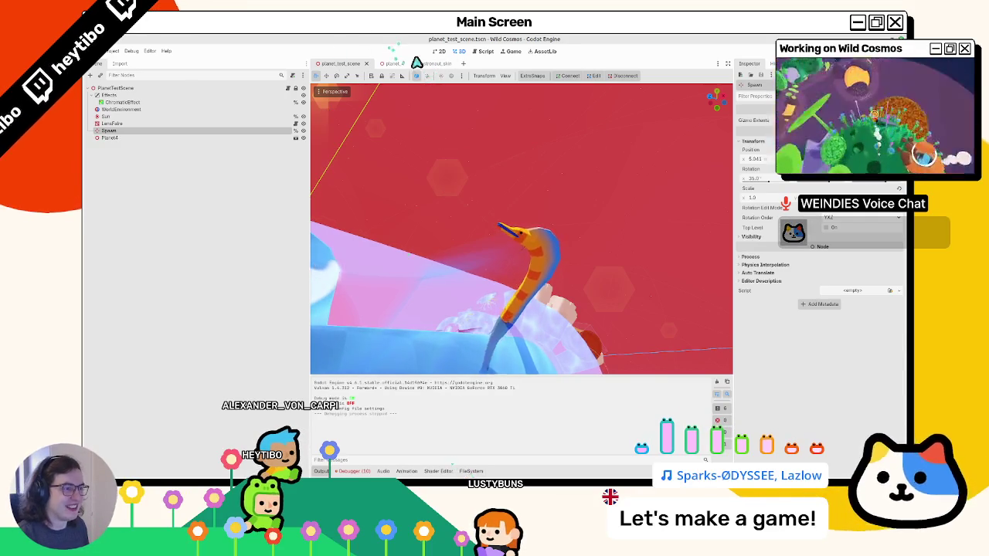
# In astronaut_skin, select the AnimationTree node and open its StateMachine graph editor.
pyautogui.click(421, 63)
pyautogui.click(122, 116)
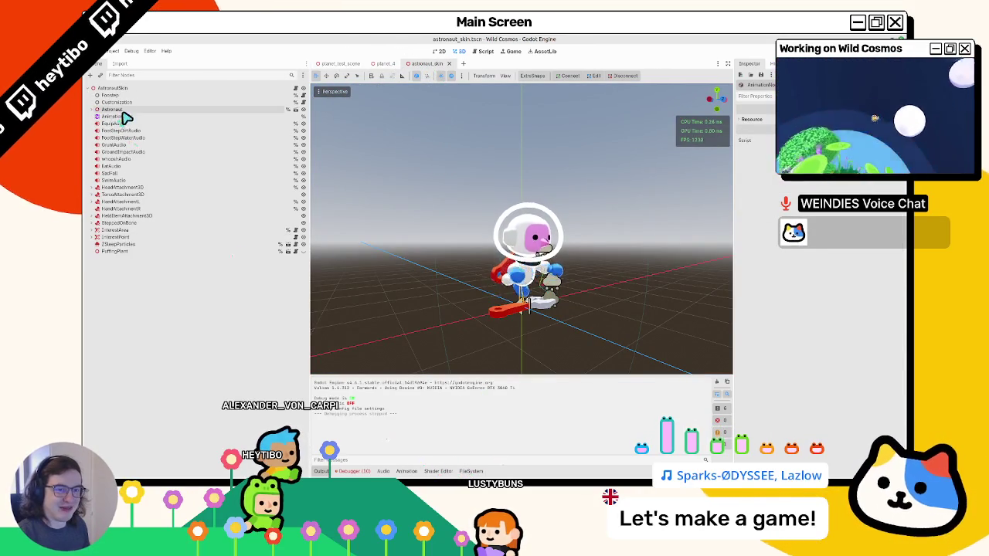
pyautogui.click(473, 470)
pyautogui.click(503, 471)
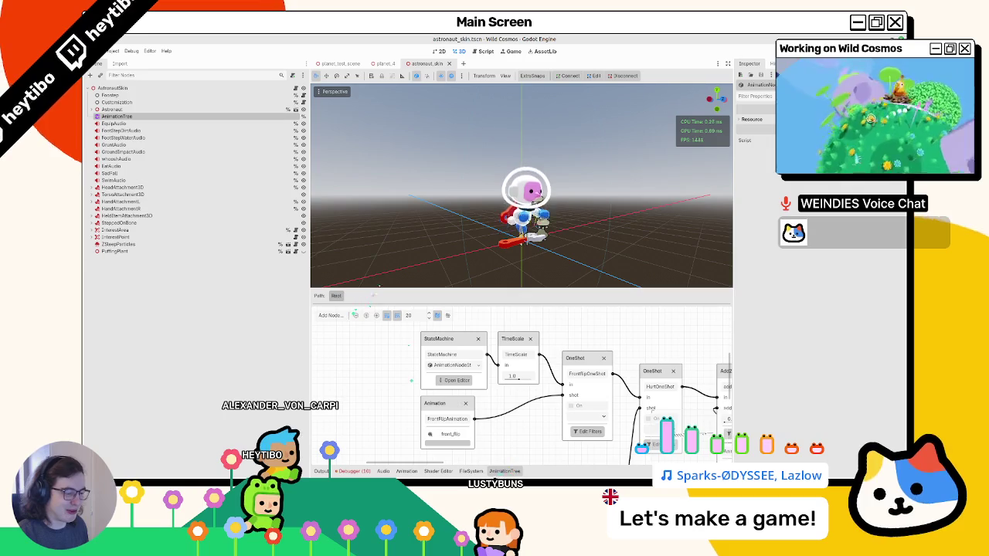
pyautogui.click(471, 471)
pyautogui.click(498, 471)
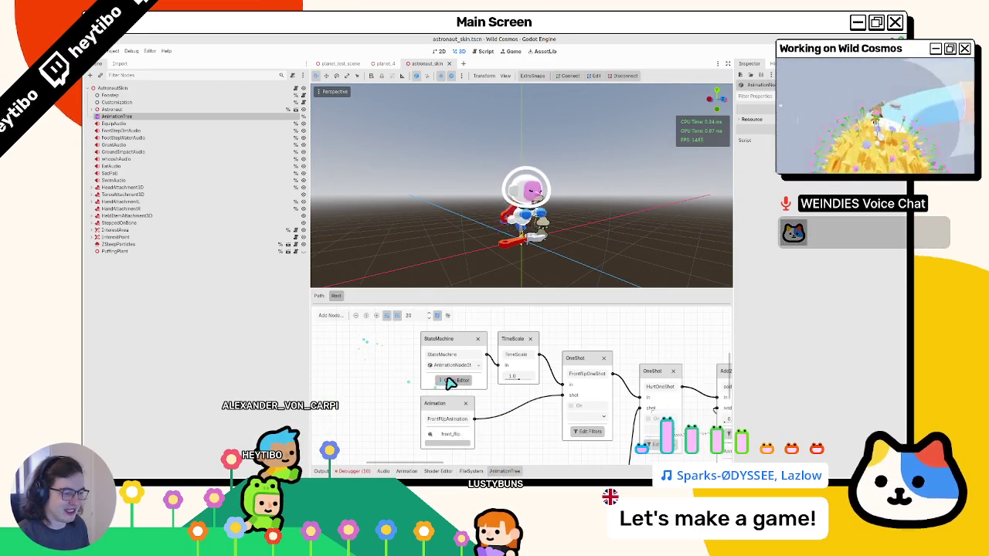
pyautogui.click(450, 381)
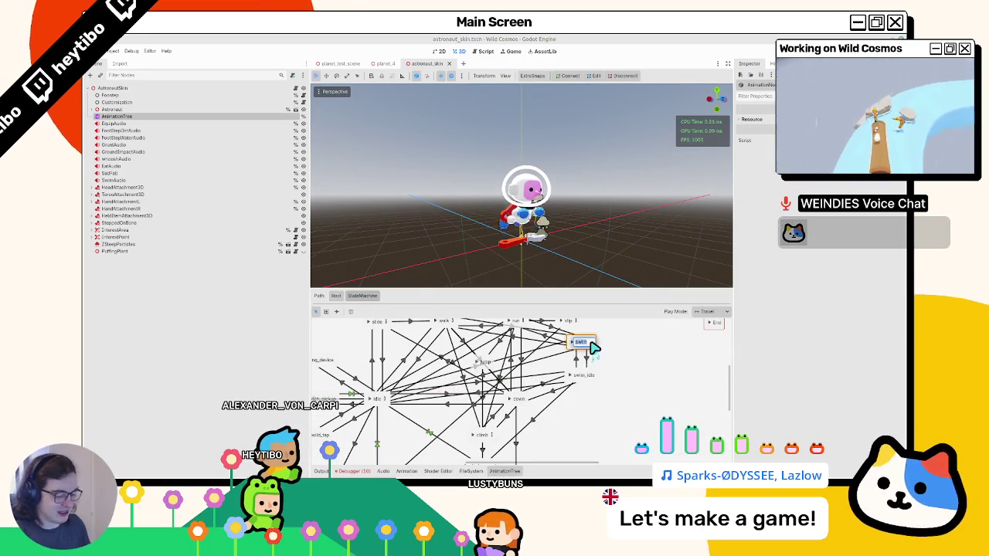
# Rename the swim state to swim_forward and preview travelling into it from swim_idle.
pyautogui.moveTo(593, 347); pyautogui.dragTo(593, 349)
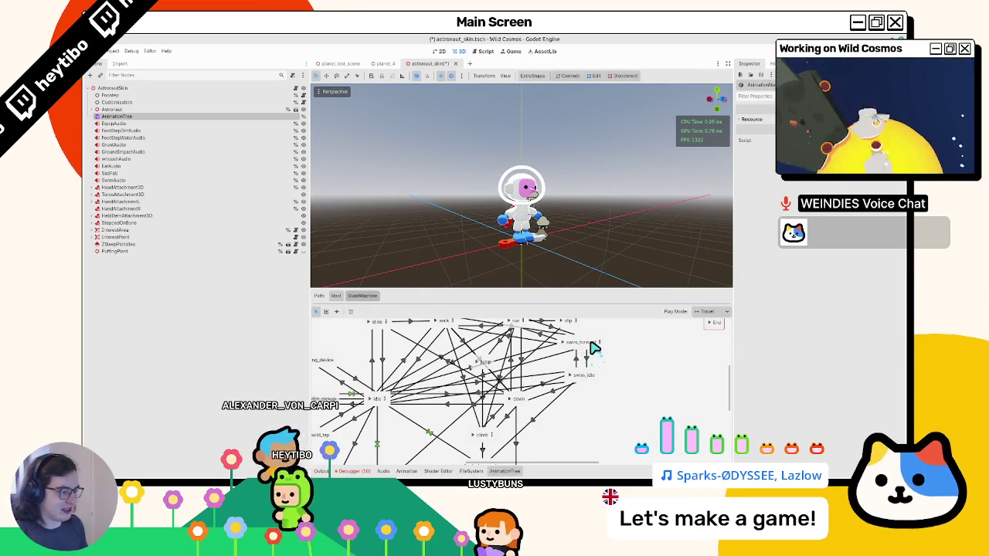
pyautogui.click(575, 342)
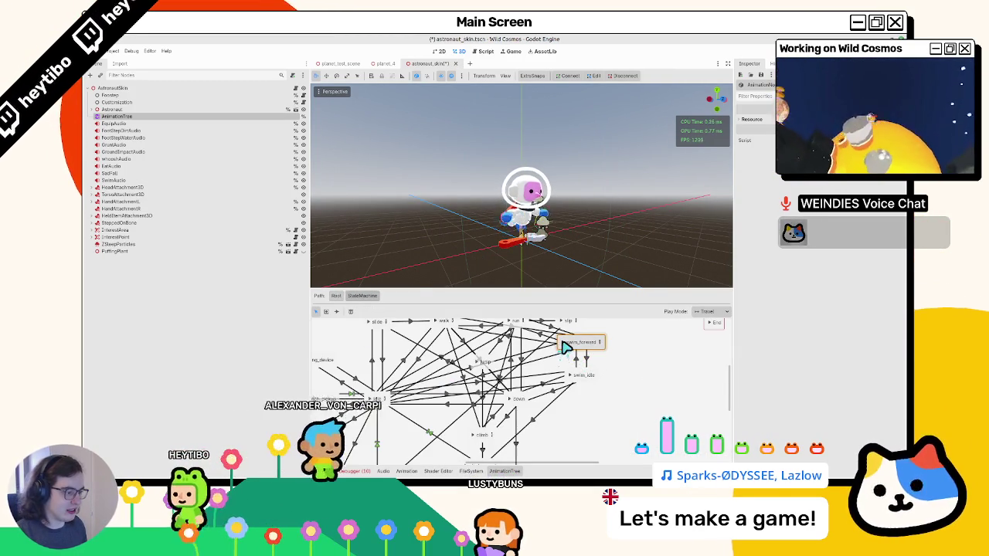
pyautogui.scroll(2, 556, 371)
pyautogui.click(567, 376)
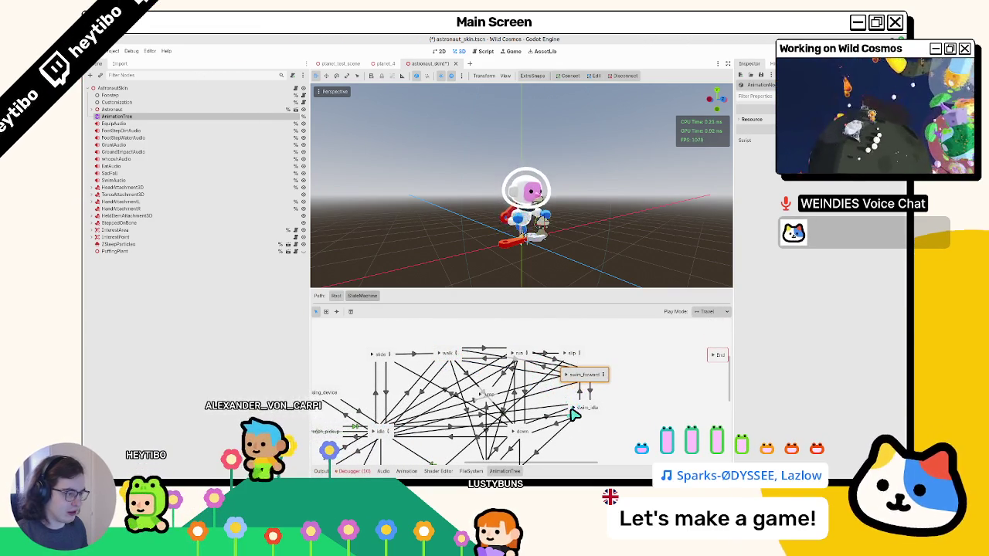
pyautogui.click(578, 408)
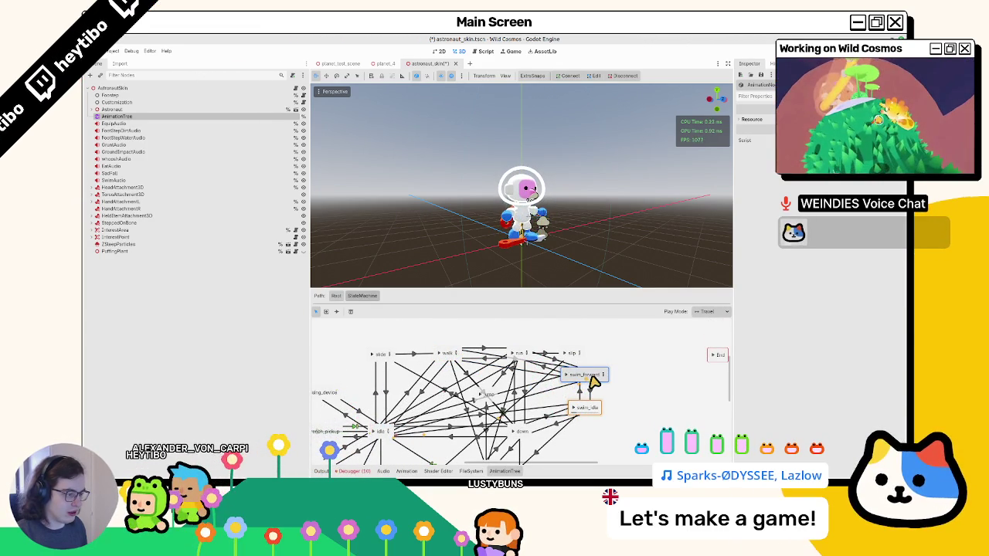
pyautogui.click(556, 375)
pyautogui.click(340, 63)
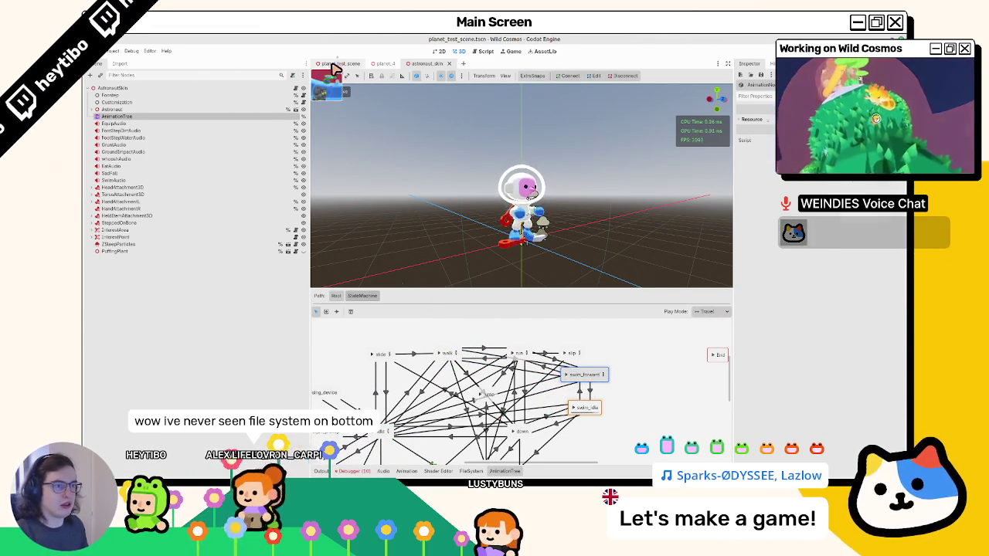
# Play-test swimming: run with F6, maximise, swim forward with W through water, then stop with F8.
pyautogui.press('F6')
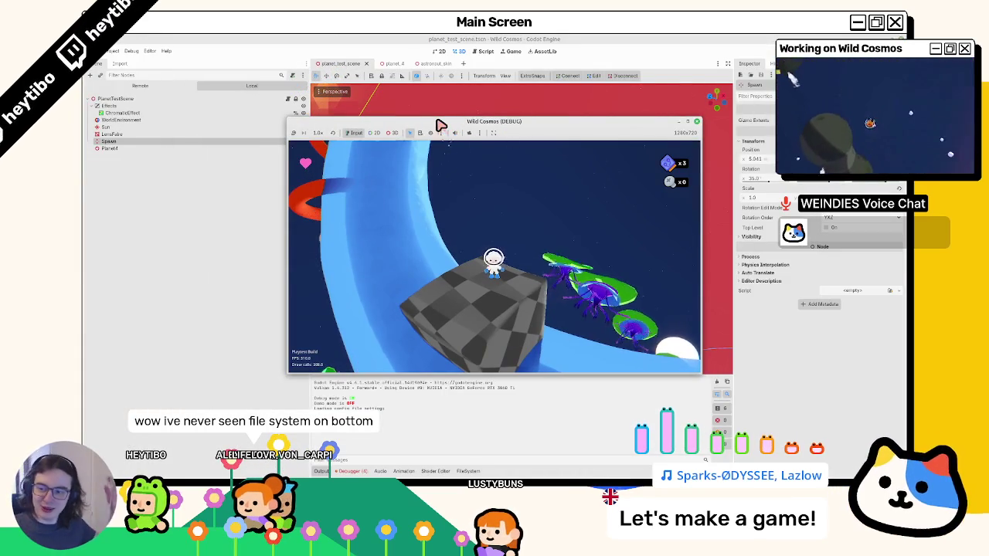
pyautogui.click(692, 124)
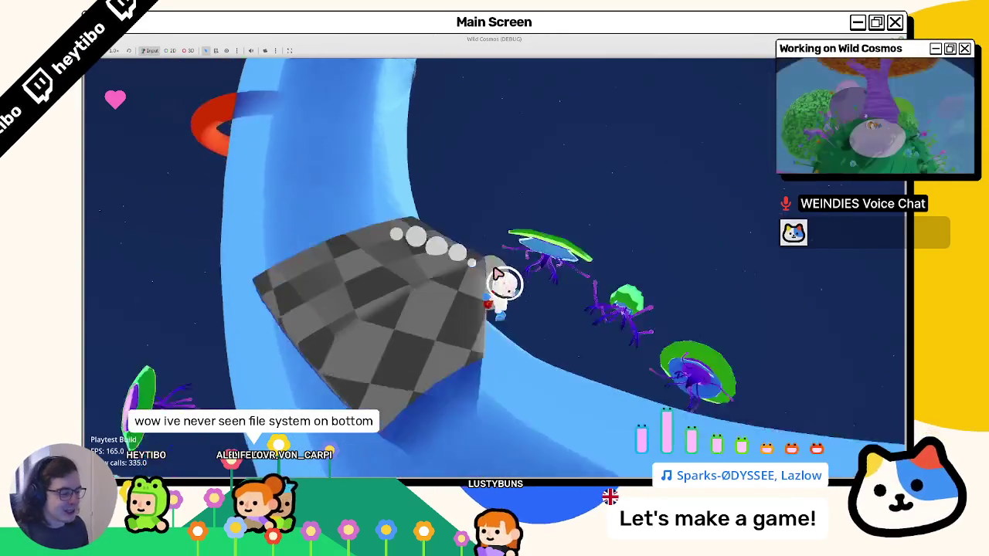
pyautogui.press('w')
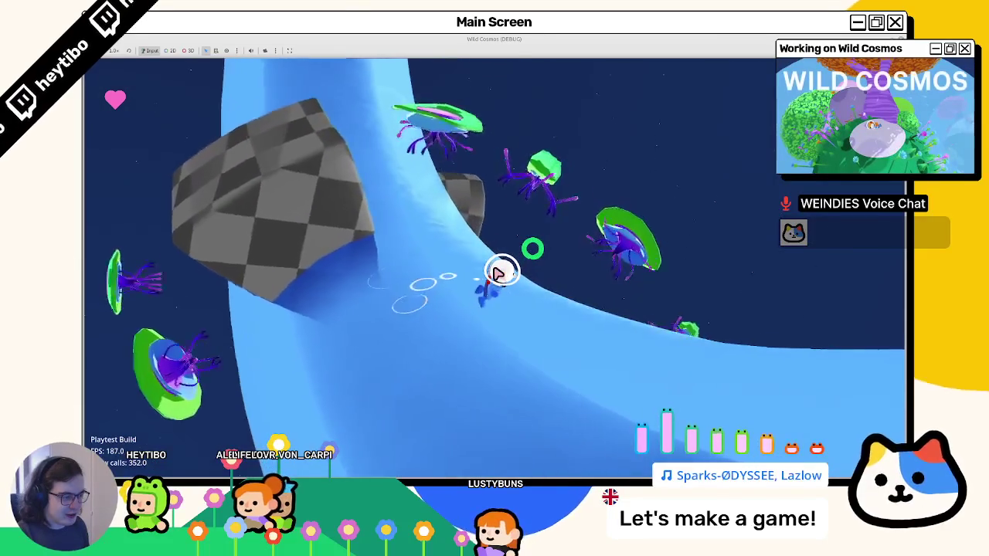
pyautogui.press('w')
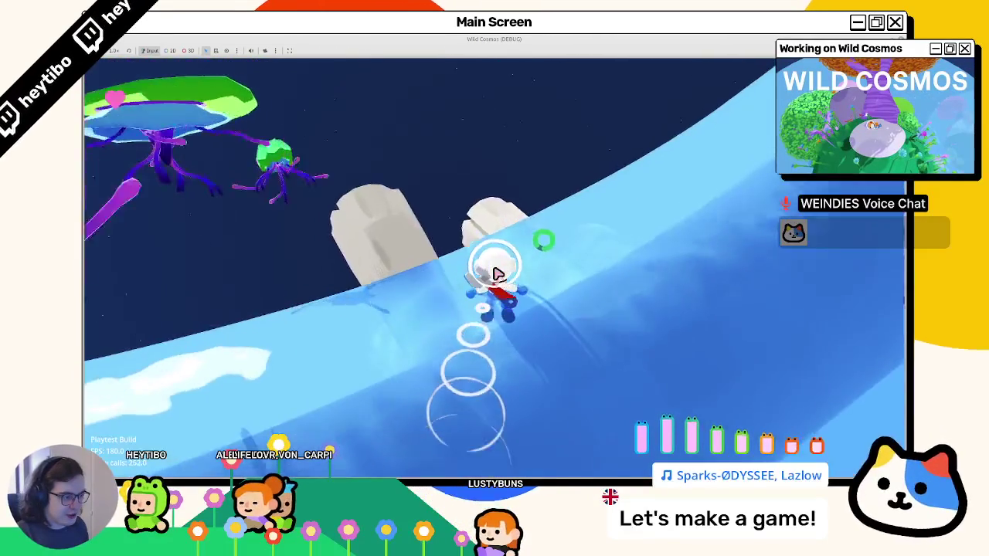
pyautogui.press('w')
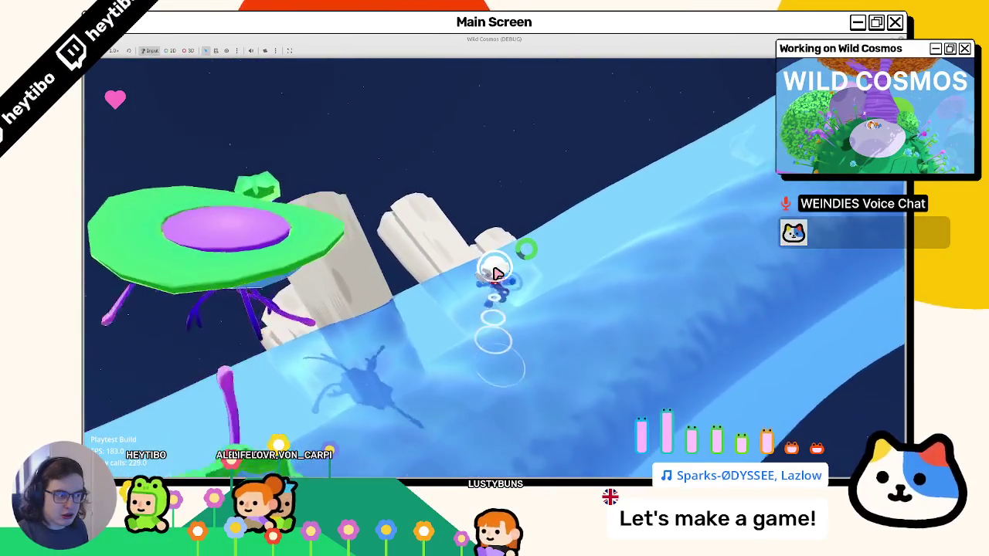
pyautogui.press('F8')
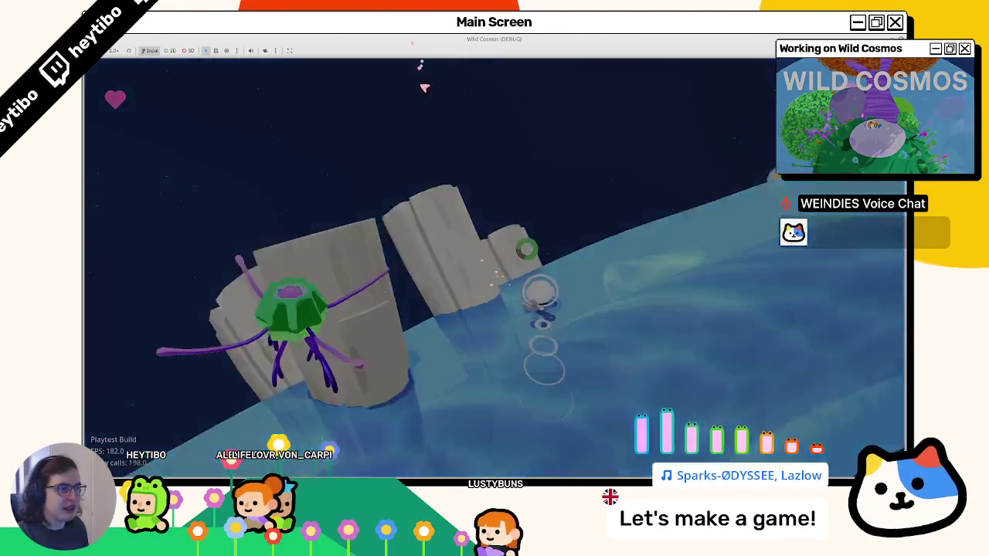
pyautogui.click(430, 64)
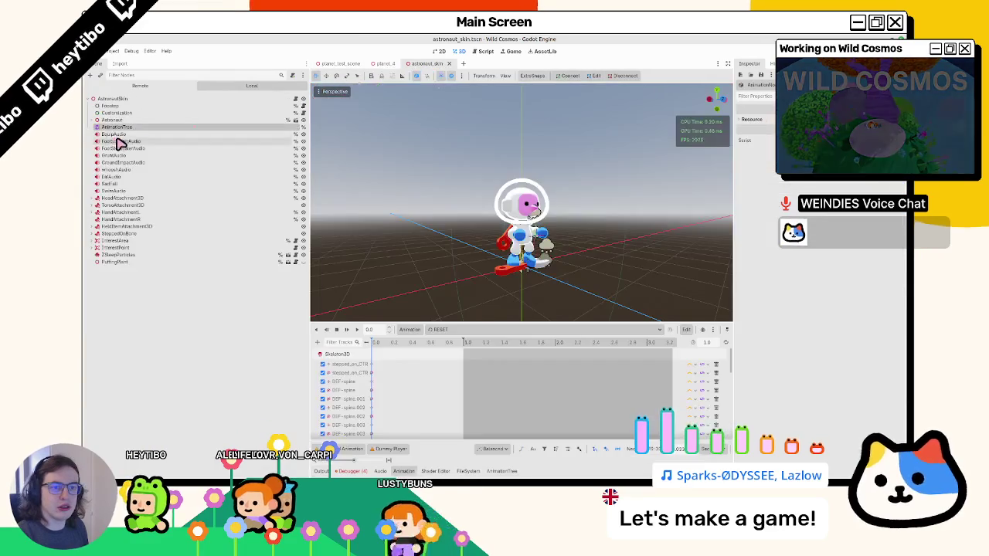
# Inspect SwimAudio's splash sound streams and -10.0 dB volume, then go back to planet_test_scene.
pyautogui.click(133, 191)
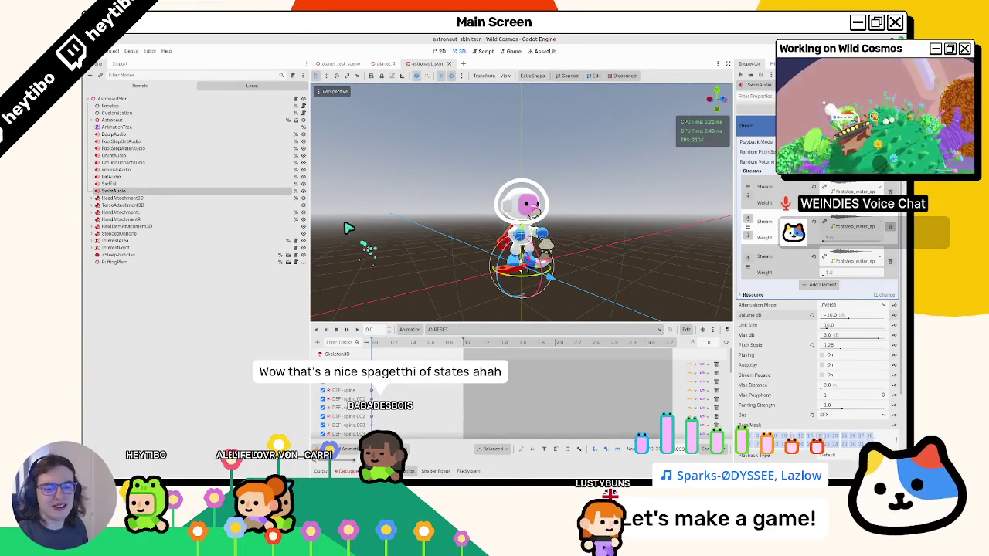
pyautogui.click(331, 65)
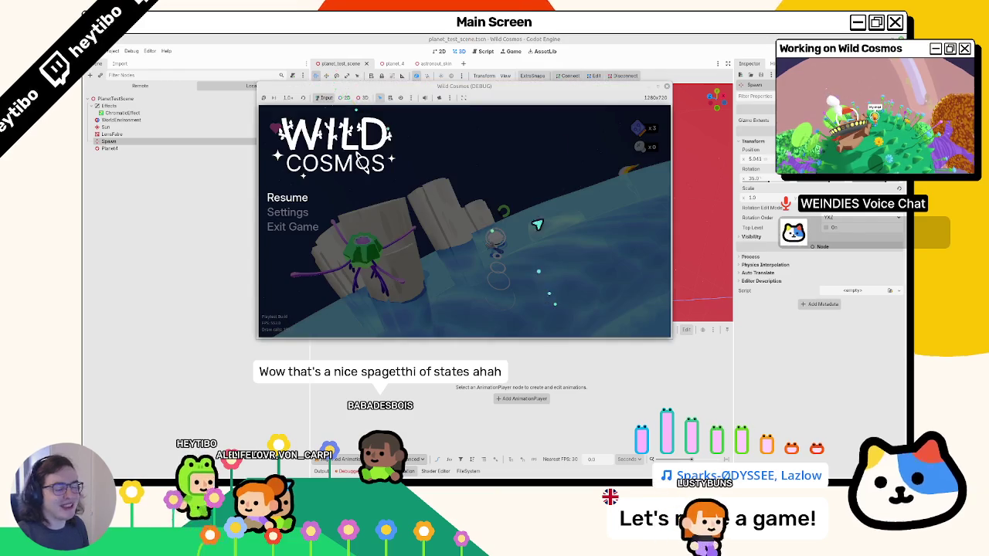
# Maximise the paused game, resume with Escape, hop across lily pads into water, then stop with F8.
pyautogui.click(660, 91)
pyautogui.press('Escape')
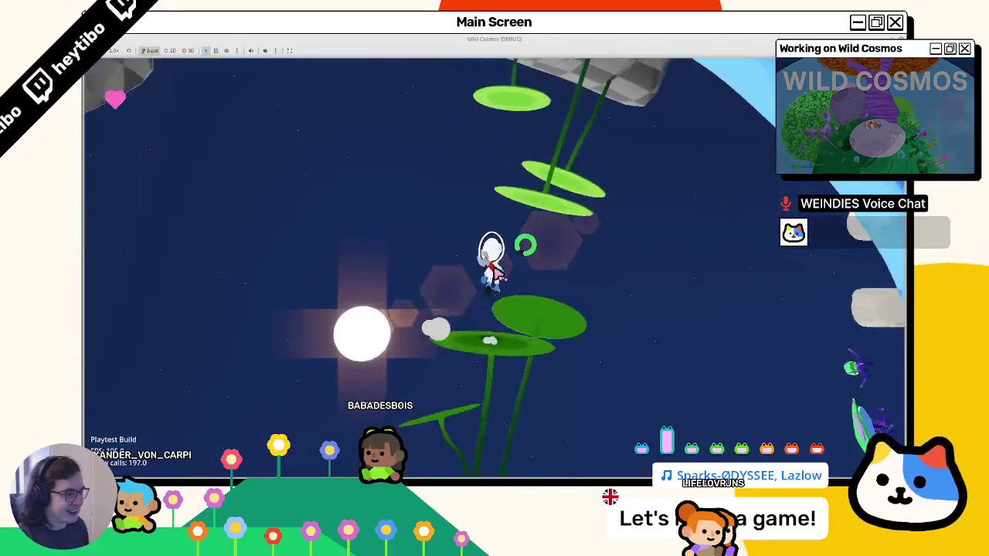
pyautogui.press('F8')
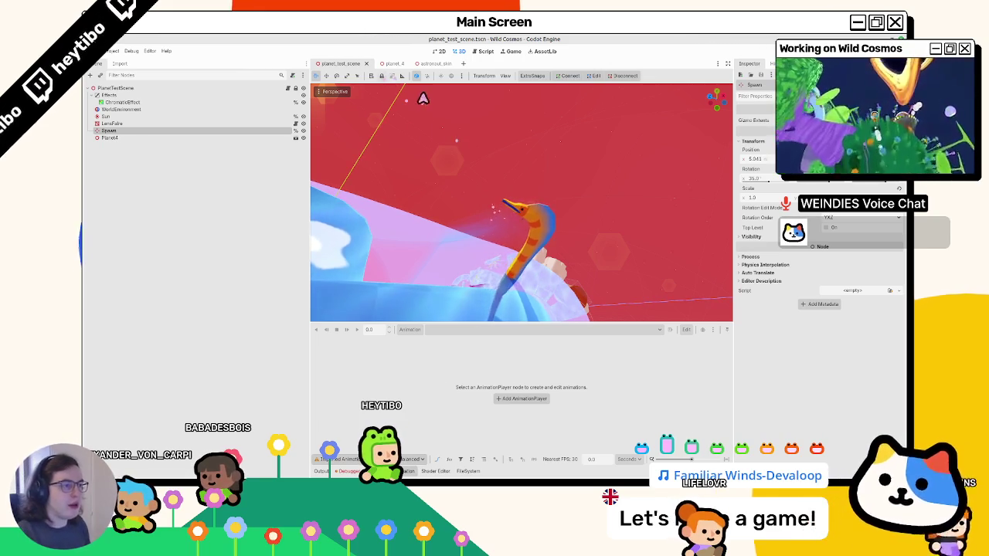
pyautogui.press('F5')
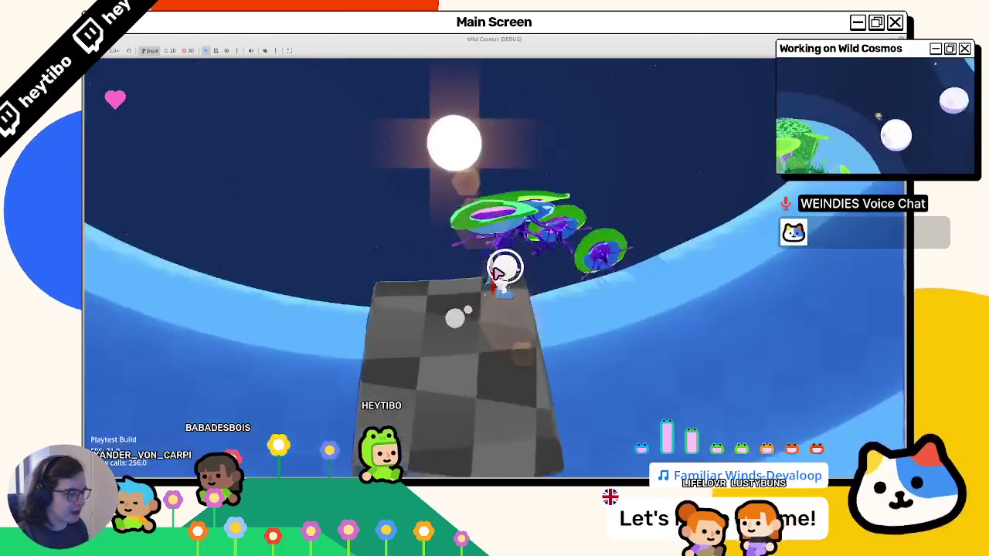
pyautogui.press('w')
pyautogui.press('w')
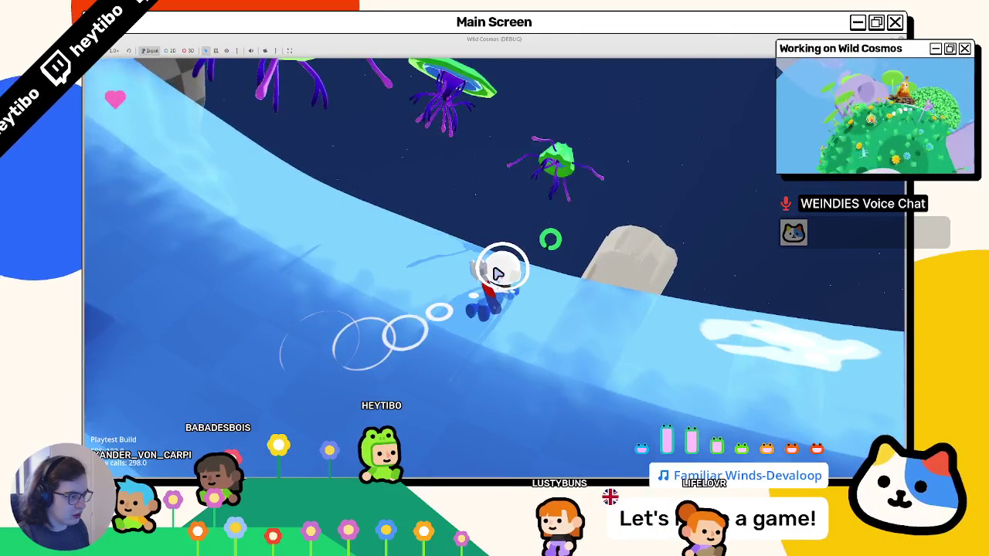
pyautogui.press('w')
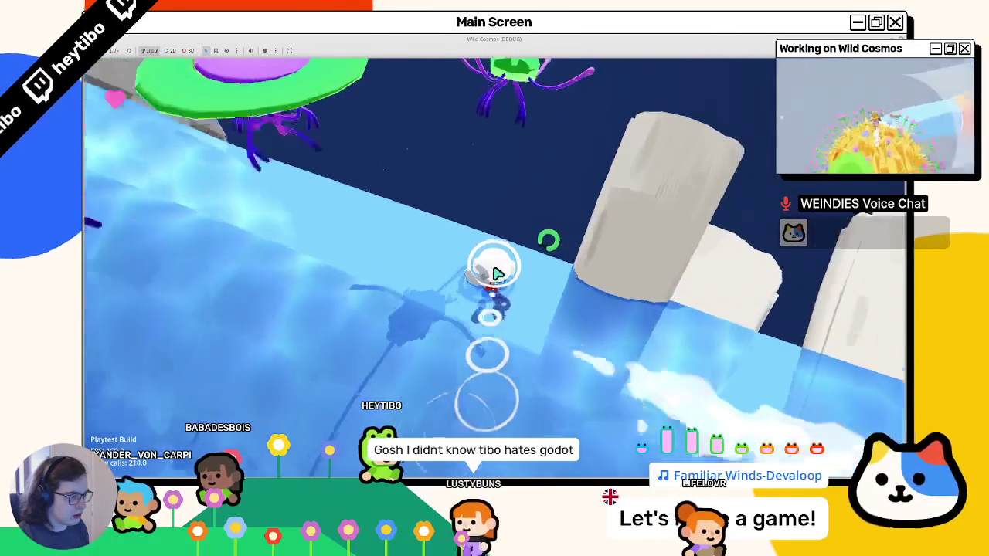
pyautogui.press('w')
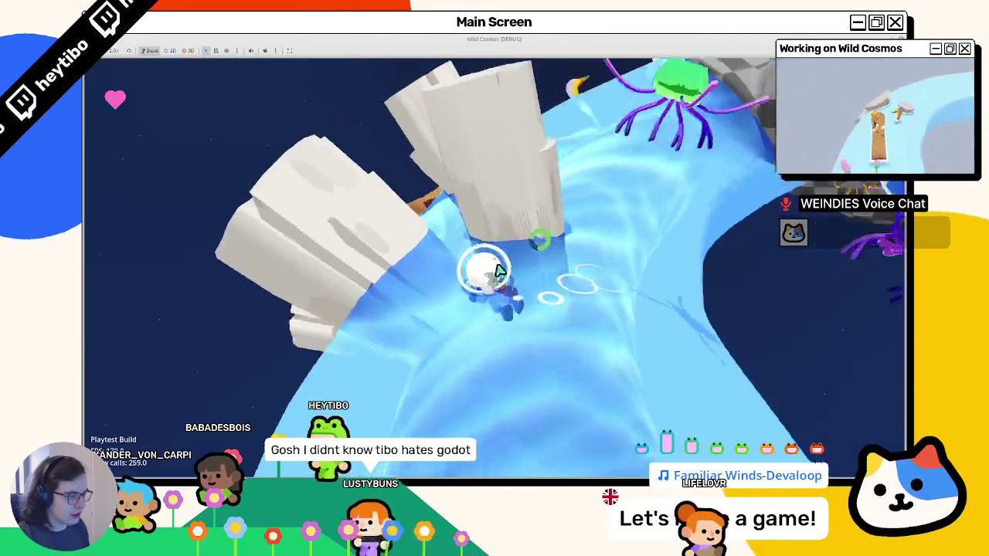
pyautogui.press('w')
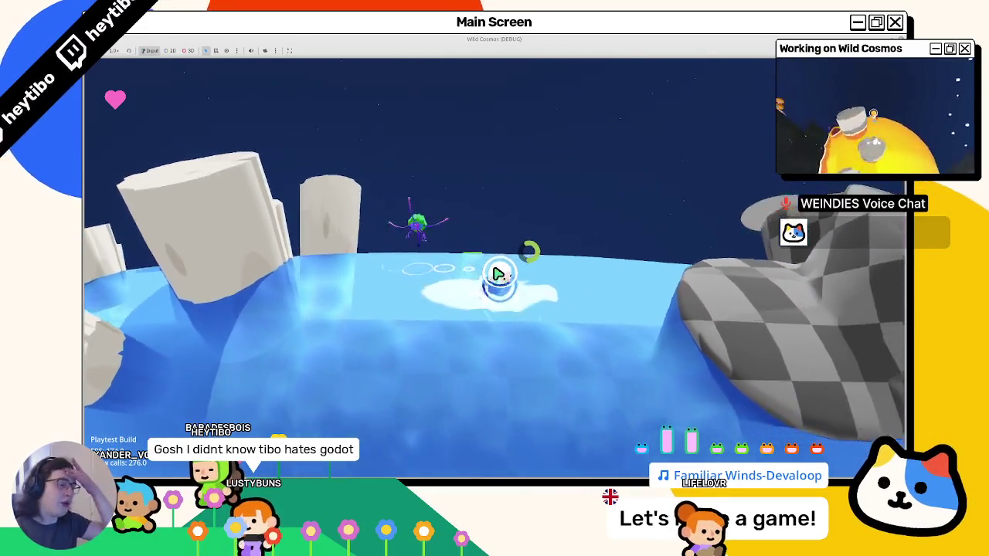
pyautogui.press('w')
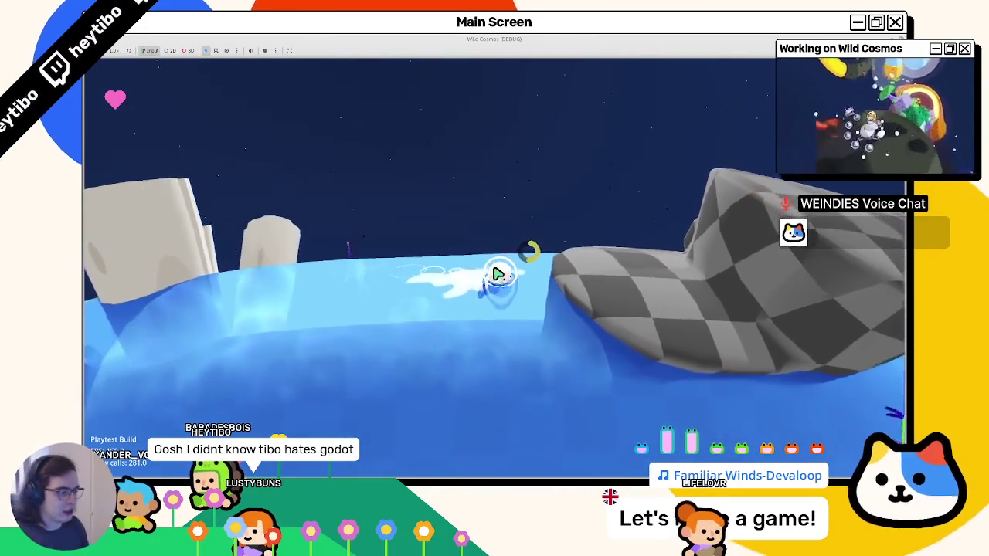
pyautogui.press('w')
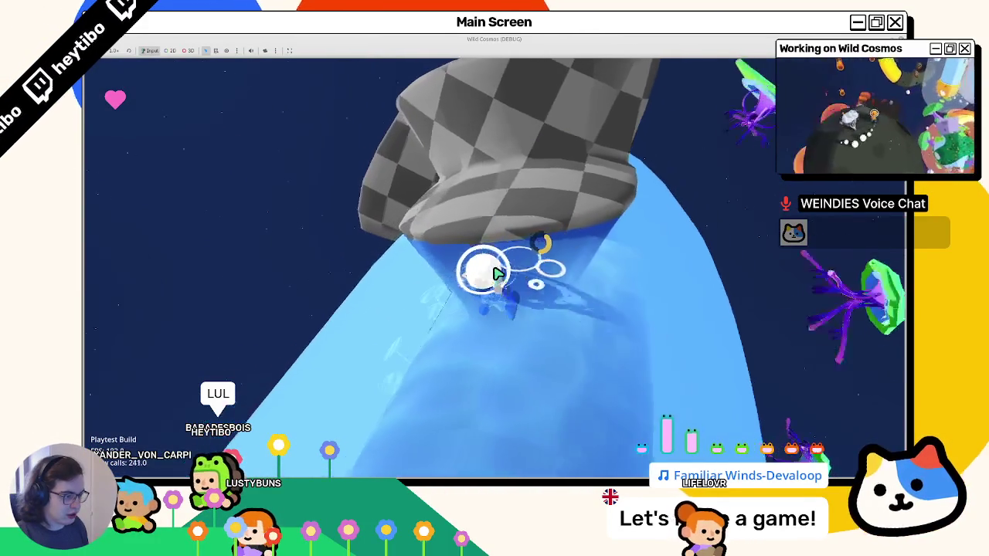
pyautogui.press('w')
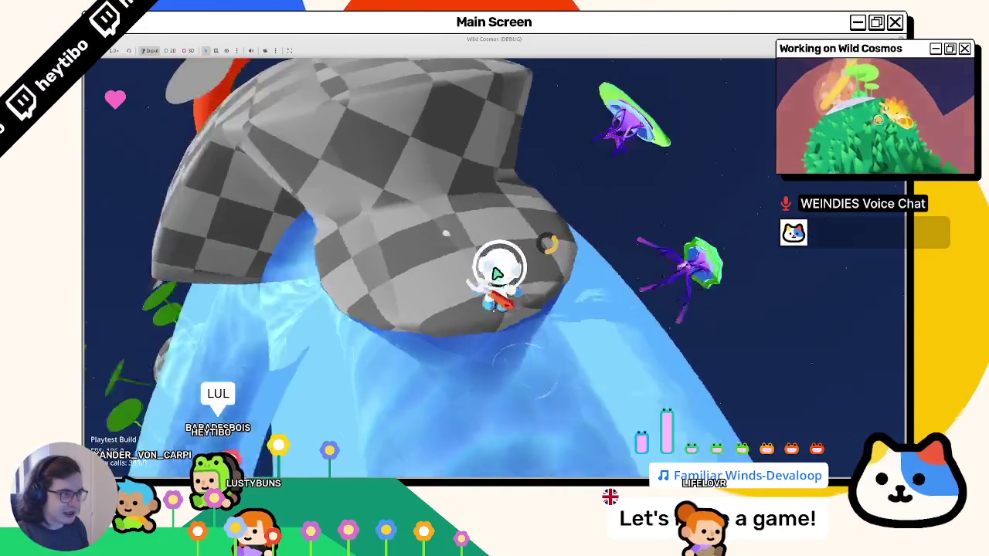
pyautogui.press('w')
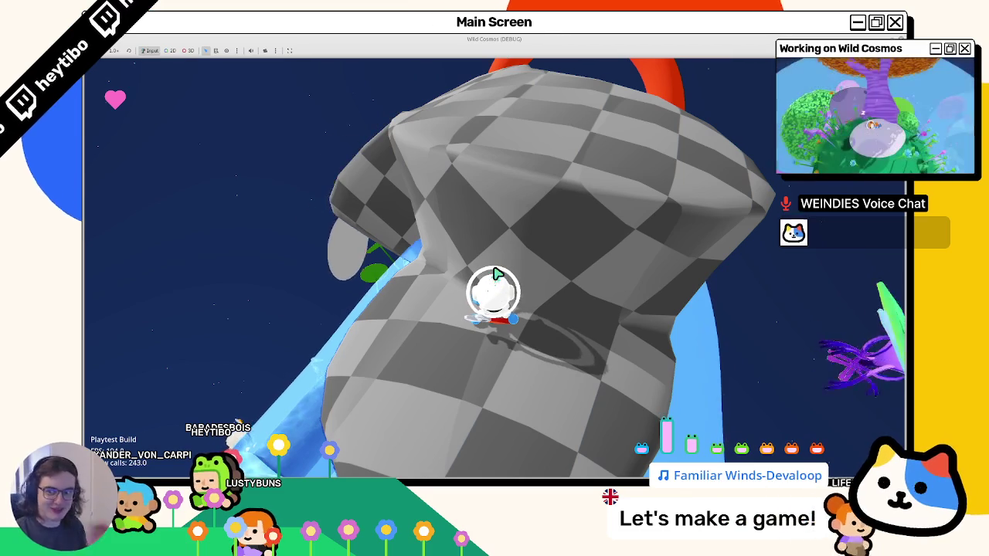
pyautogui.press('w')
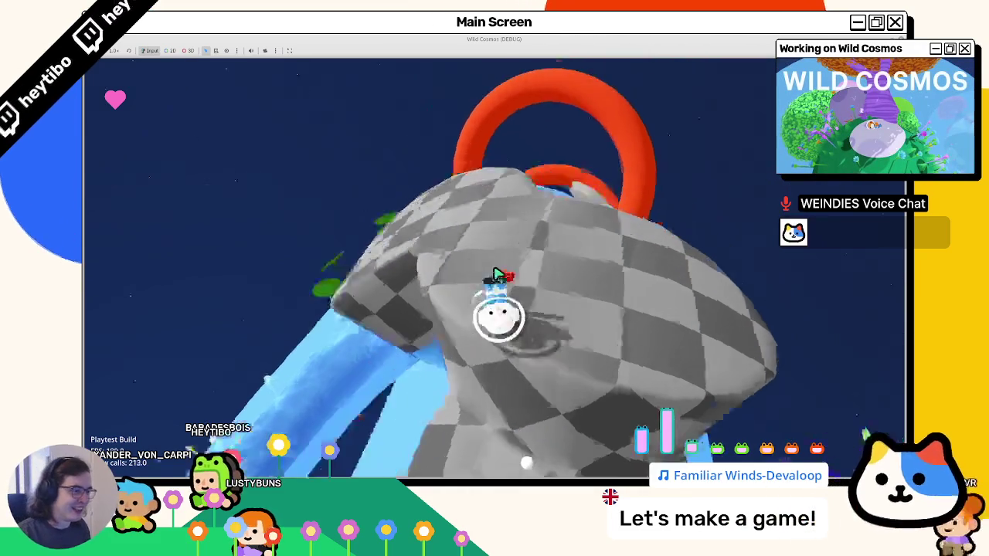
pyautogui.press('d')
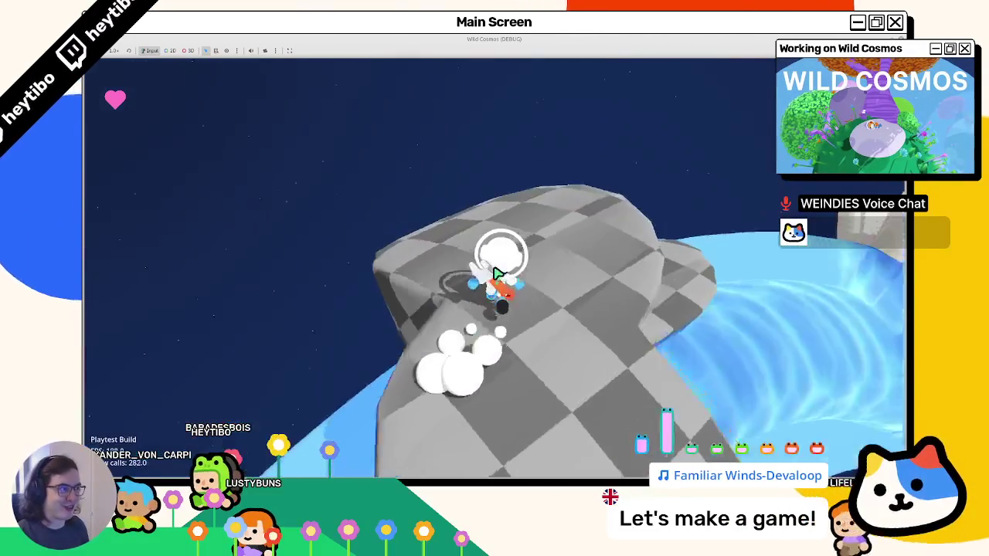
pyautogui.press('a')
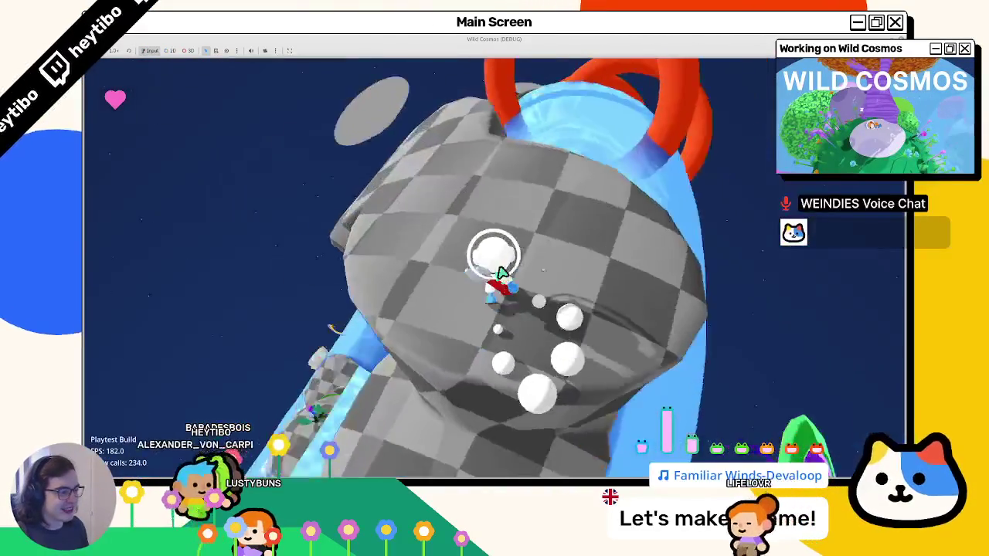
pyautogui.press('a')
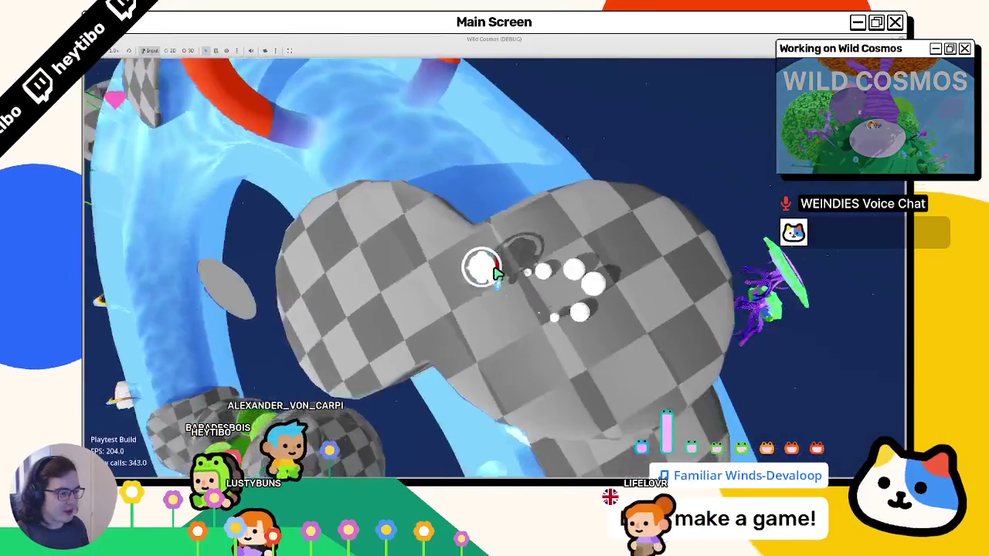
pyautogui.press('w')
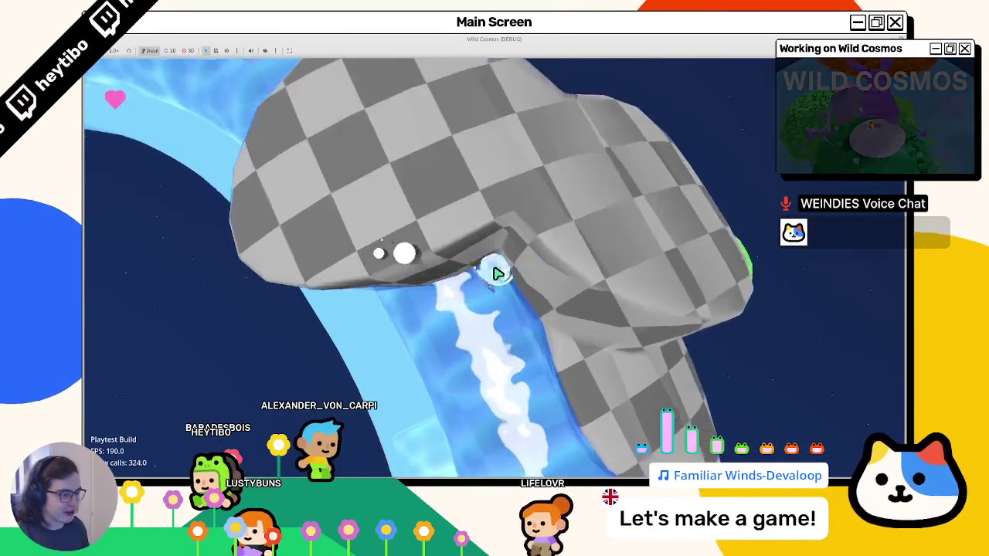
pyautogui.press('w')
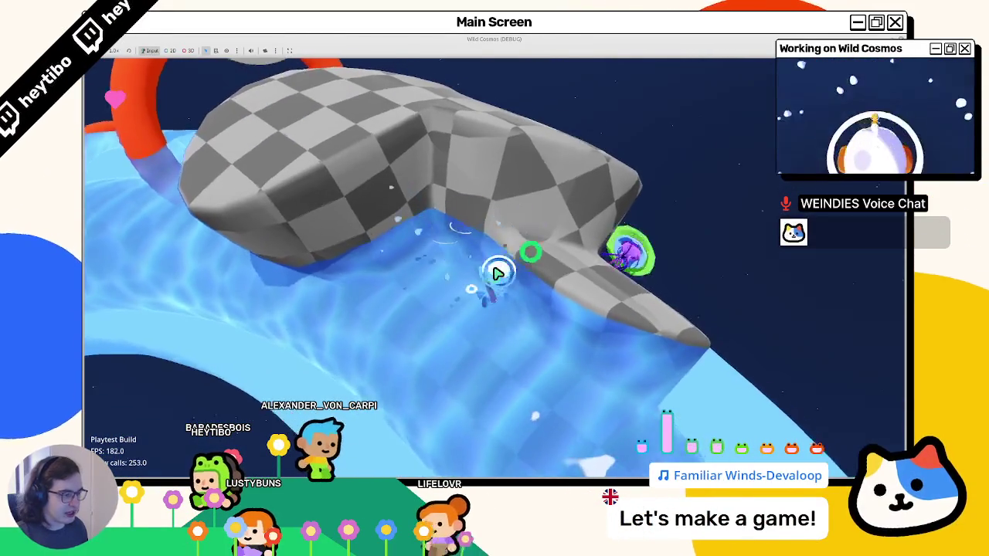
pyautogui.press('w')
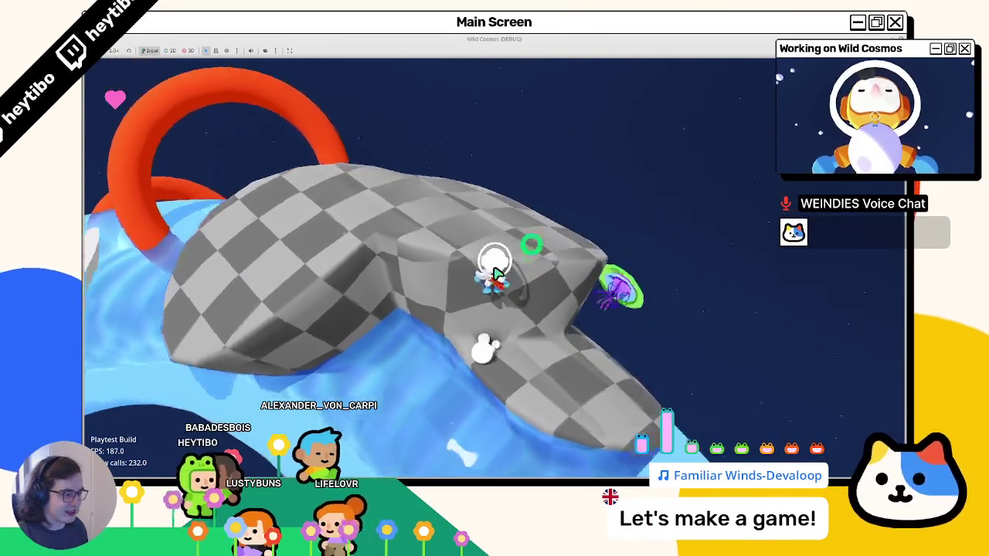
pyautogui.press('F8')
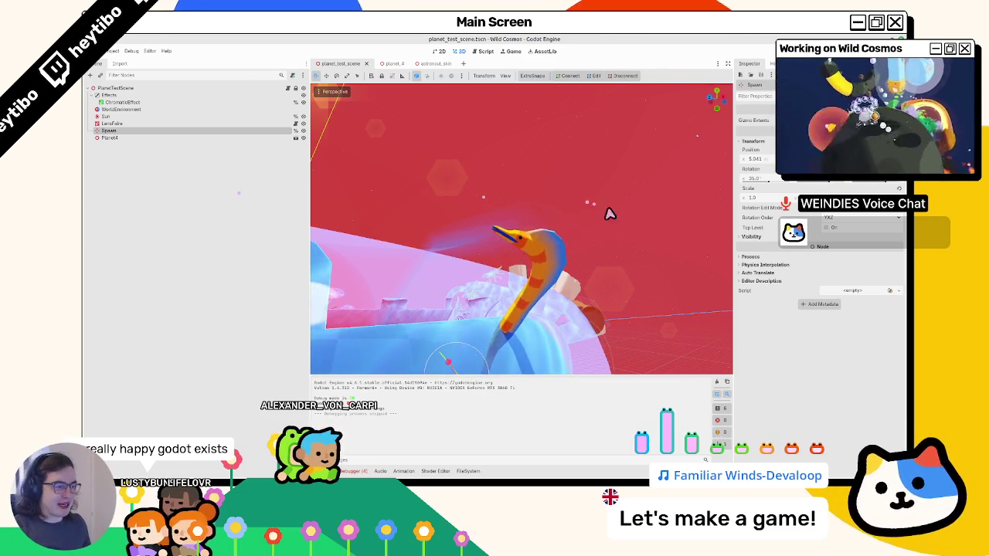
# Open the planet_4 scene with its water.gdshader code showing in the shader editor.
pyautogui.scroll(-10, 515, 271)
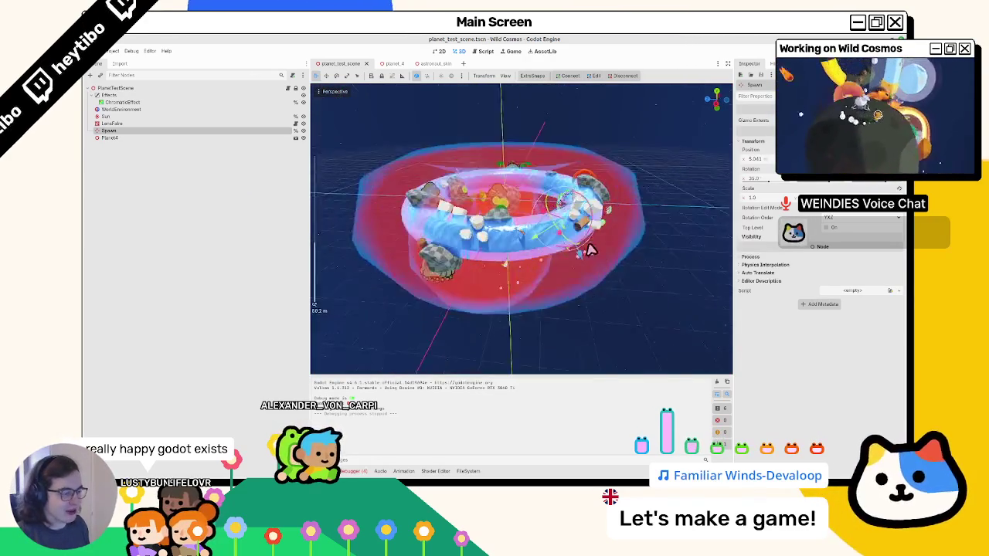
pyautogui.scroll(5, 589, 249)
pyautogui.click(439, 64)
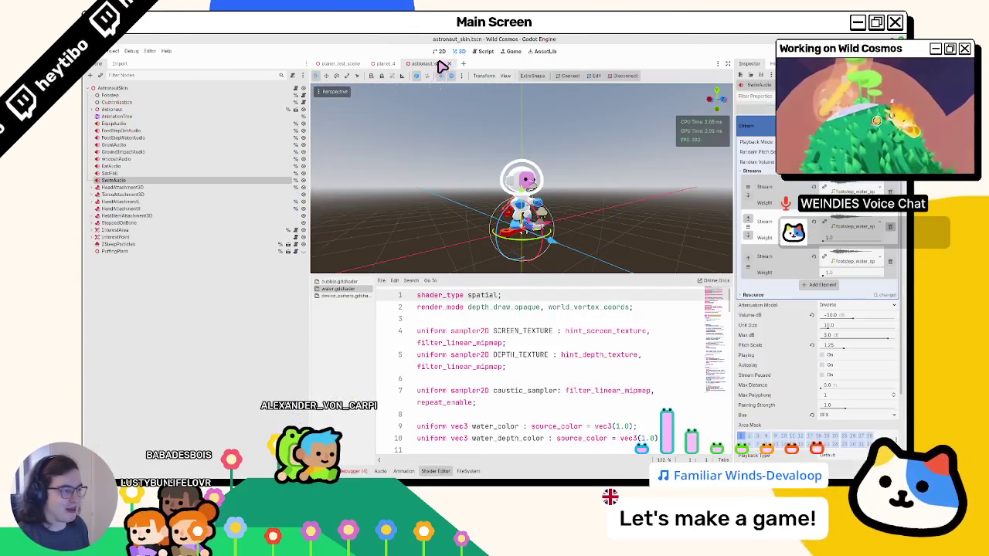
pyautogui.click(379, 64)
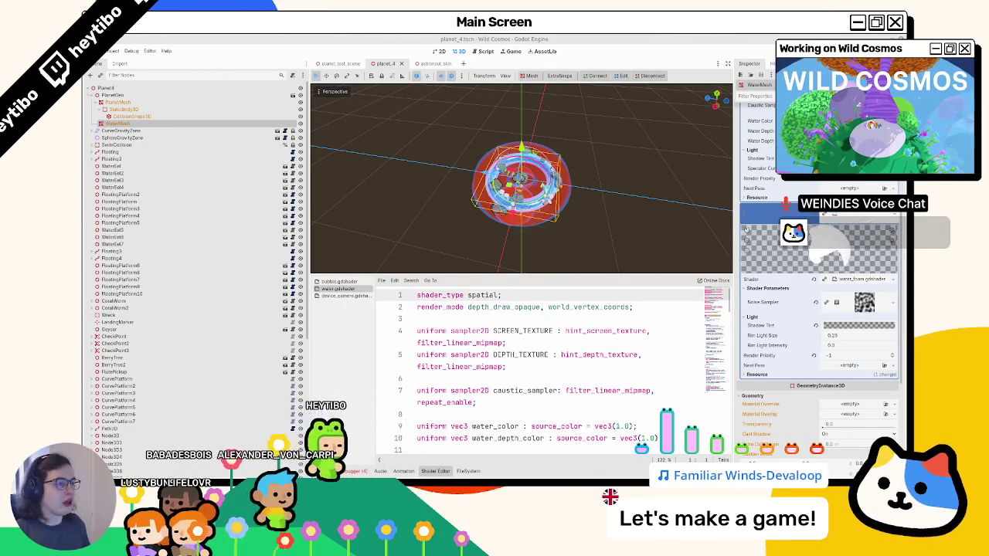
# Switch back to the astronaut_skin.tscn scene and orbit the view around the astronaut model.
pyautogui.click(428, 64)
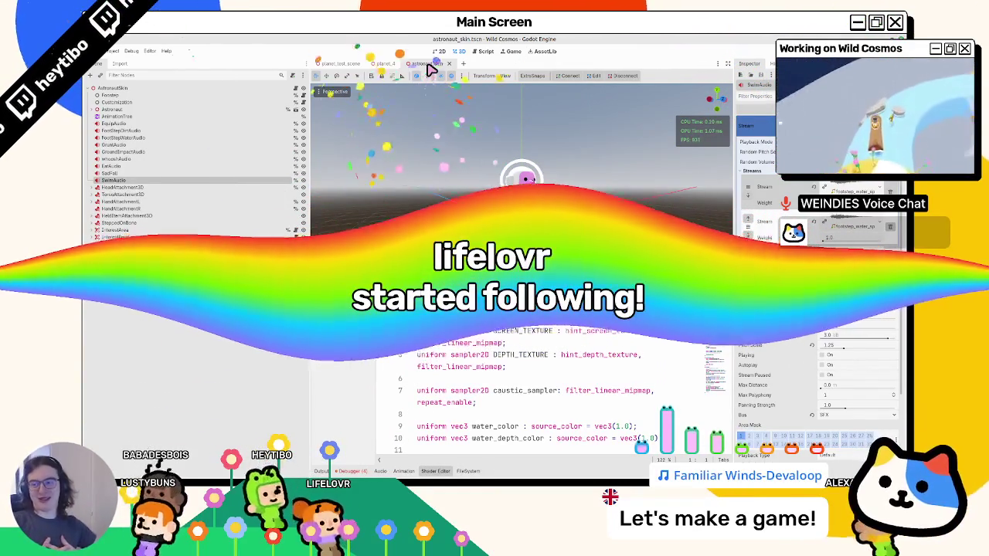
pyautogui.moveTo(494, 224); pyautogui.dragTo(461, 201)
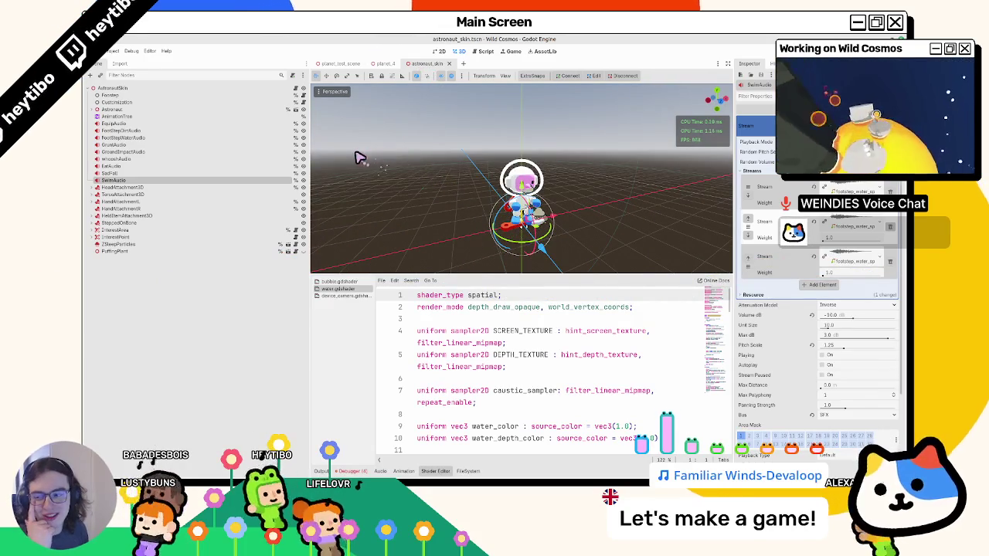
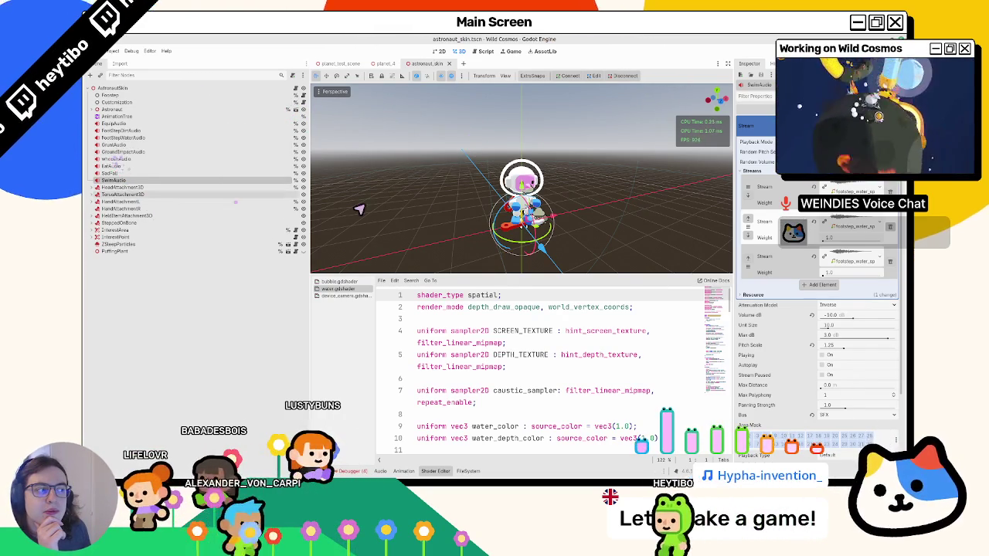
# Select the AstronautSkin root and bring up the quick scene search to reach player.tscn.
pyautogui.click(112, 88)
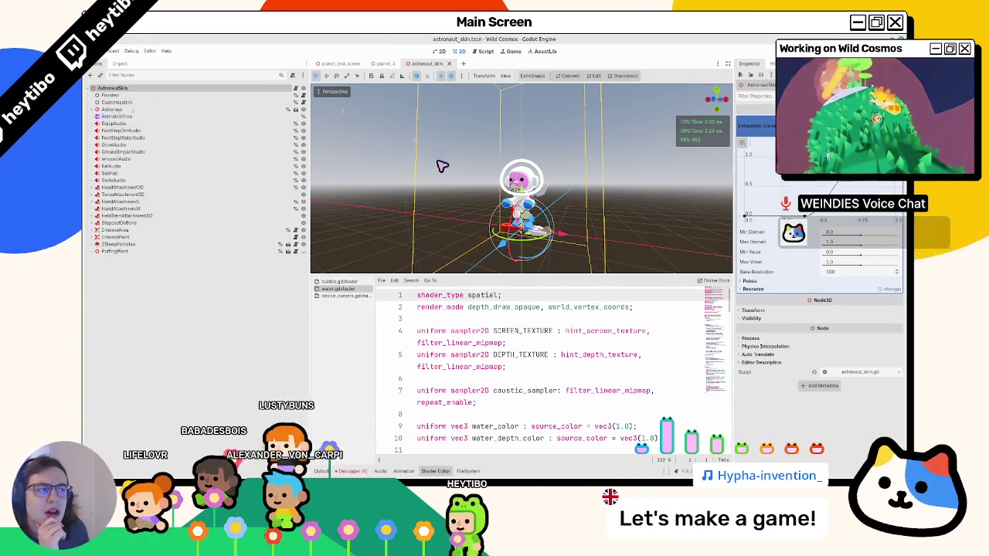
pyautogui.hotkey('ctrl', 'shift', 'o')
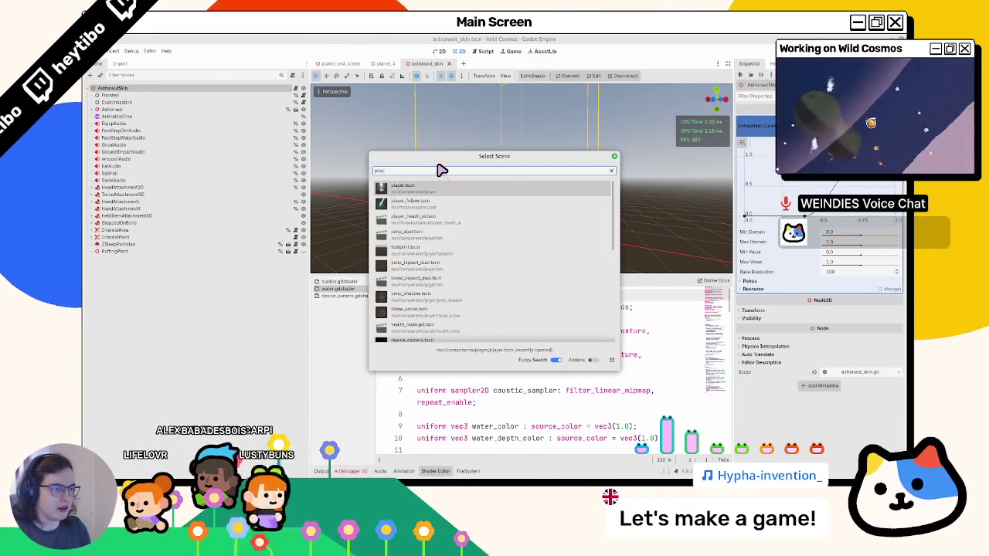
pyautogui.press('Escape')
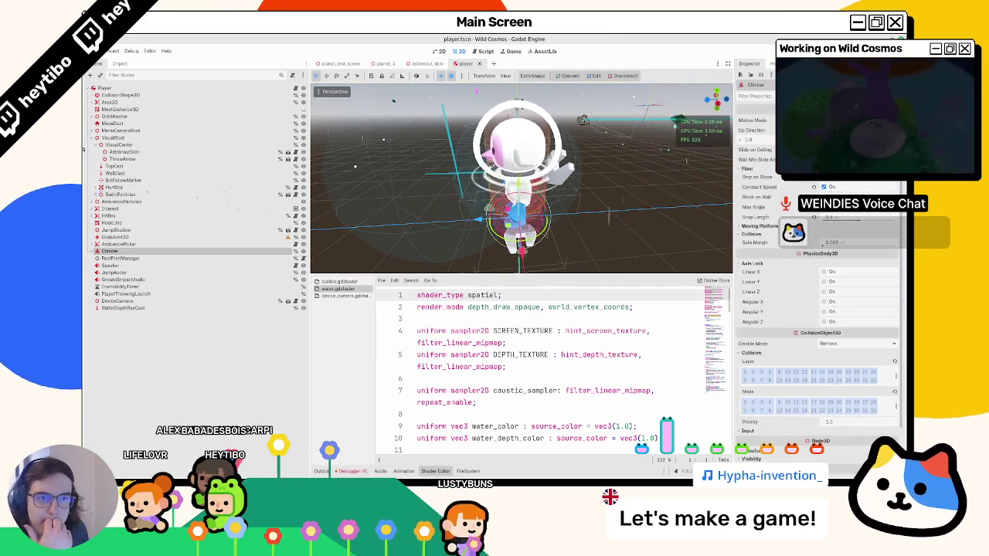
# Expand VisualRoot, select SwimParticles and open swim_particles.tscn in its own tab.
pyautogui.click(91, 139)
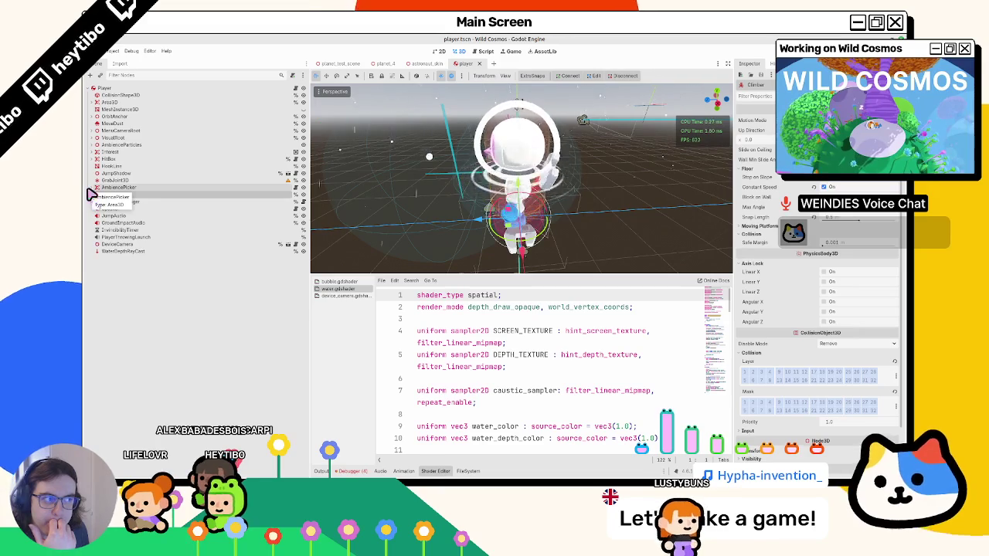
pyautogui.moveTo(521, 197)
pyautogui.mouseDown()
pyautogui.moveTo(551, 177)
pyautogui.moveTo(516, 209)
pyautogui.mouseUp()
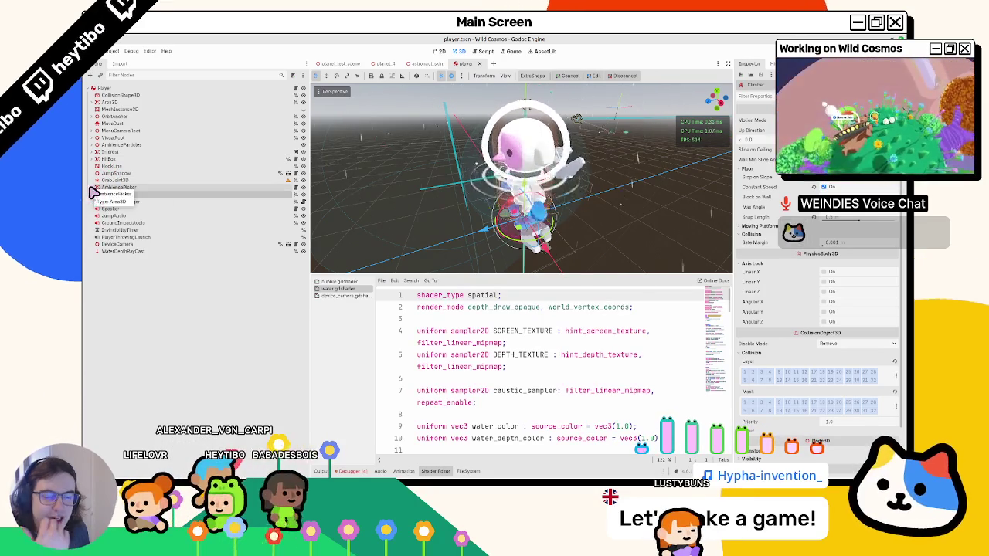
pyautogui.click(93, 138)
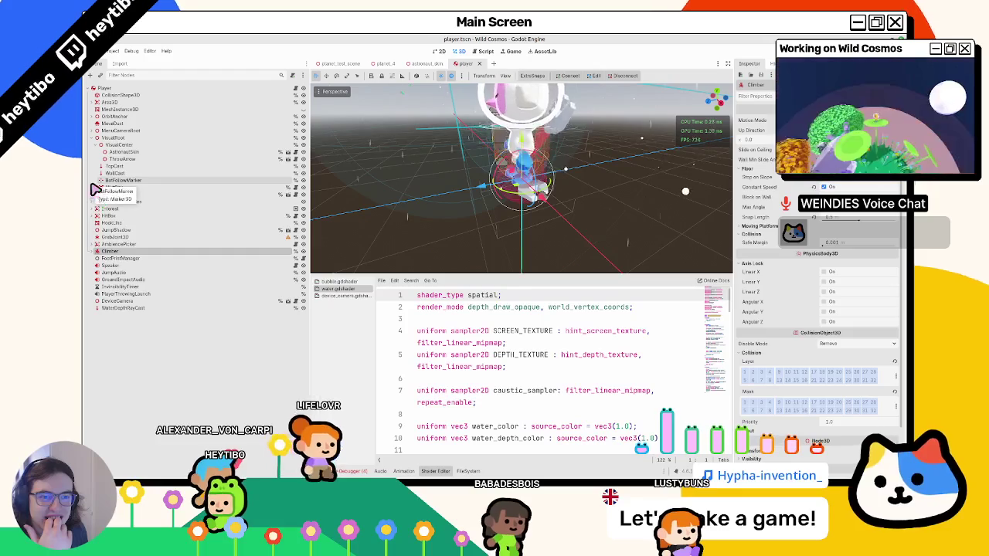
pyautogui.click(101, 195)
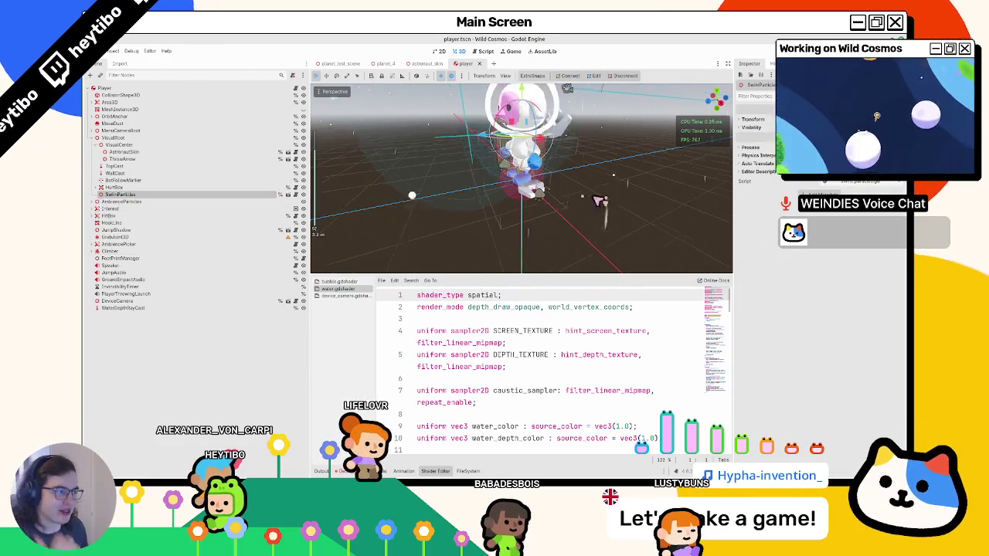
pyautogui.moveTo(485, 175); pyautogui.dragTo(451, 246)
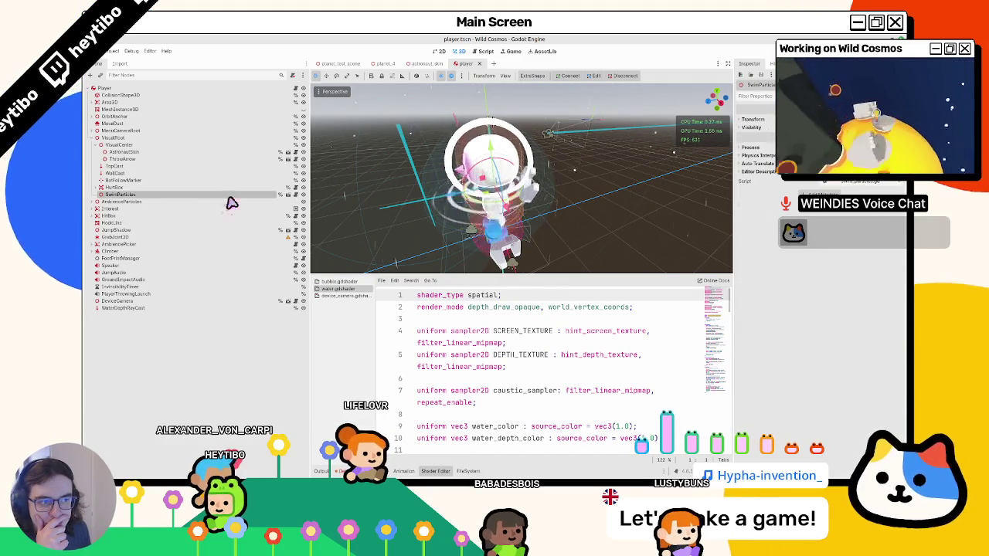
pyautogui.click(294, 195)
pyautogui.click(160, 88)
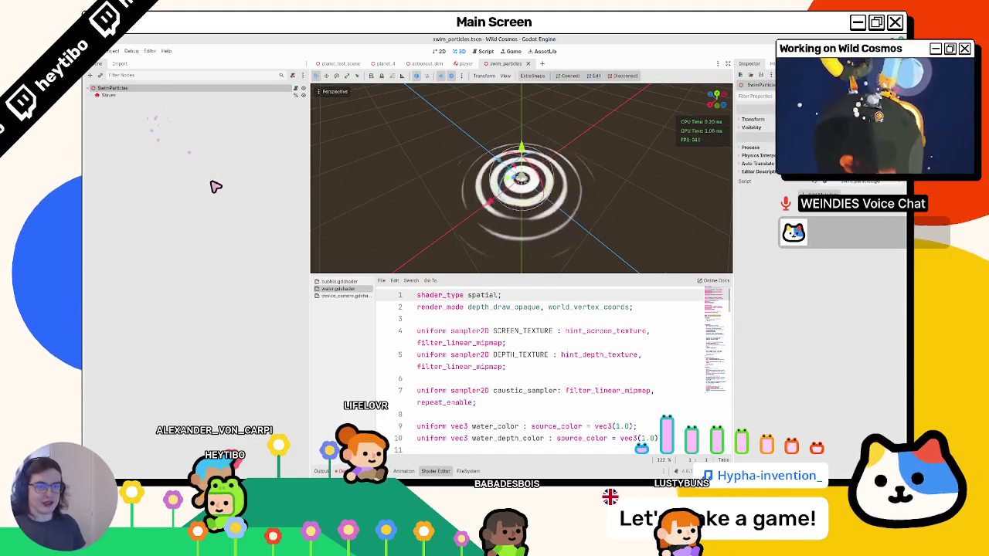
pyautogui.moveTo(510, 201); pyautogui.dragTo(573, 195)
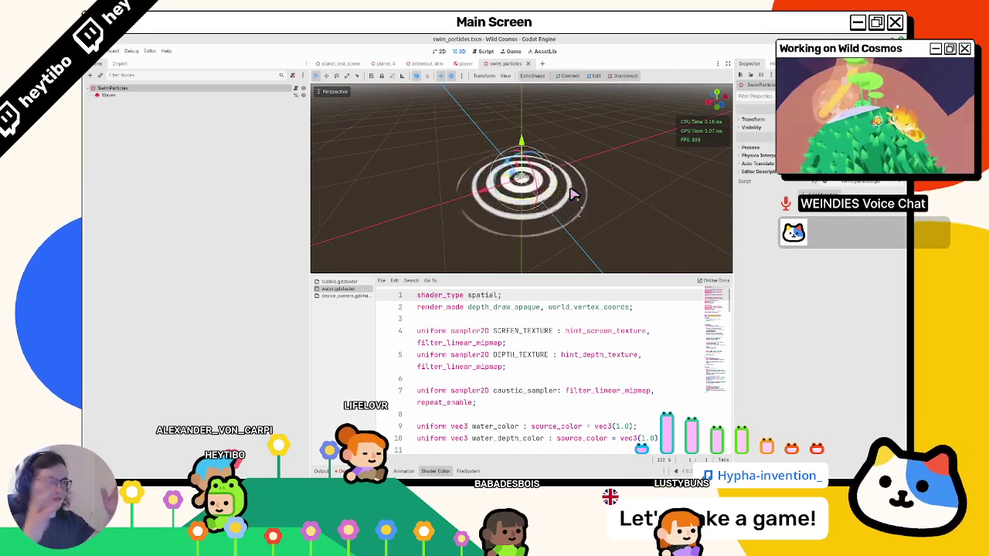
pyautogui.click(295, 88)
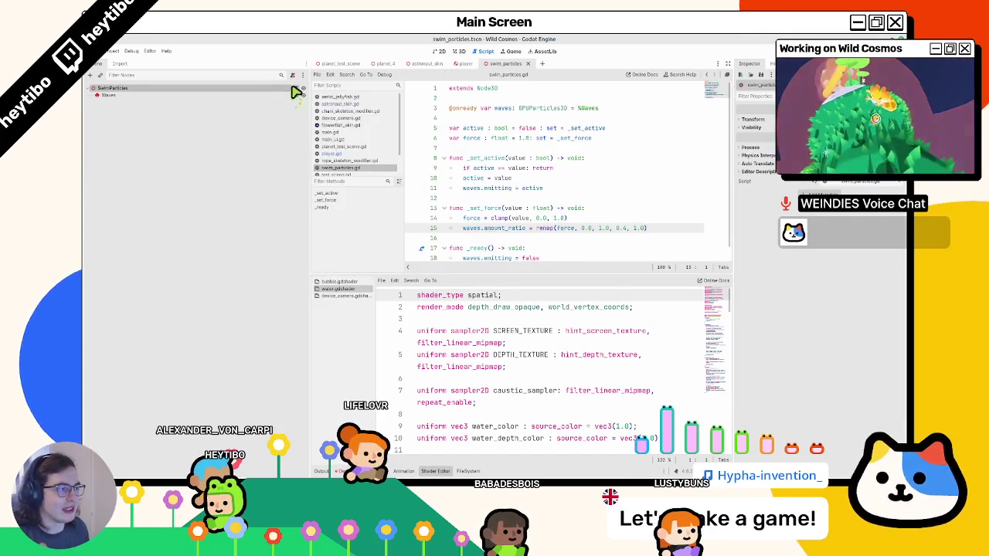
pyautogui.click(460, 52)
pyautogui.click(486, 52)
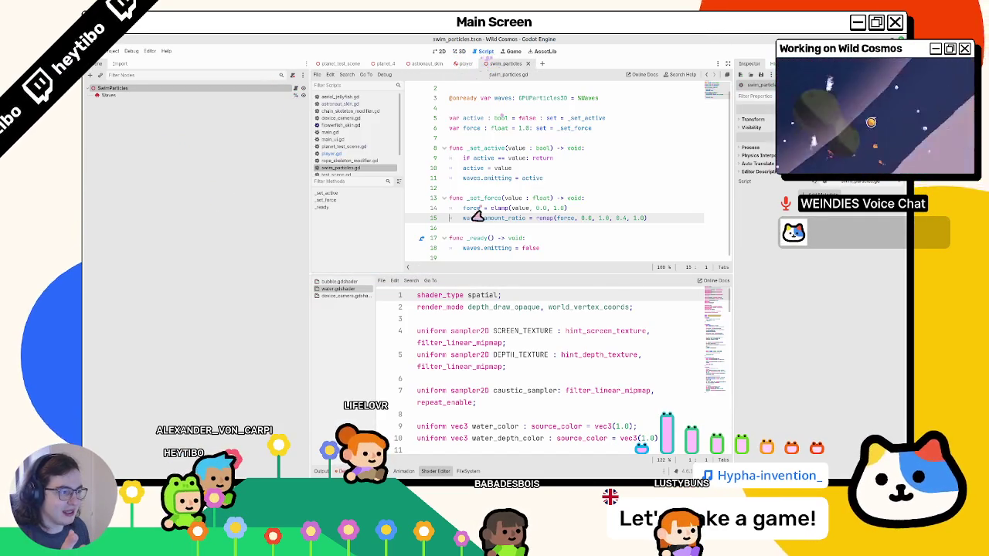
pyautogui.click(457, 52)
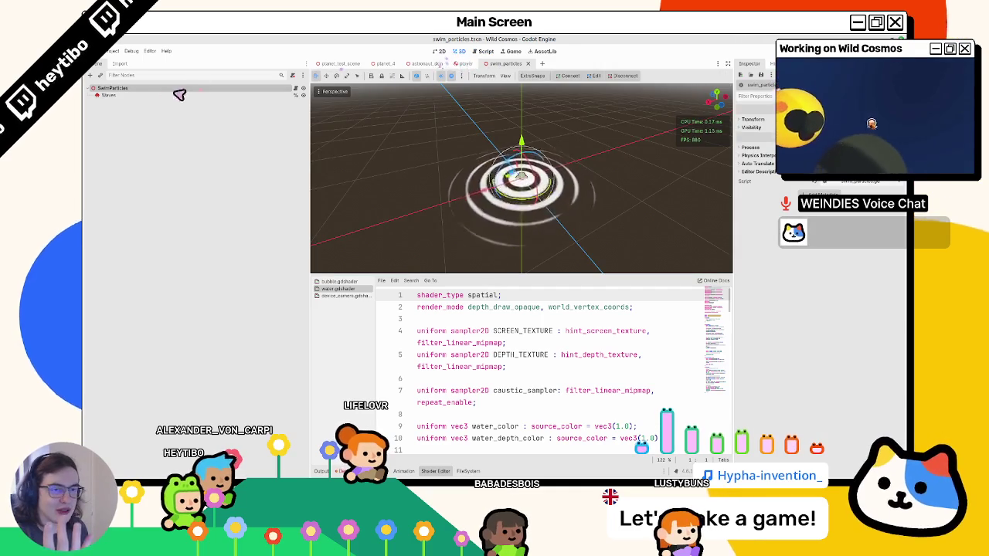
pyautogui.click(151, 90)
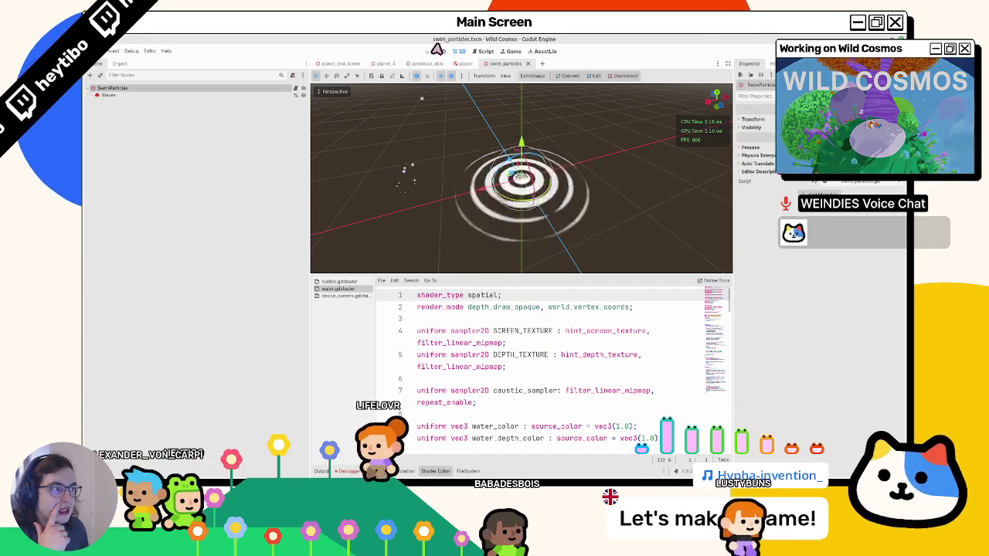
pyautogui.click(461, 65)
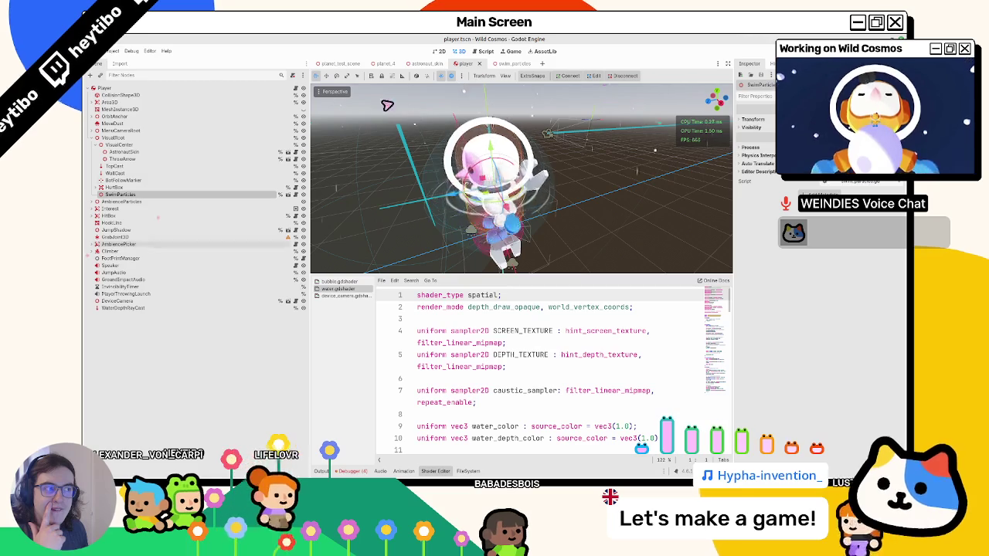
pyautogui.click(503, 63)
pyautogui.hotkey('ctrl', 'shift', 'o')
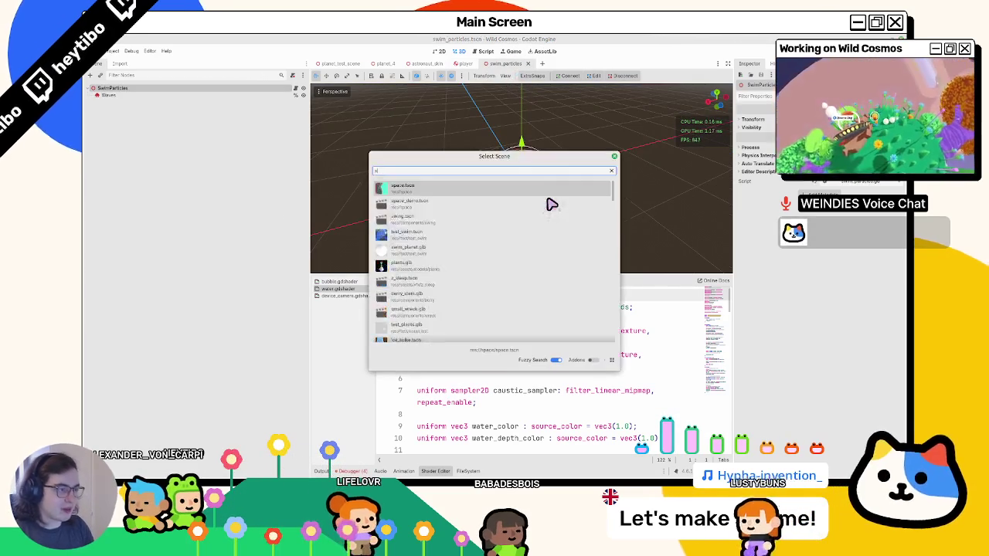
# Open splash_vfx.tscn and scrub through its default splash animation in the AnimationPlayer.
pyautogui.write('splash')
pyautogui.press('Return')
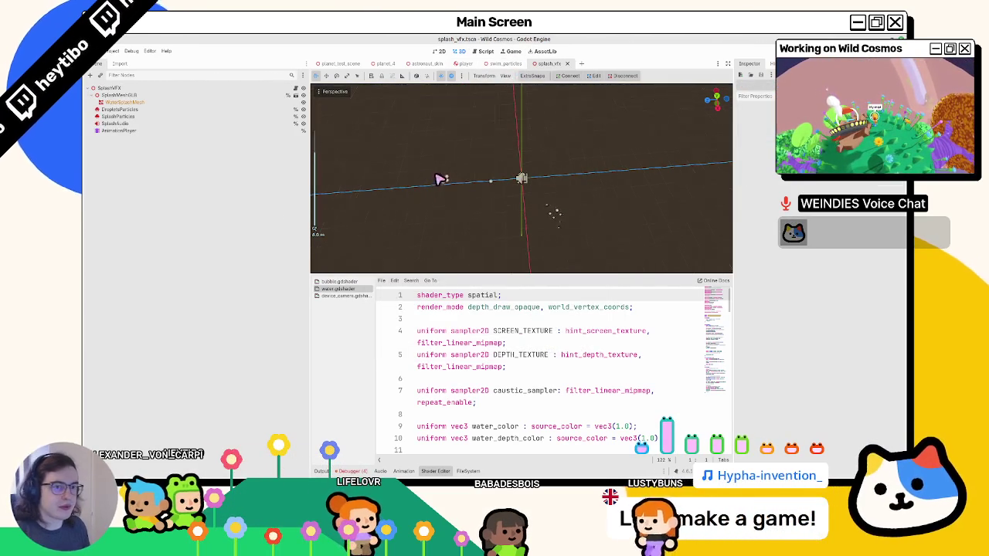
pyautogui.click(122, 132)
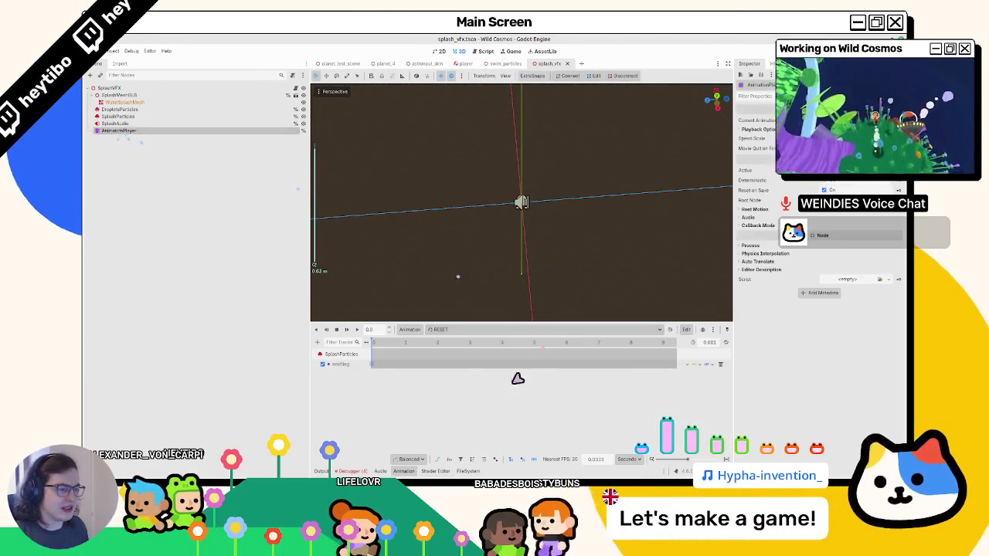
pyautogui.click(453, 329)
pyautogui.click(452, 356)
pyautogui.click(409, 344)
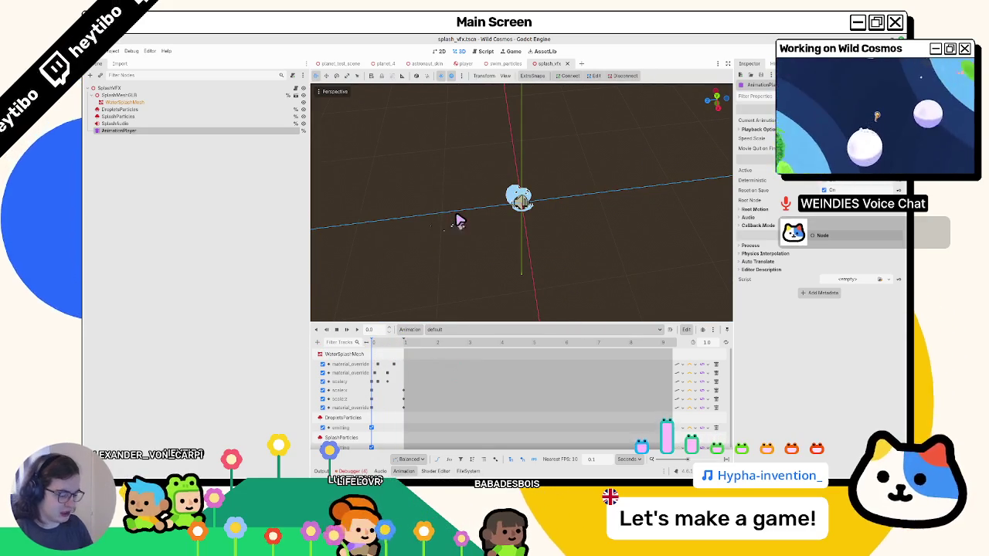
# Open small_splash.tscn, close splash_vfx.tscn, and return to the swim_particles tab.
pyautogui.hotkey('ctrl', 'shift', 'o')
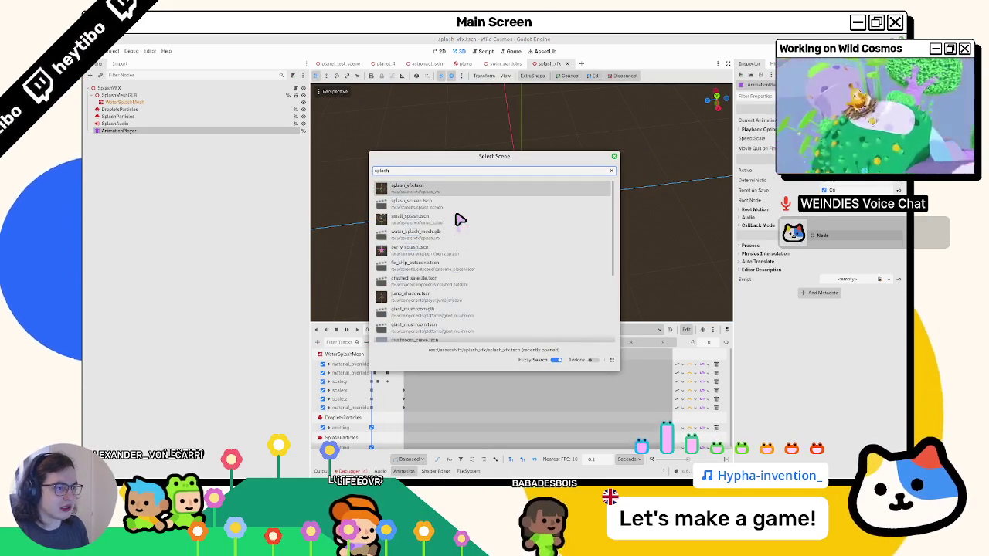
pyautogui.doubleClick(459, 218)
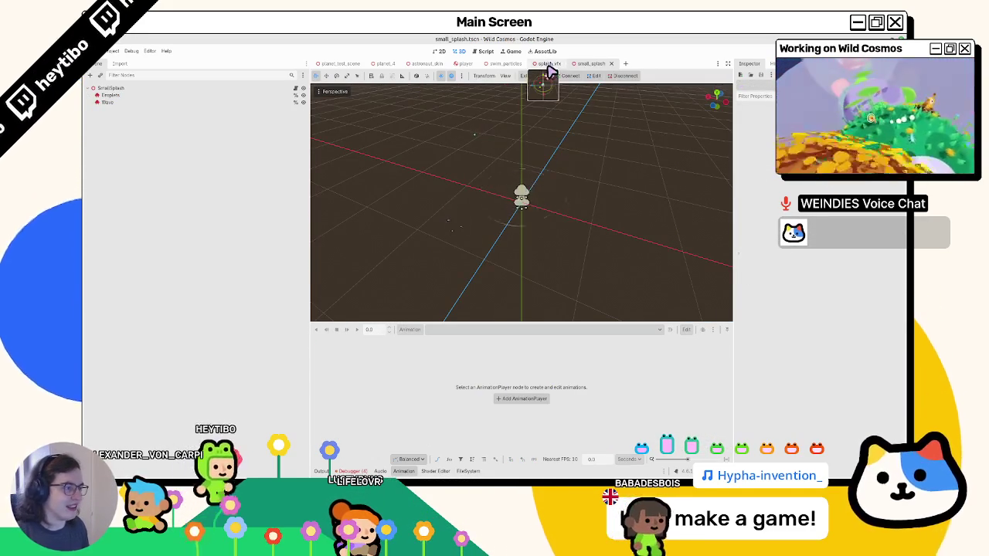
pyautogui.click(566, 64)
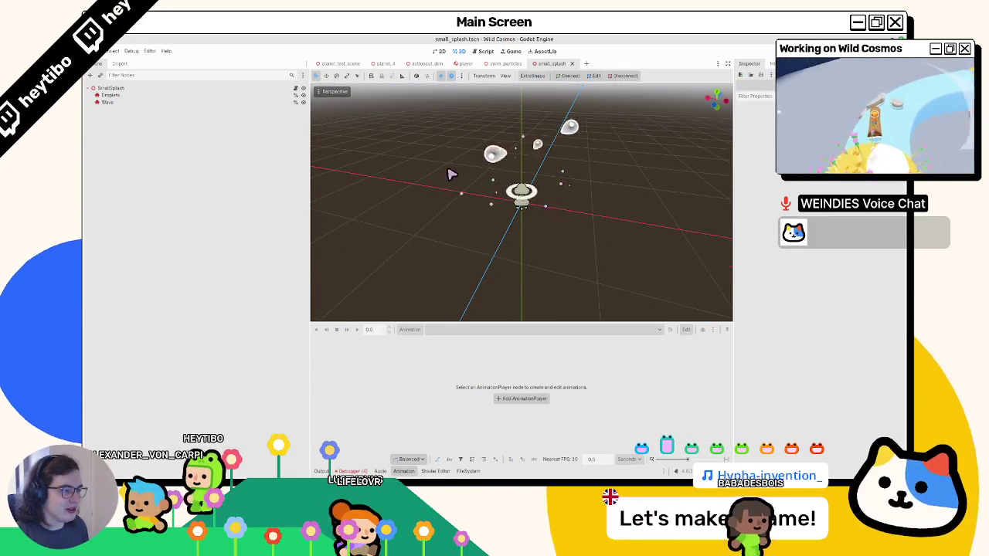
pyautogui.moveTo(494, 177); pyautogui.dragTo(496, 195)
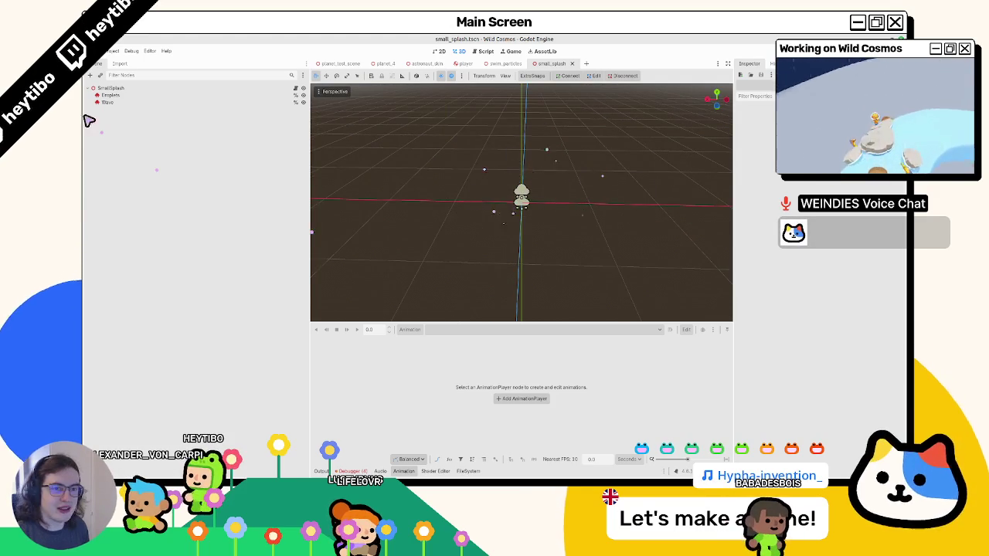
pyautogui.click(502, 63)
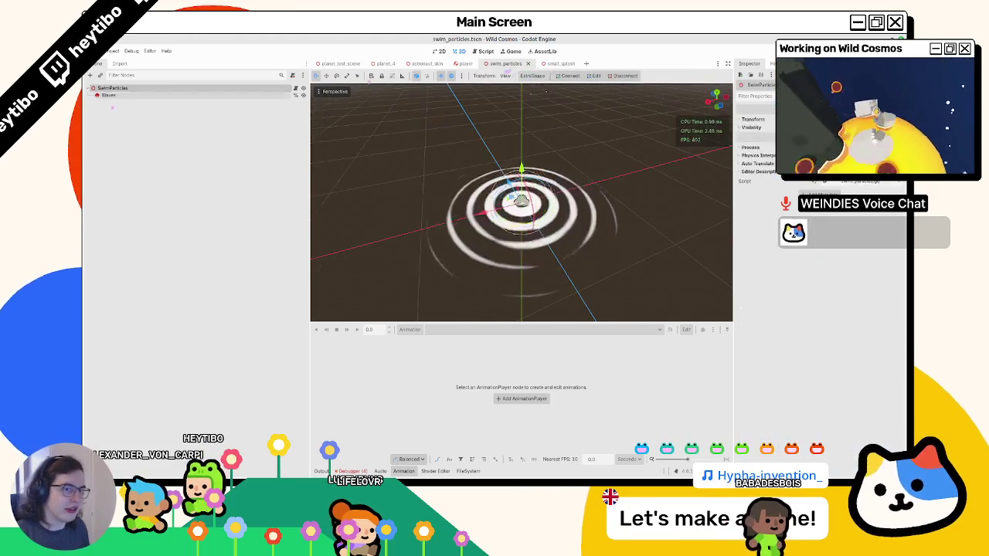
# Paste a Droplets particle node under SwimParticles and view the new droplets.
pyautogui.hotkey('ctrl', 'v')
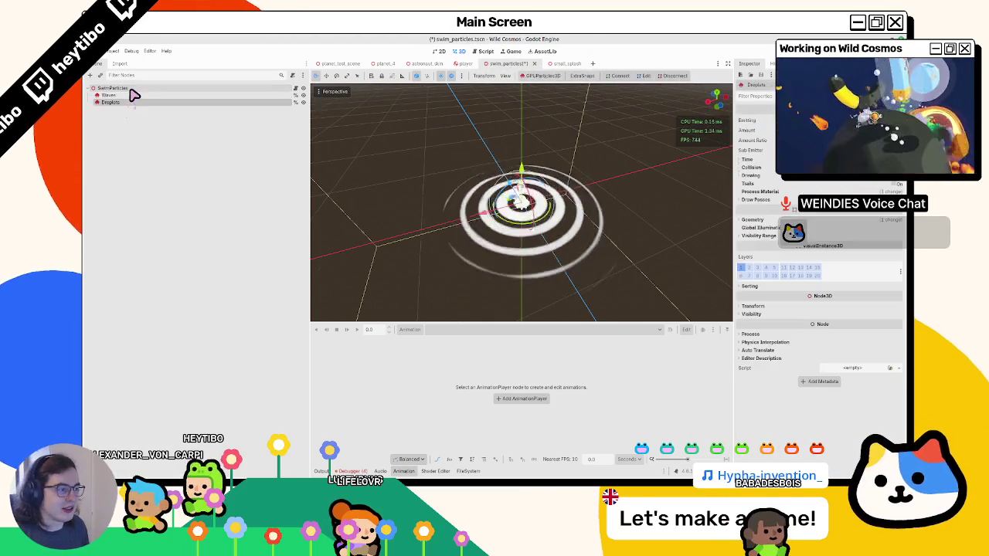
pyautogui.moveTo(510, 193); pyautogui.dragTo(521, 168)
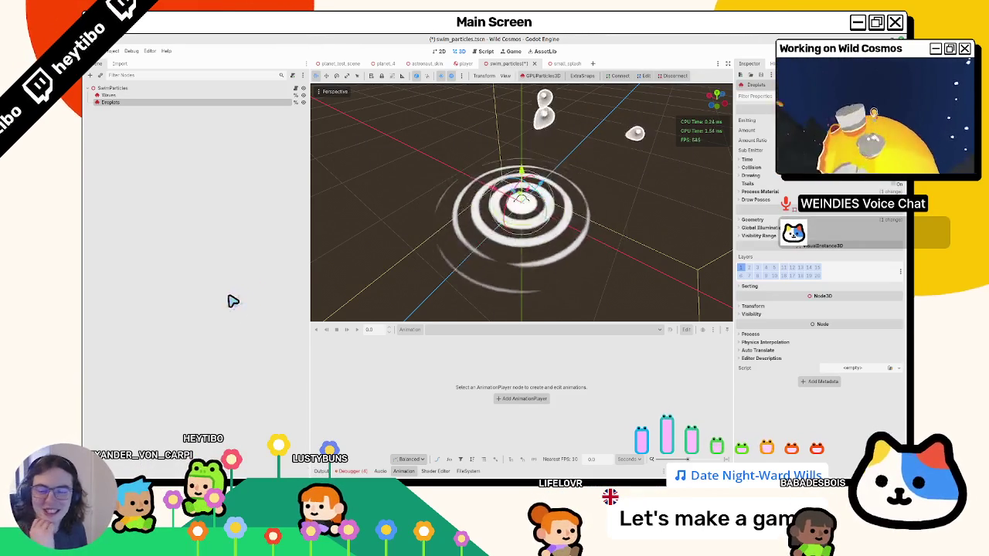
pyautogui.moveTo(312, 40)
pyautogui.mouseDown()
pyautogui.moveTo(336, 155)
pyautogui.moveTo(342, 38)
pyautogui.moveTo(316, 38)
pyautogui.moveTo(340, 163)
pyautogui.moveTo(332, 38)
pyautogui.mouseUp()
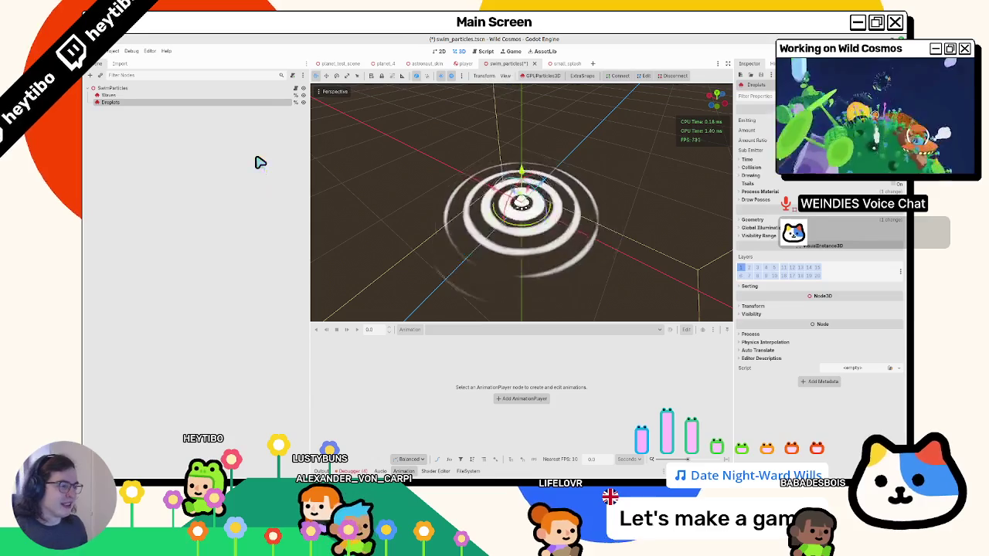
# Select Droplets and unfold its ParticleProcessMaterial groups in the Inspector.
pyautogui.click(204, 107)
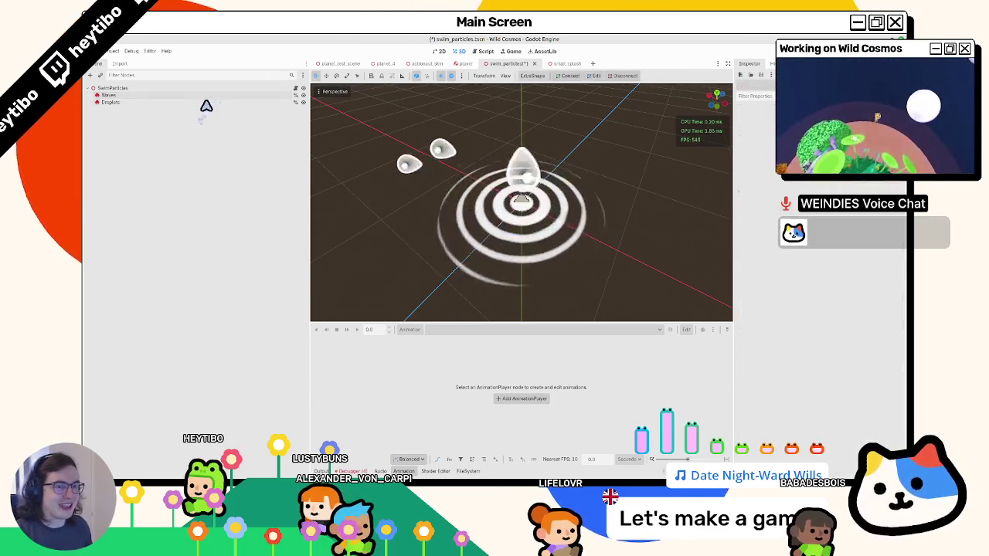
pyautogui.click(204, 103)
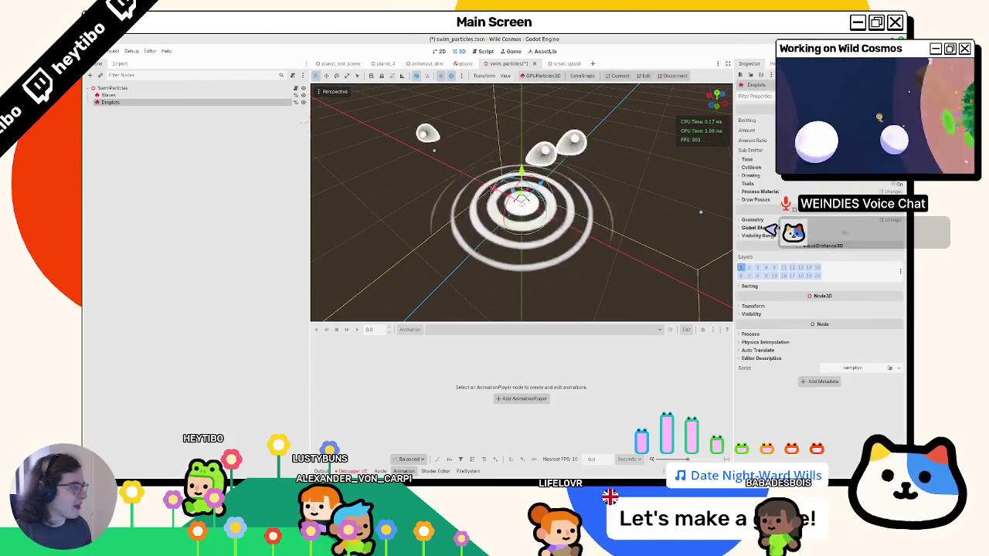
pyautogui.click(760, 191)
pyautogui.click(764, 200)
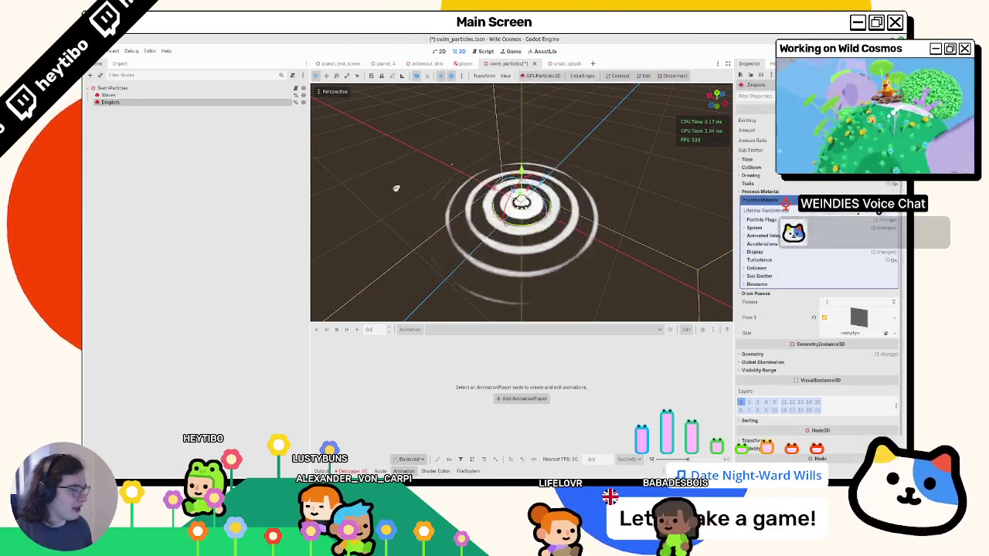
# Expand the Display, Accelerations and Spawn groups, then open Spawn > Velocity for Droplets.
pyautogui.click(757, 252)
pyautogui.click(760, 243)
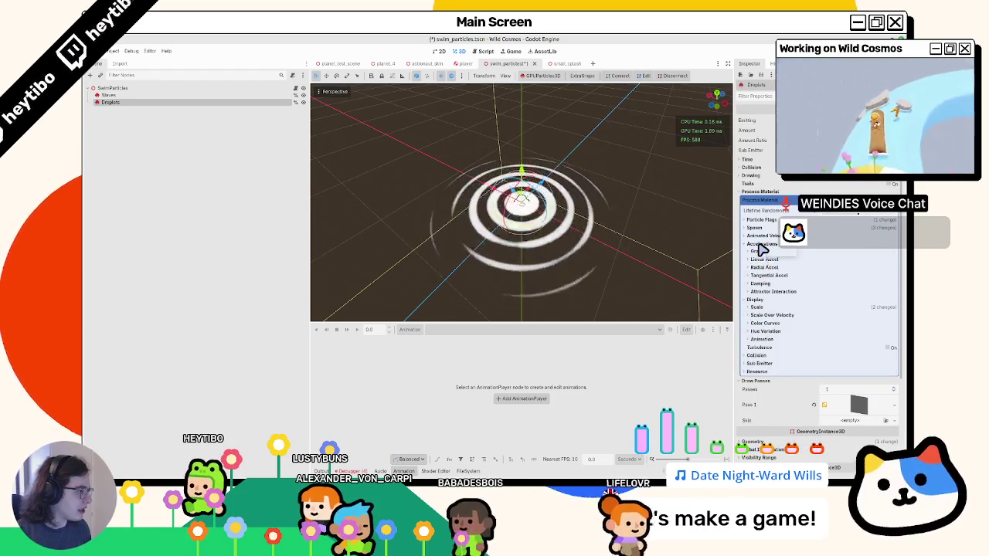
pyautogui.click(754, 227)
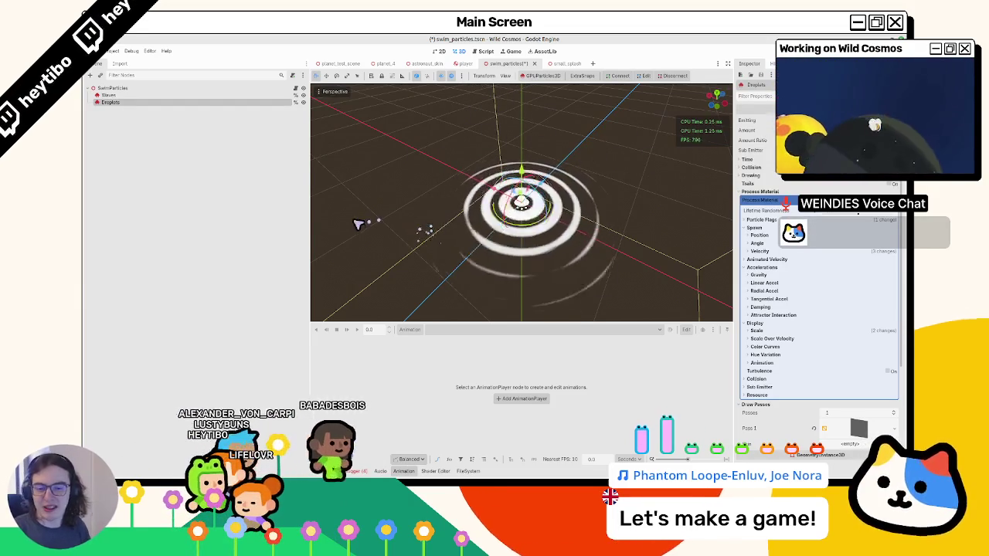
pyautogui.moveTo(353, 204)
pyautogui.mouseDown()
pyautogui.moveTo(353, 174)
pyautogui.moveTo(410, 216)
pyautogui.moveTo(461, 232)
pyautogui.mouseUp()
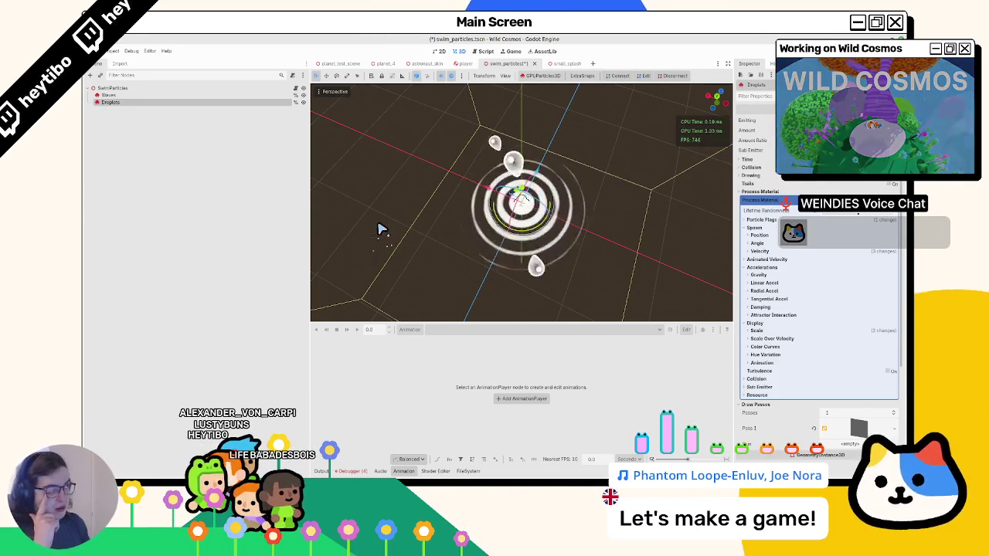
pyautogui.moveTo(568, 245); pyautogui.dragTo(564, 234)
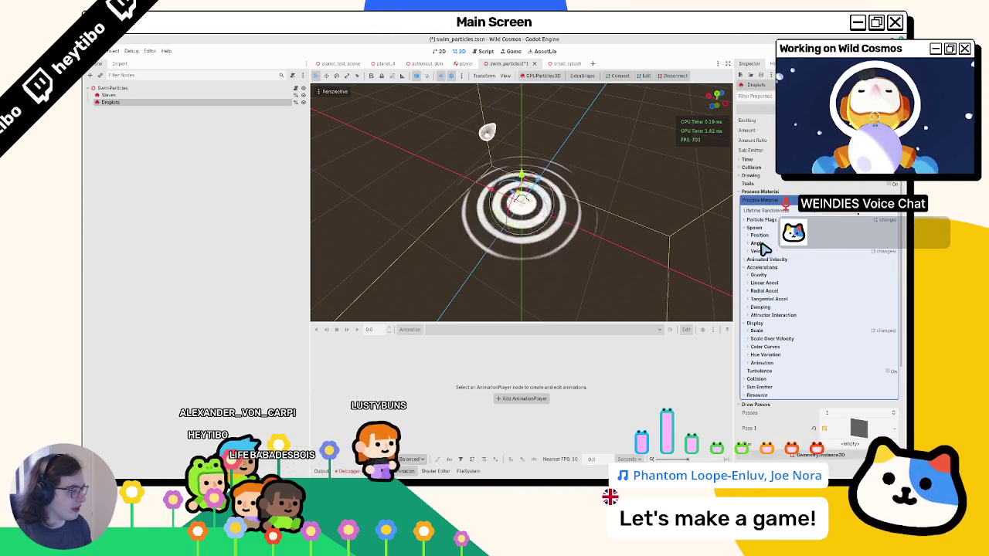
pyautogui.click(762, 253)
pyautogui.click(762, 254)
pyautogui.click(762, 253)
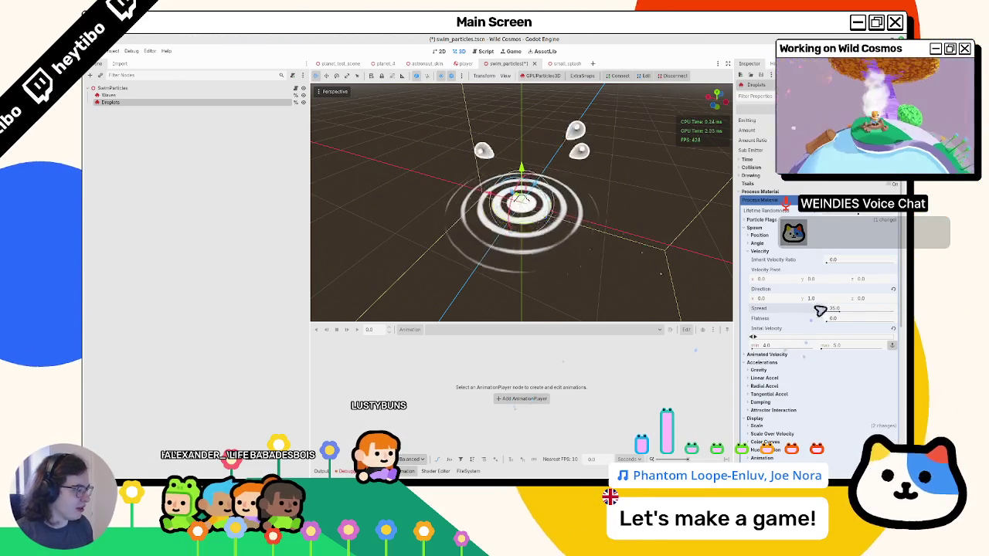
# Point the Droplets' emission direction to (0, 0.5, 0.5), keeping the spread at 35.
pyautogui.moveTo(832, 313); pyautogui.dragTo(893, 313)
pyautogui.hotkey('ctrl', 'z')
pyautogui.moveTo(330, 282); pyautogui.dragTo(502, 215)
pyautogui.moveTo(422, 234)
pyautogui.mouseDown()
pyautogui.moveTo(464, 175)
pyautogui.moveTo(479, 269)
pyautogui.mouseUp()
pyautogui.hotkey('ctrl', 'z')
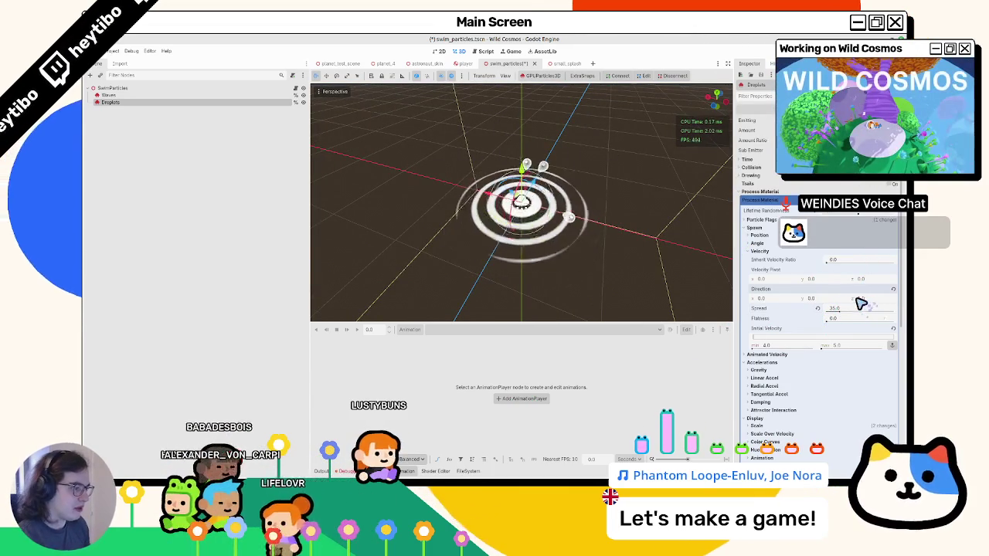
pyautogui.moveTo(623, 258); pyautogui.dragTo(394, 220)
pyautogui.hotkey('ctrl', 'z')
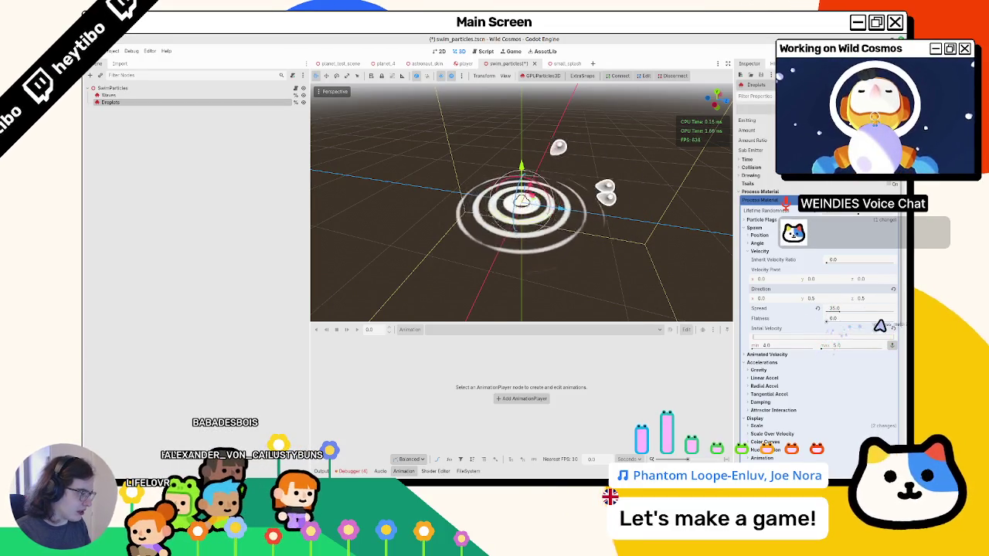
# Raise the Droplets' flatness and widen the spread, entering a spread of 80.
pyautogui.moveTo(828, 323); pyautogui.dragTo(894, 323)
pyautogui.moveTo(641, 201); pyautogui.dragTo(563, 171)
pyautogui.moveTo(563, 172); pyautogui.dragTo(592, 221)
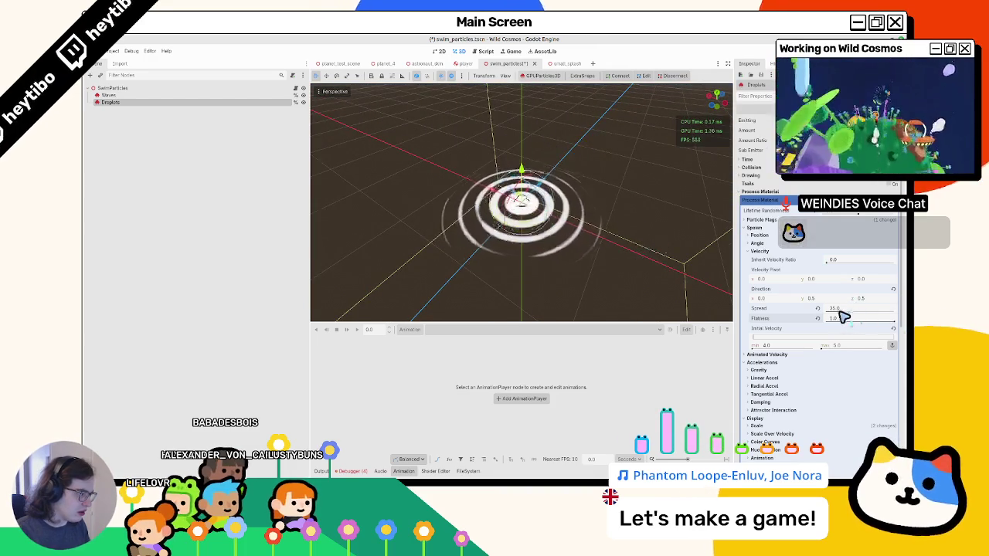
pyautogui.moveTo(845, 315); pyautogui.dragTo(854, 315)
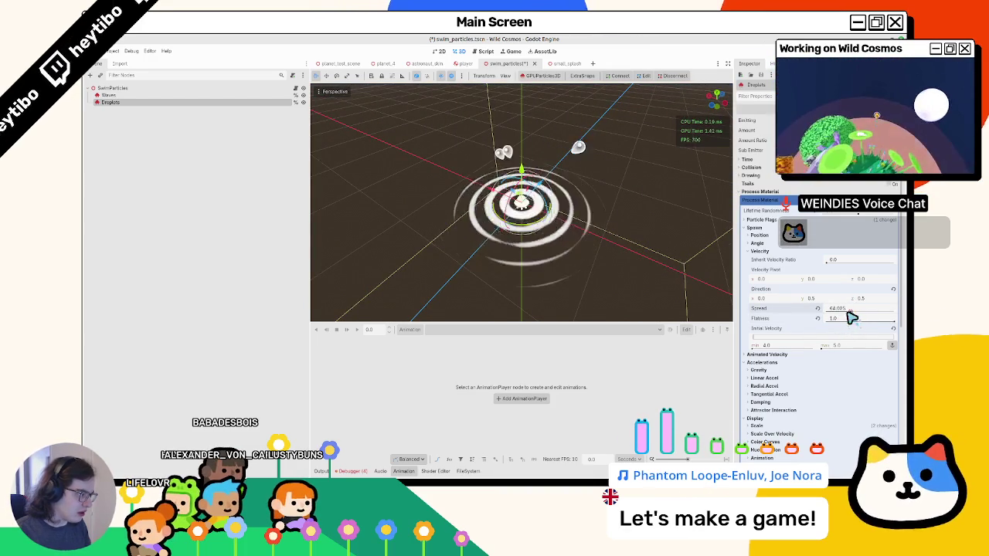
pyautogui.click(849, 318)
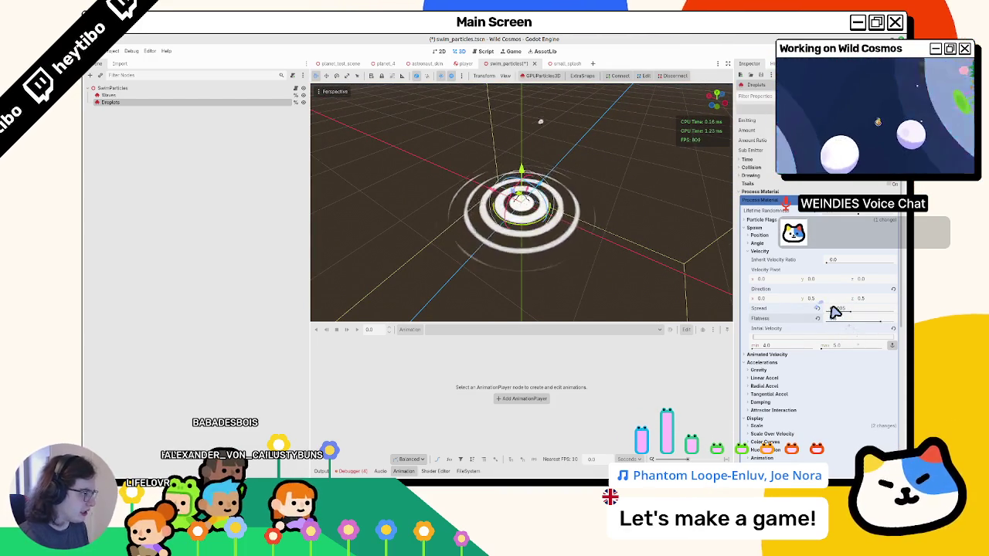
pyautogui.click(837, 309)
pyautogui.write('80')
pyautogui.press('Return')
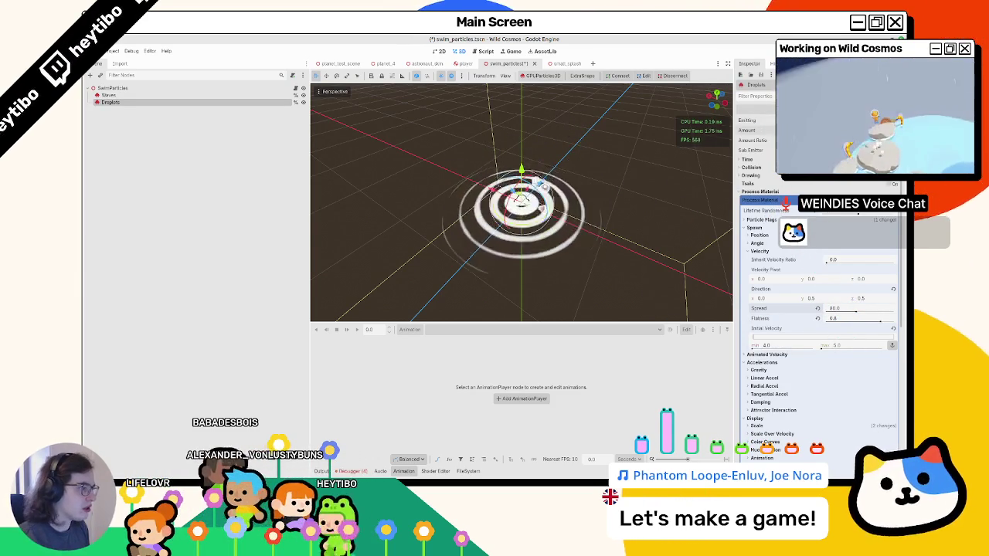
# Raise the Droplets' Time > Lifetime Randomness to about 0.2.
pyautogui.click(760, 160)
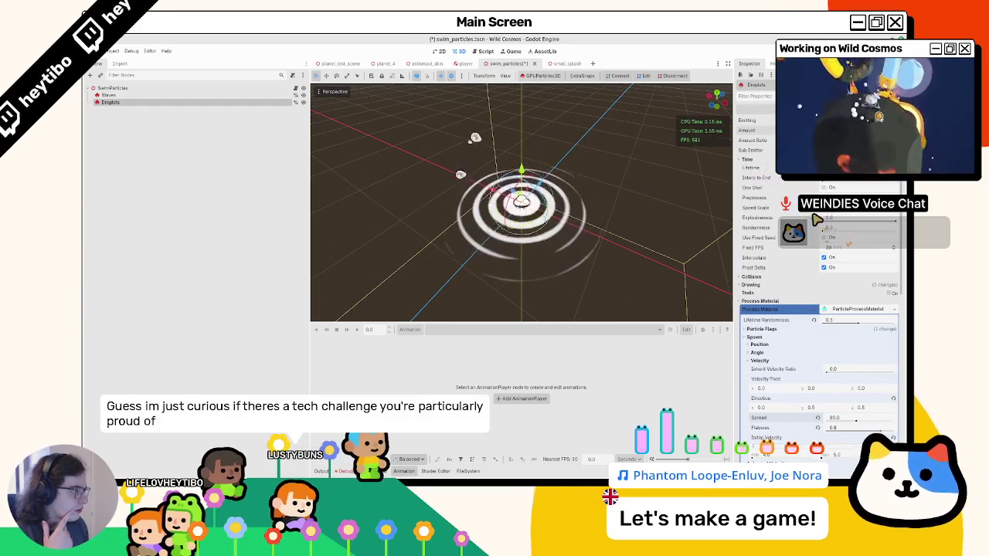
pyautogui.moveTo(836, 222); pyautogui.dragTo(878, 224)
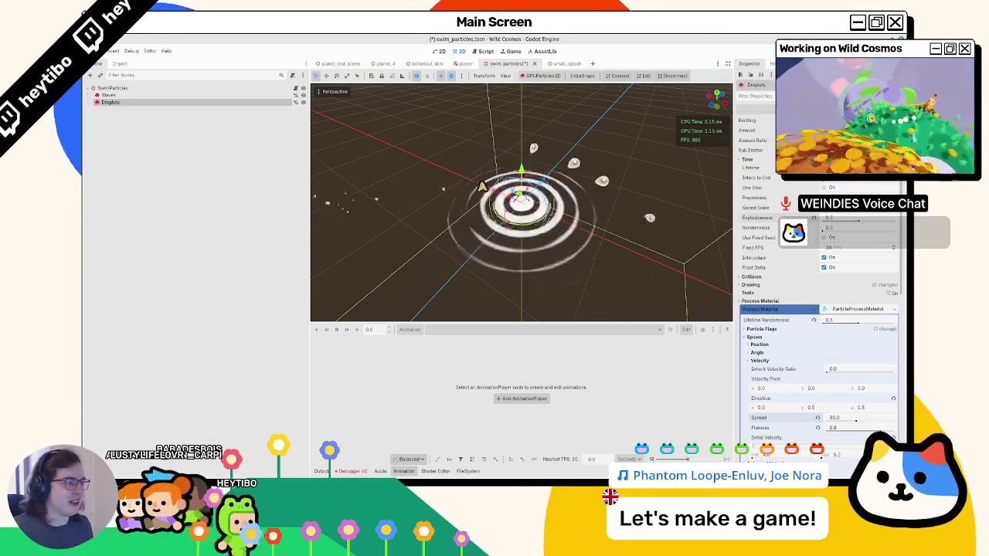
pyautogui.scroll(2, 471, 203)
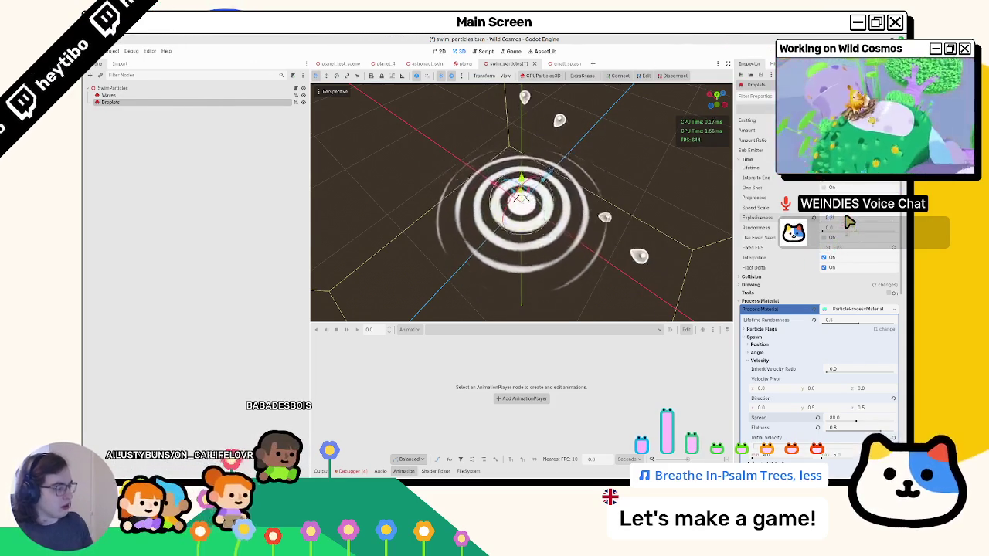
pyautogui.scroll(-3, 514, 220)
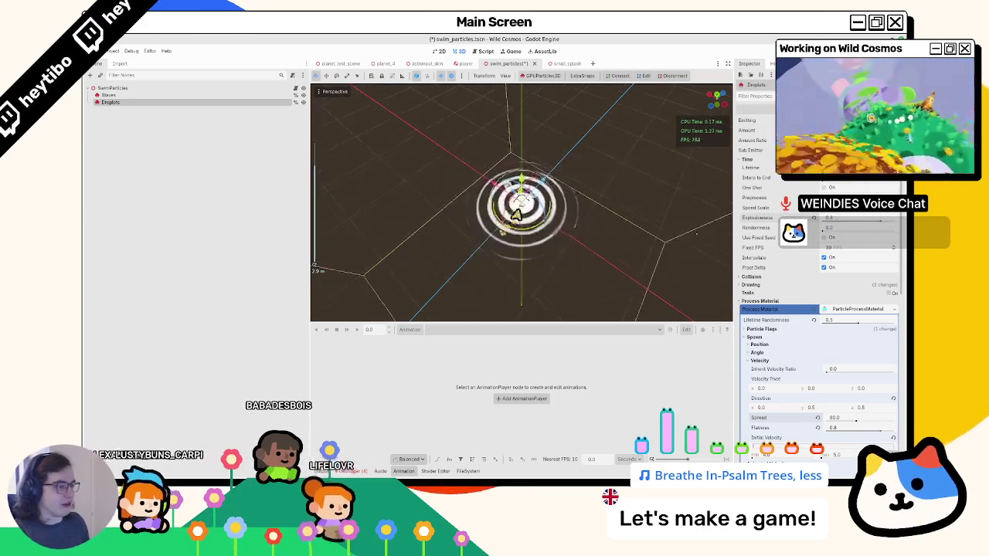
pyautogui.scroll(3, 513, 220)
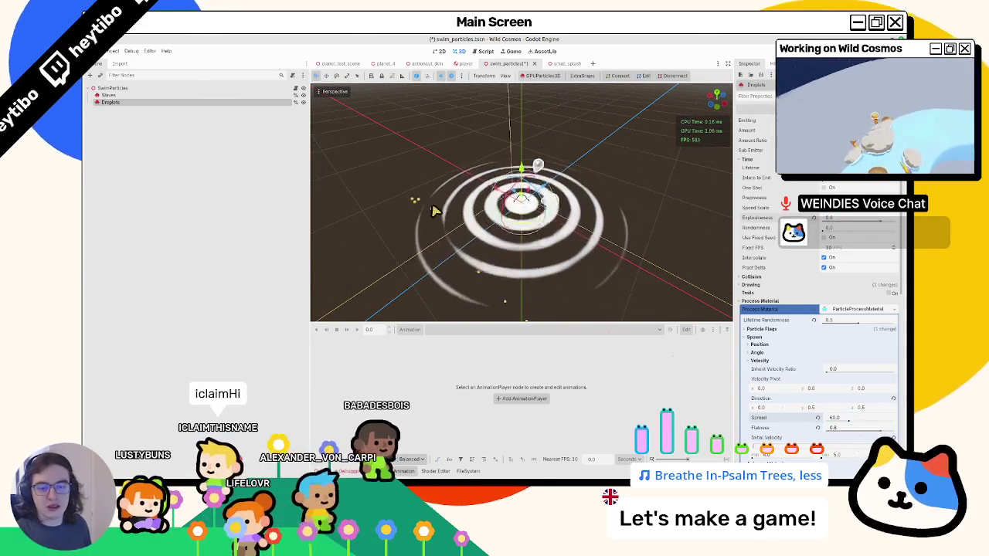
# Save the swim_particles scene and switch the viewport to a top orthogonal view.
pyautogui.hotkey('ctrl', 's')
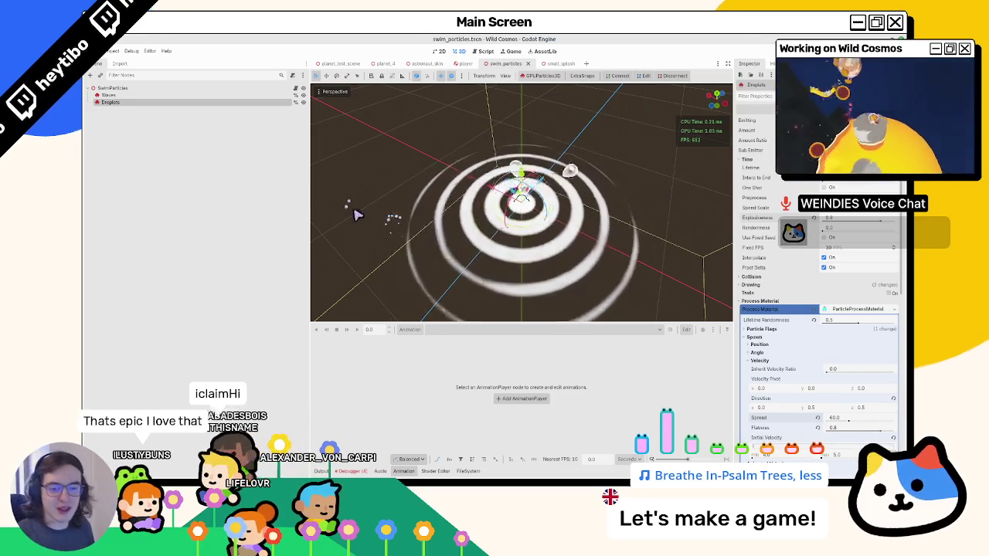
pyautogui.scroll(-2, 352, 210)
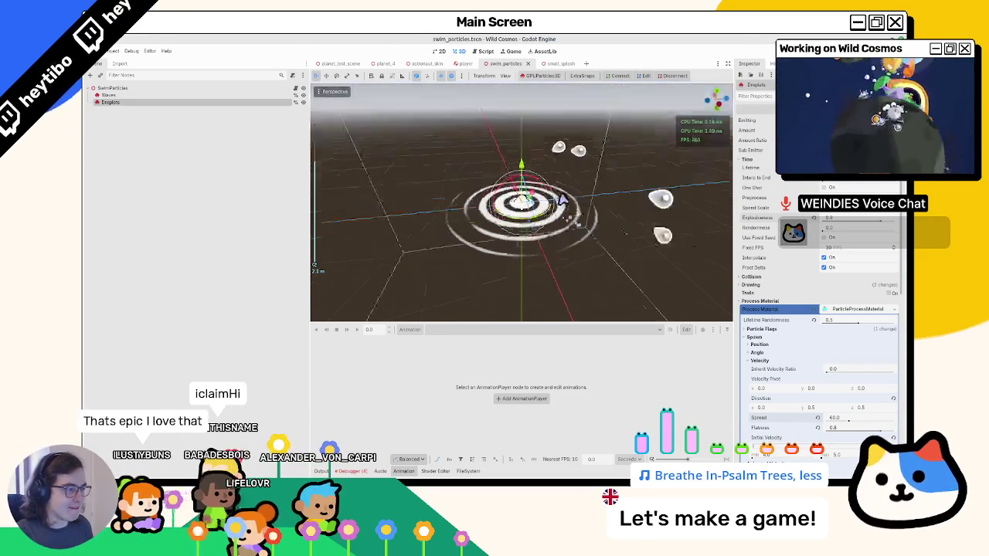
pyautogui.moveTo(561, 199)
pyautogui.mouseDown()
pyautogui.moveTo(618, 256)
pyautogui.moveTo(592, 268)
pyautogui.moveTo(599, 271)
pyautogui.moveTo(576, 266)
pyautogui.moveTo(562, 283)
pyautogui.mouseUp()
pyautogui.press('KP_7')
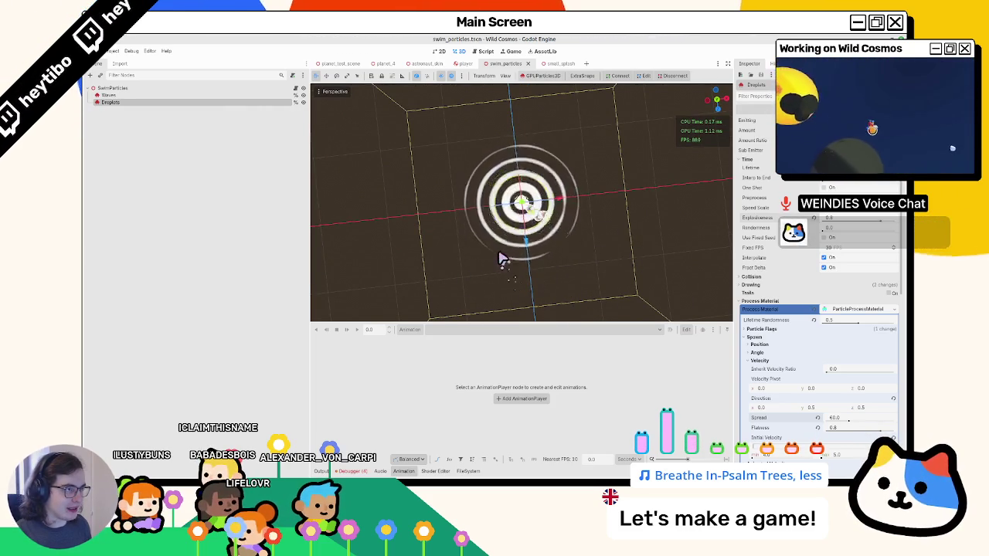
pyautogui.click(295, 88)
pyautogui.rightClick(239, 107)
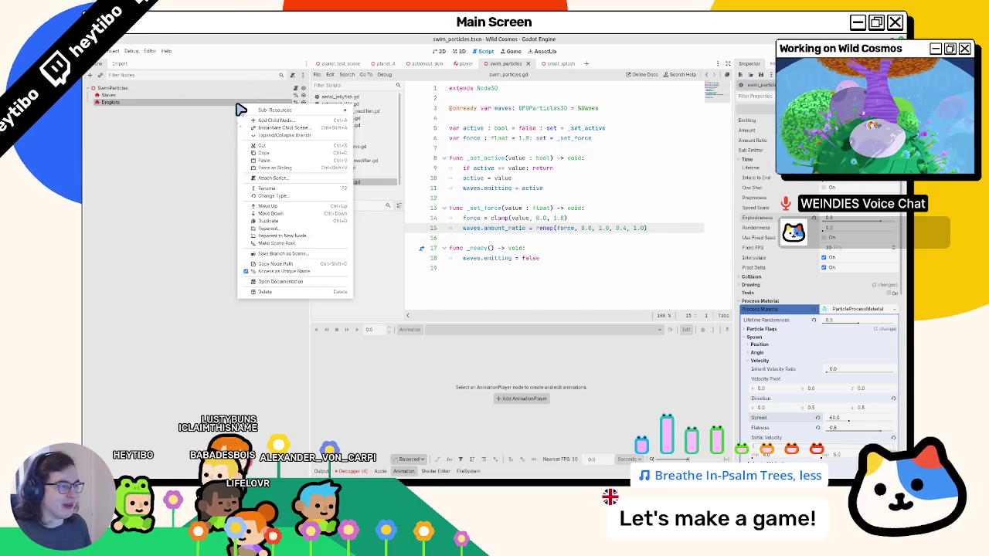
pyautogui.click(201, 109)
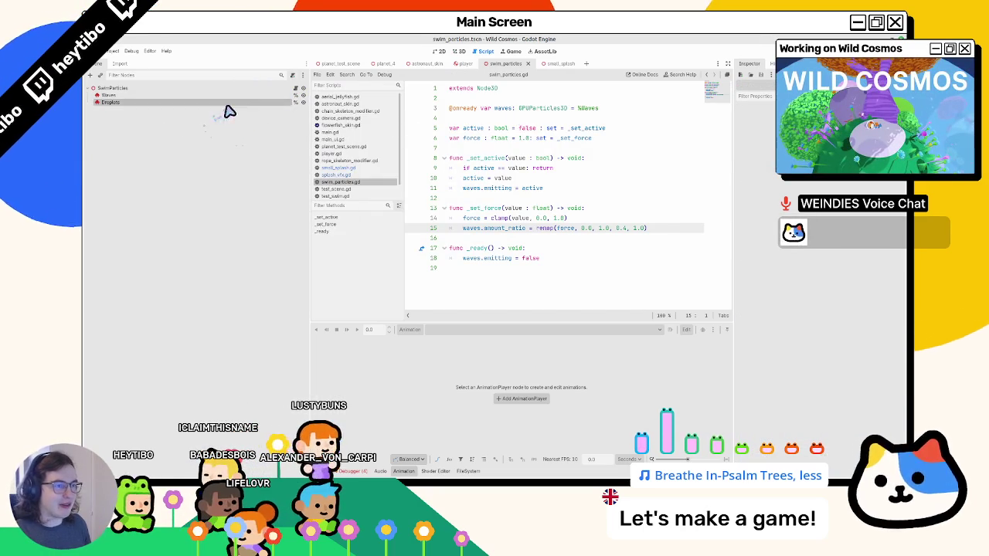
pyautogui.moveTo(225, 110); pyautogui.dragTo(509, 122)
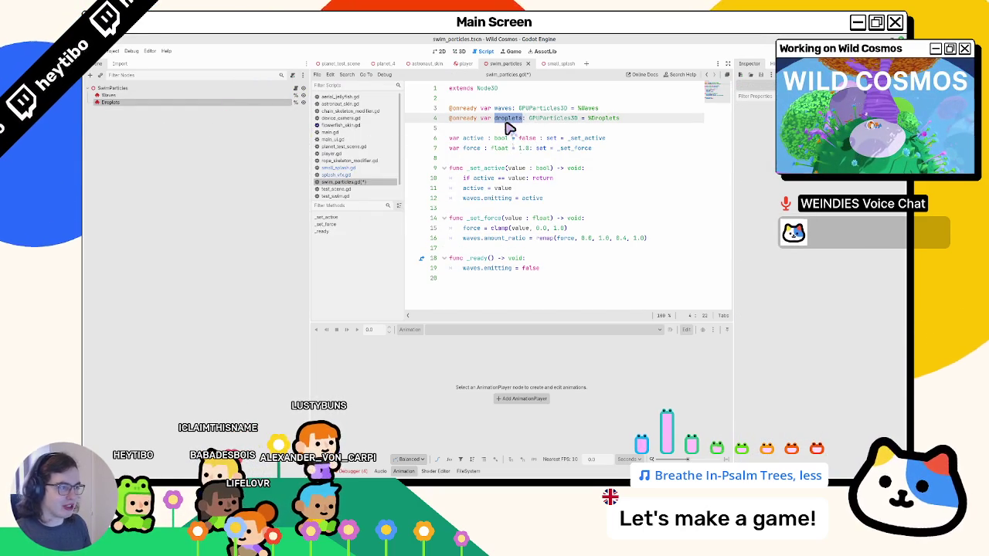
pyautogui.click(530, 128)
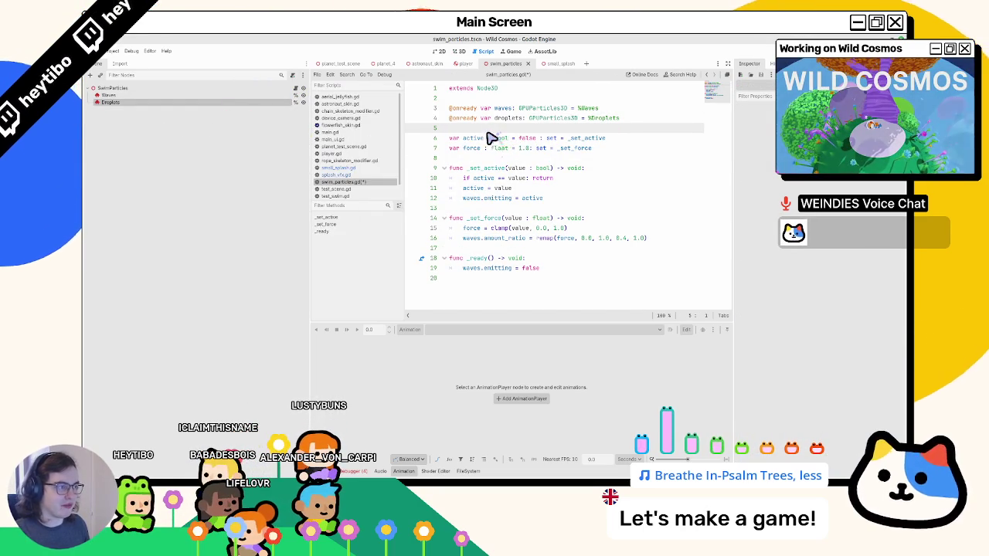
pyautogui.doubleClick(511, 119)
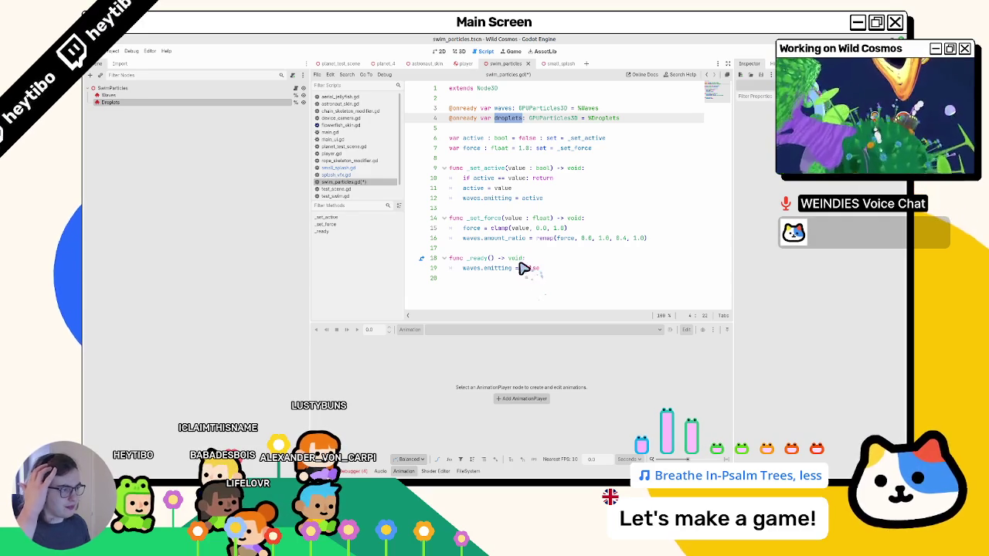
pyautogui.click(529, 277)
pyautogui.press('Return')
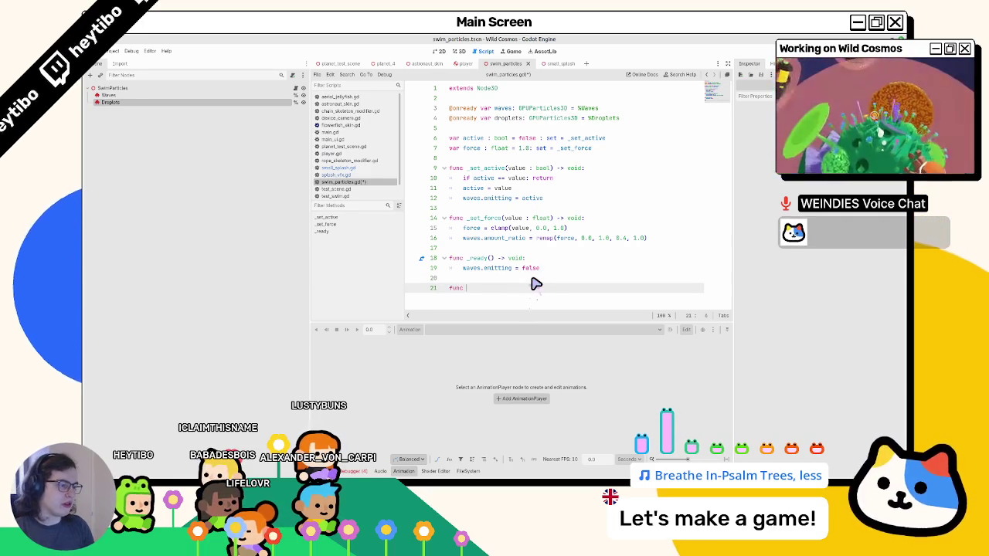
pyautogui.press('BackSpace')
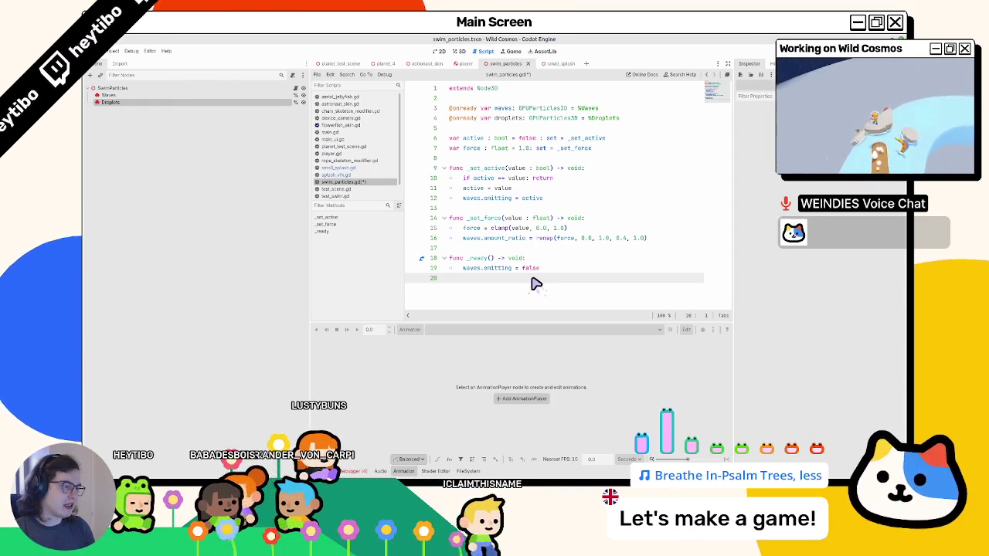
pyautogui.hotkey('ctrl', 'z')
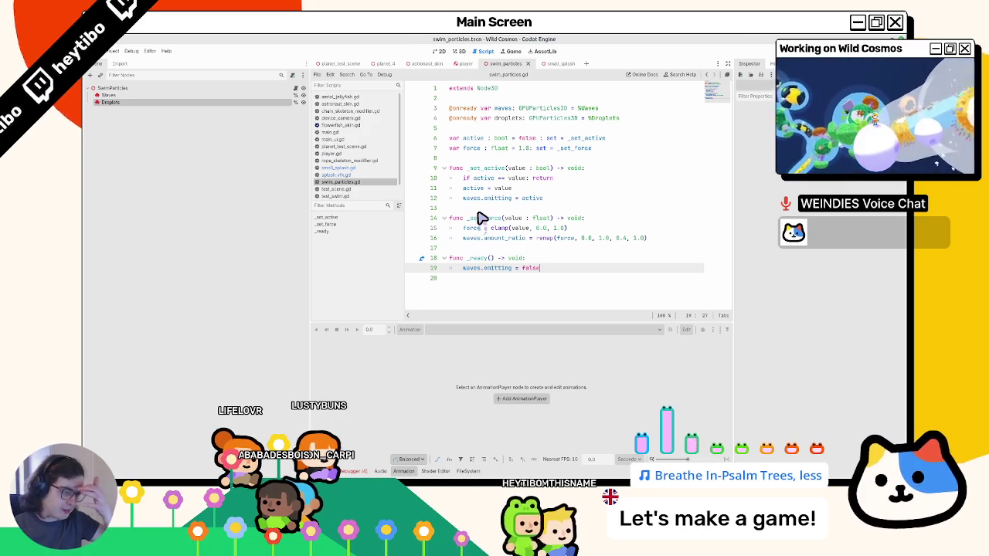
# Write a swim_forward() function above _ready that sets droplets.emitting to true.
pyautogui.click(479, 248)
pyautogui.press('Return')
pyautogui.press('Return')
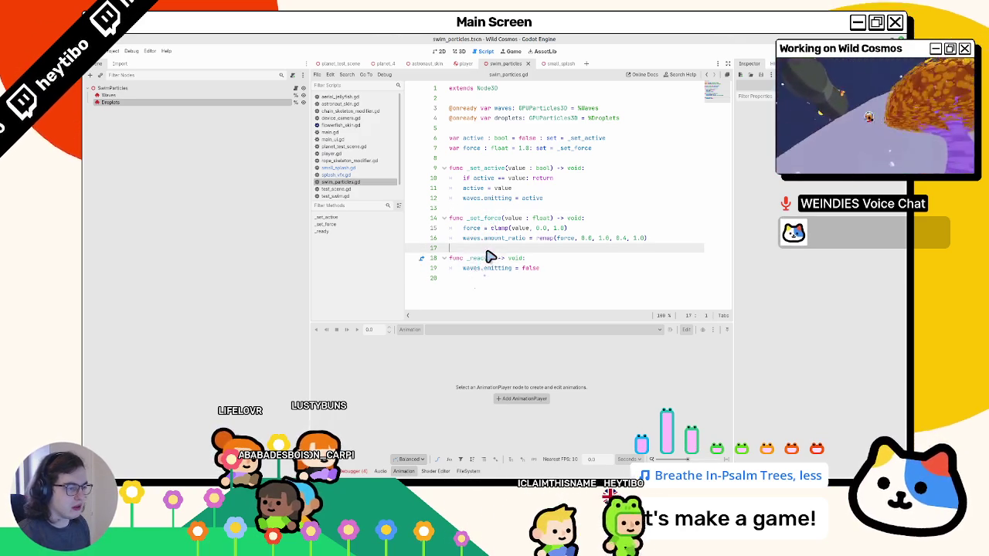
pyautogui.press('Up')
pyautogui.write('fu')
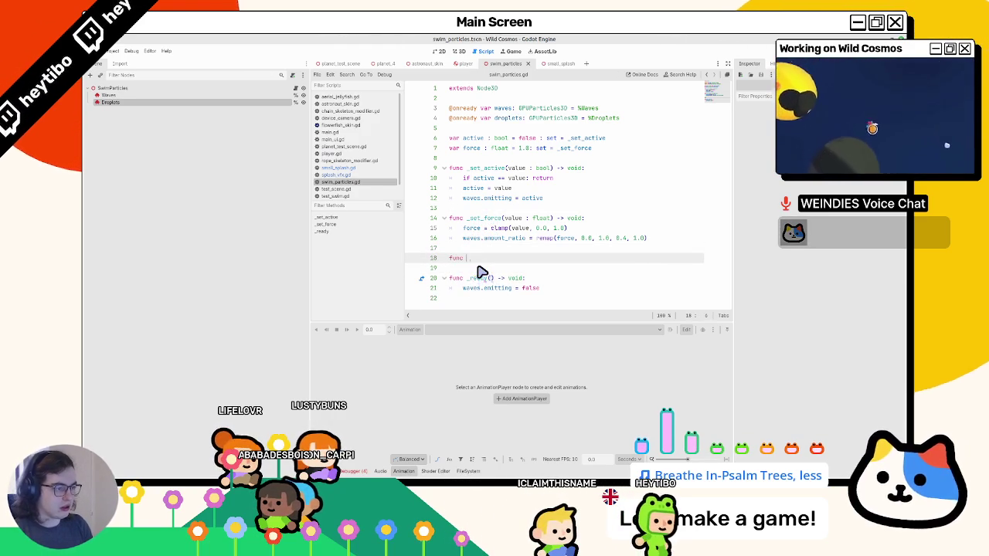
pyautogui.write('swim_for')
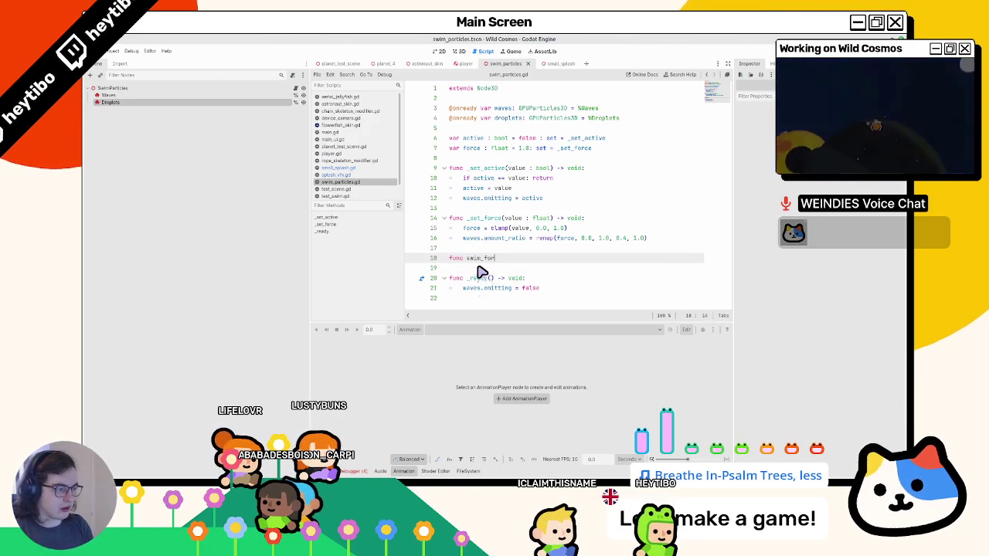
pyautogui.write('ward() ->')
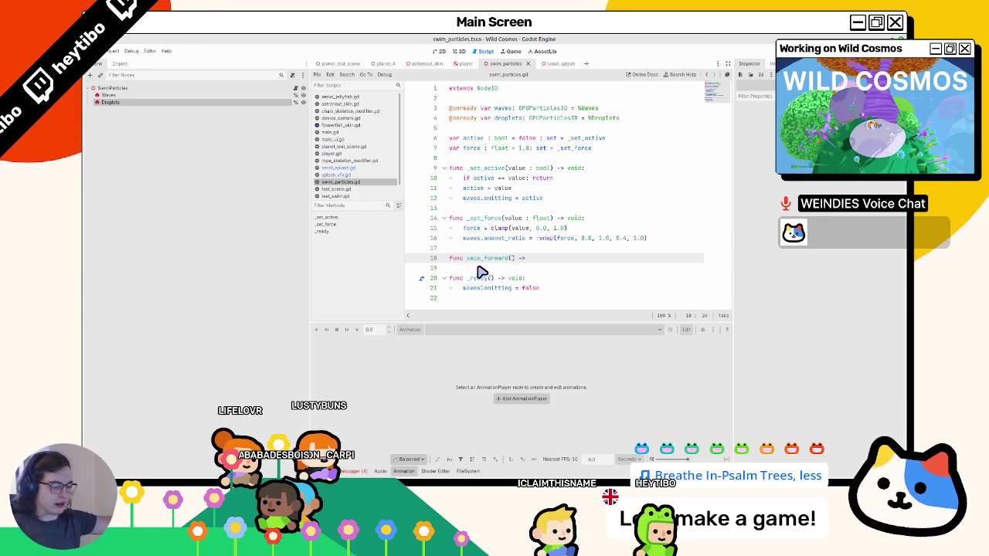
pyautogui.write(' void:')
pyautogui.press('Return')
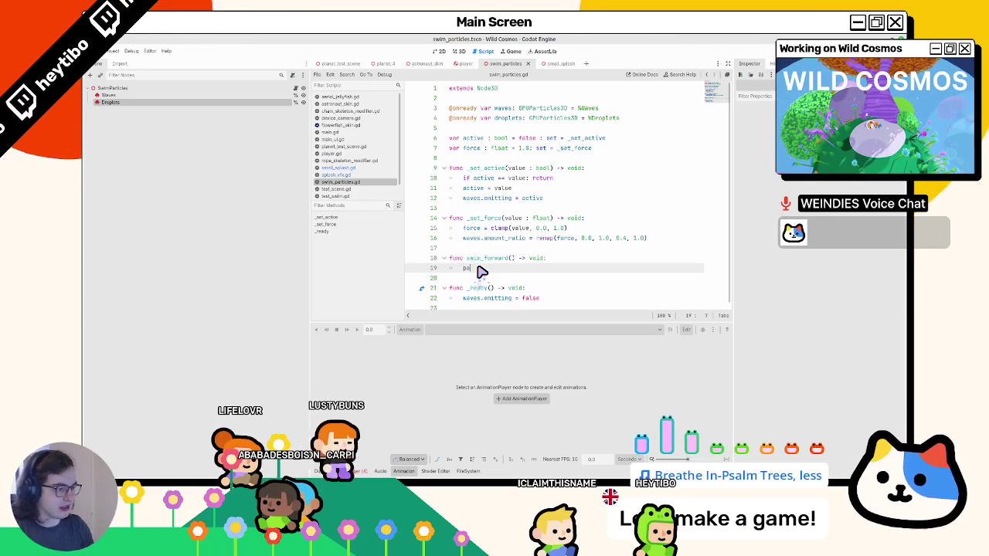
pyautogui.write('pass')
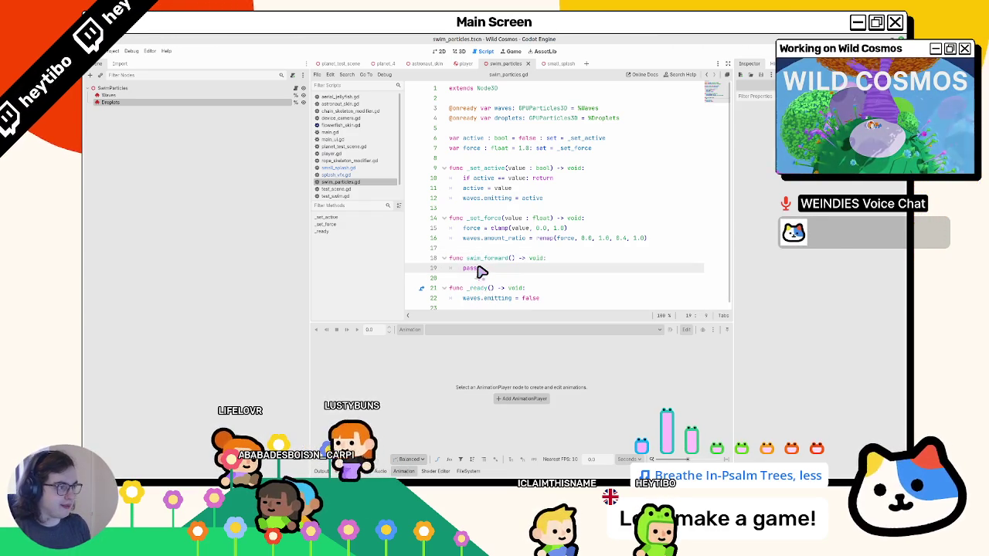
pyautogui.write('droplets.em')
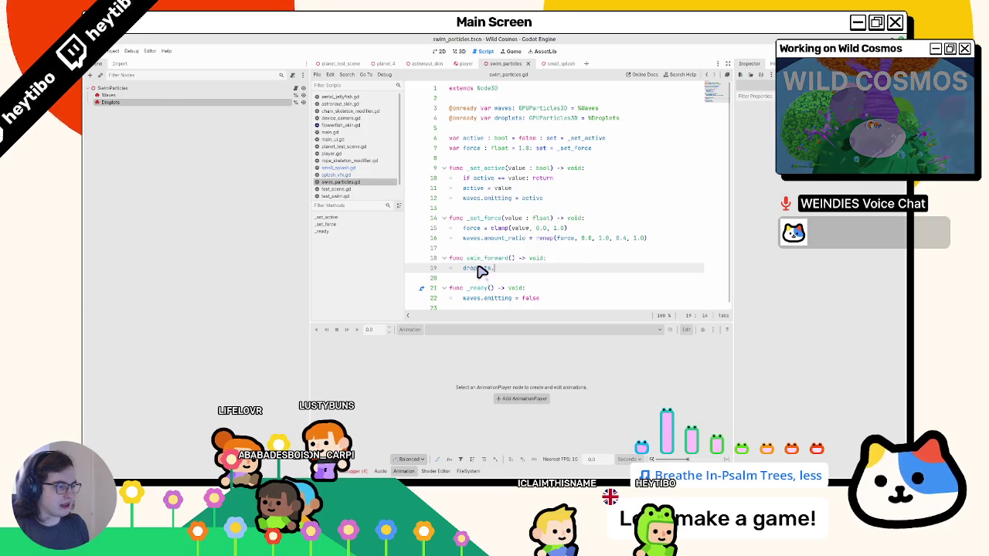
pyautogui.press('Return')
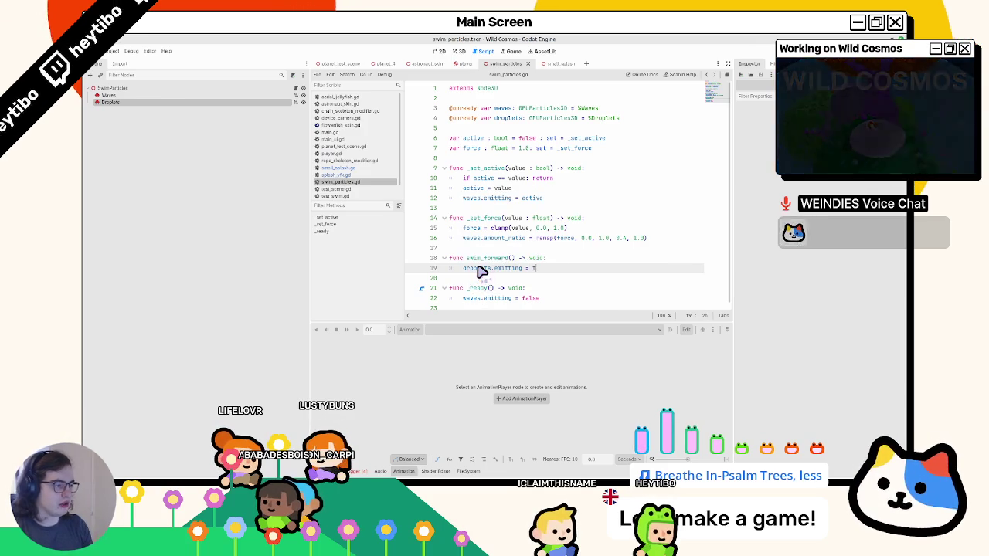
# Enable One Shot on the Droplets node and switch back to the player scene.
pyautogui.click(146, 96)
pyautogui.click(150, 102)
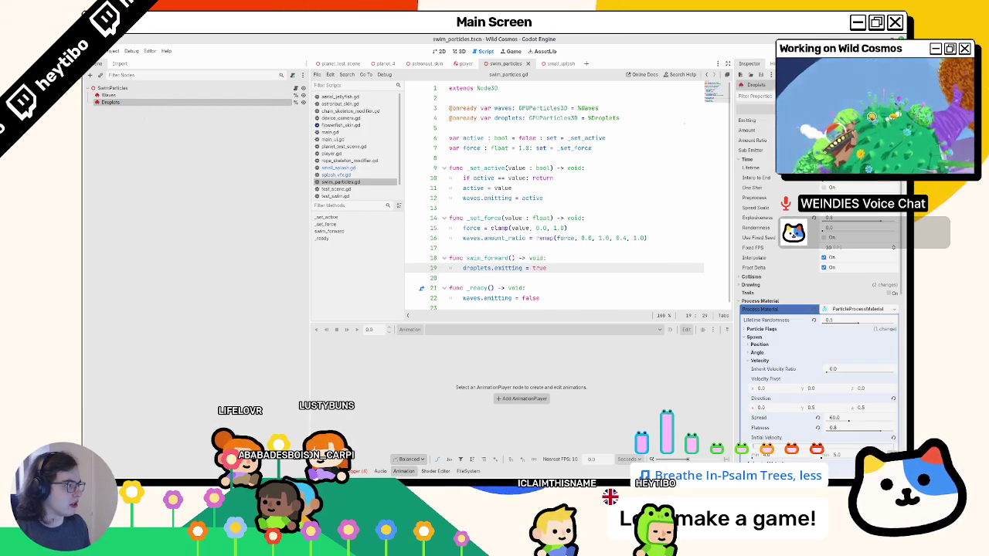
pyautogui.click(831, 188)
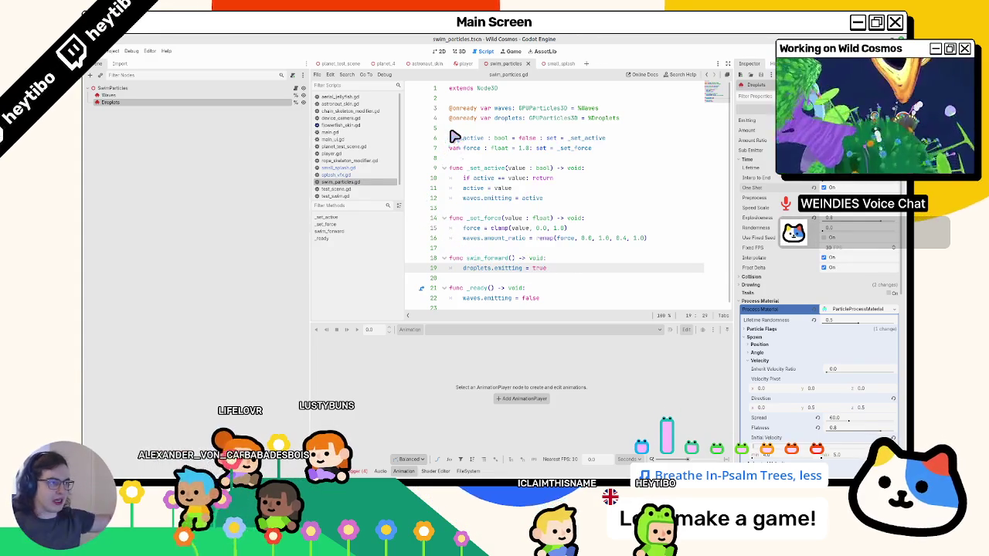
pyautogui.click(457, 51)
pyautogui.click(463, 63)
pyautogui.click(440, 52)
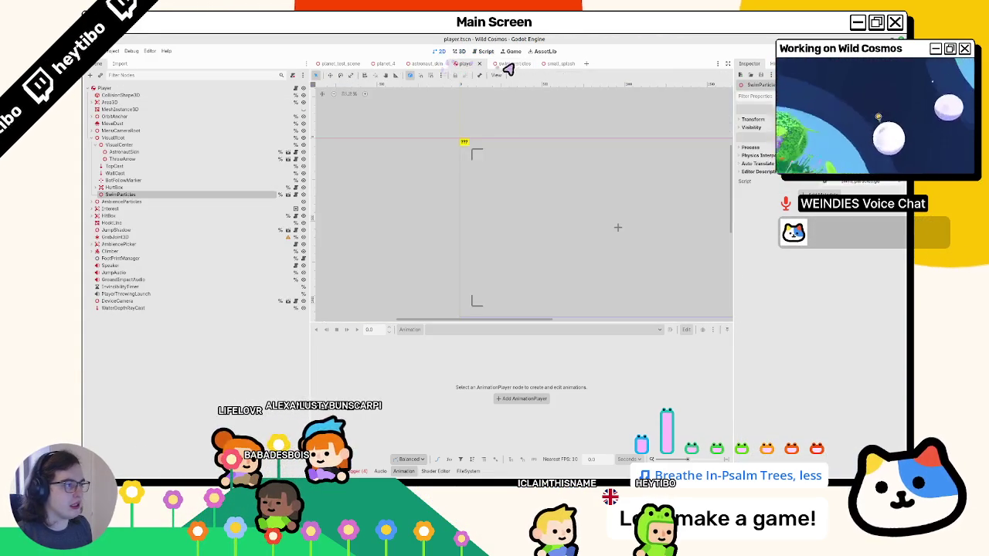
# Open astronaut_skin.tscn and inspect the AnimationPlayer's swim animation.
pyautogui.click(422, 65)
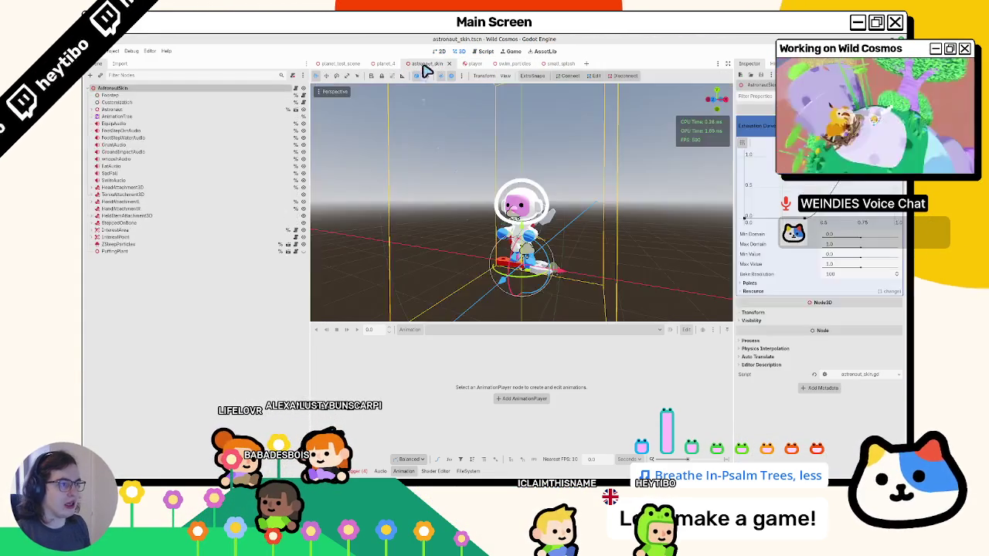
pyautogui.click(467, 471)
pyautogui.click(435, 472)
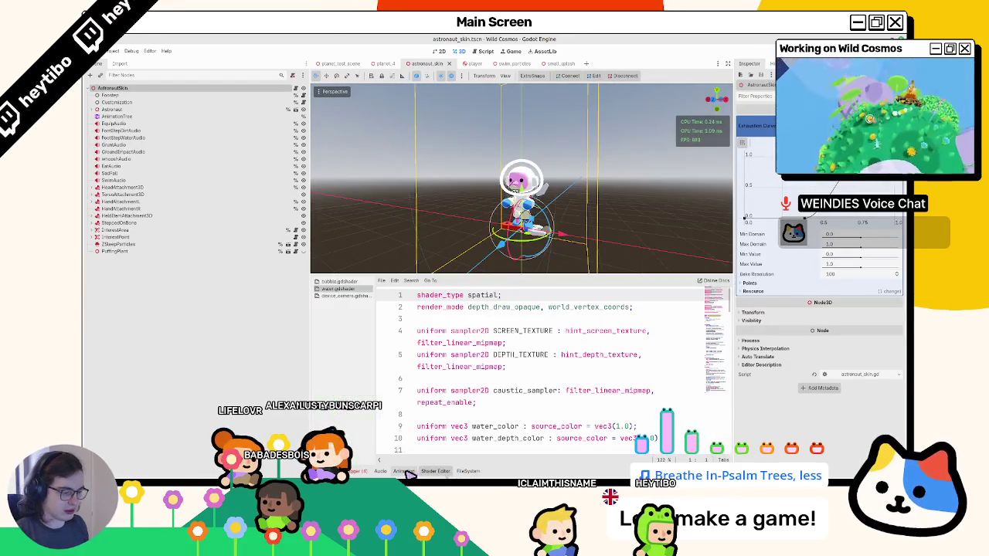
pyautogui.click(403, 471)
pyautogui.click(117, 116)
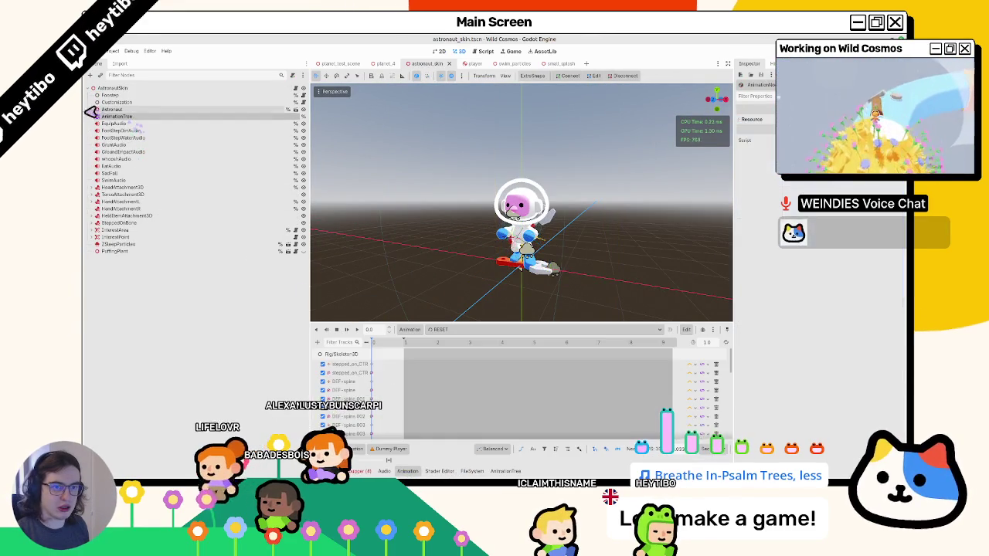
pyautogui.click(91, 109)
pyautogui.click(125, 202)
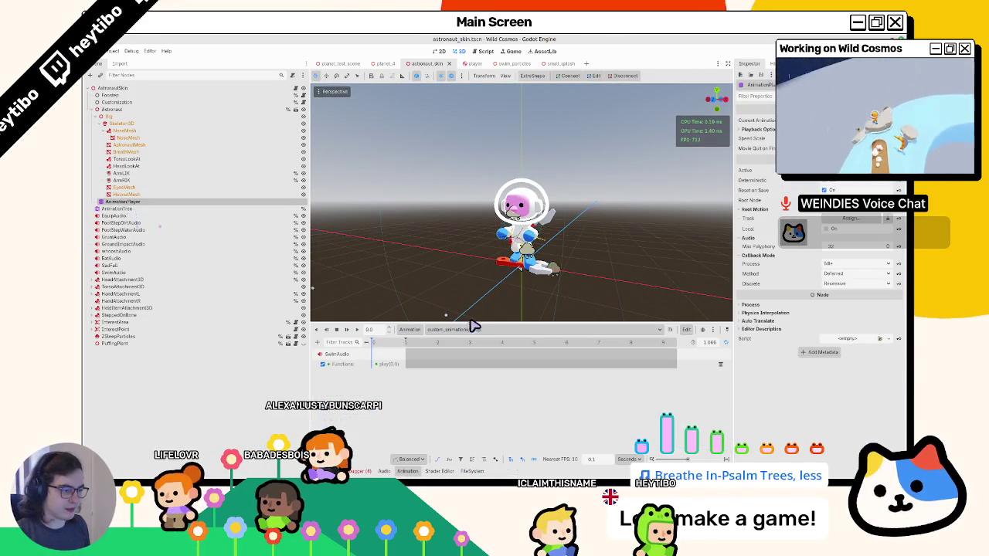
pyautogui.scroll(2, 393, 359)
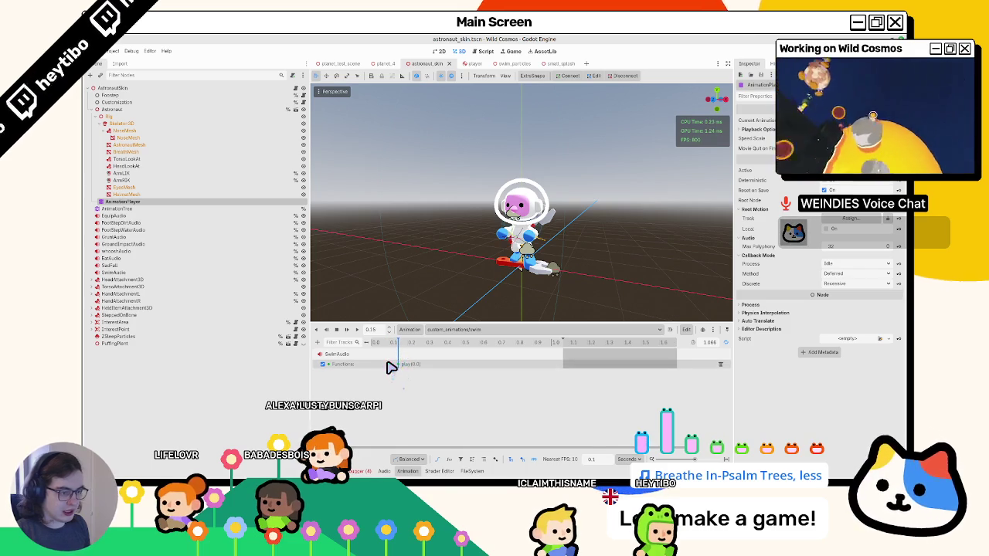
# Open the Footstep node's footstep.gd script and fold the emit_footstep function.
pyautogui.click(141, 95)
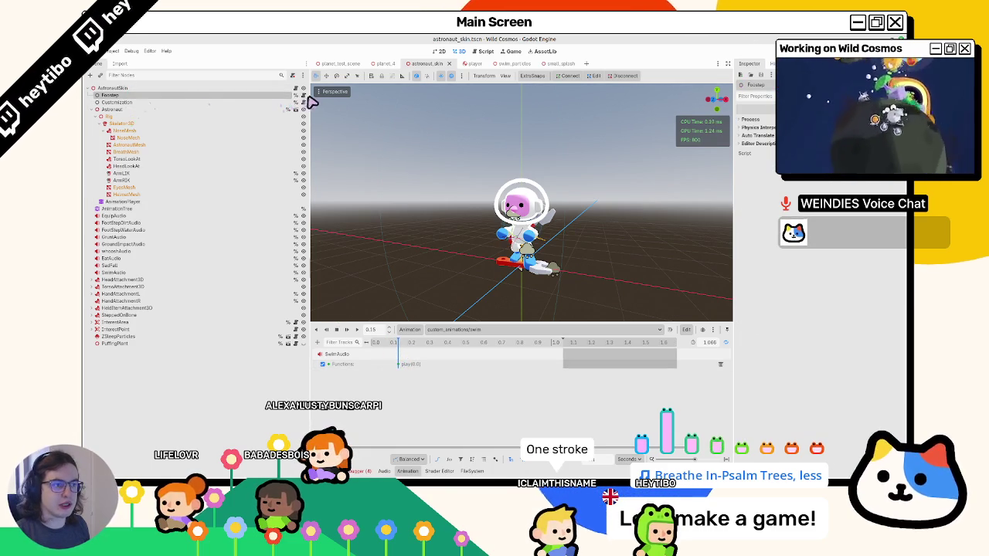
pyautogui.click(295, 94)
pyautogui.scroll(-2, 471, 193)
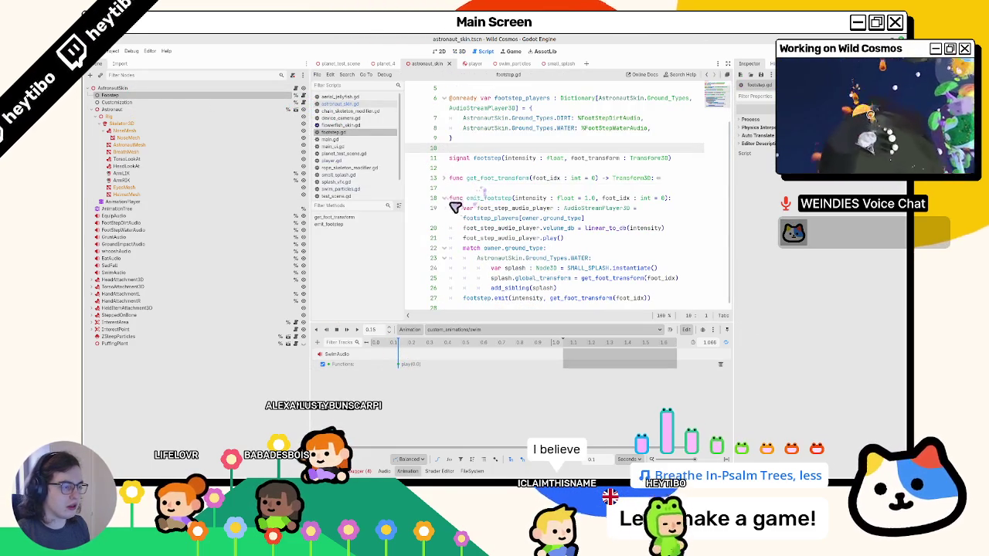
pyautogui.click(445, 198)
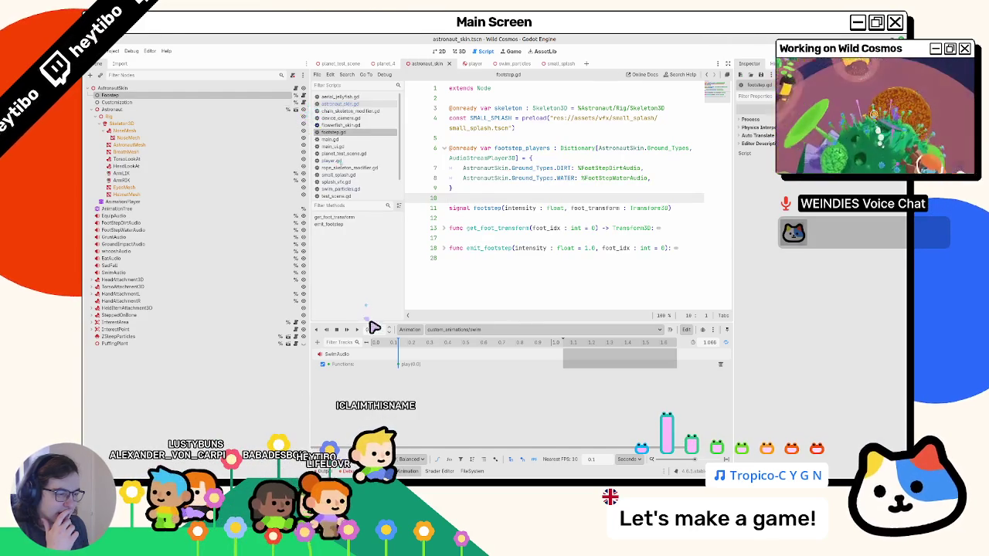
# Declare a swim_stroke signal in astronaut_skin.gd.
pyautogui.click(295, 88)
pyautogui.scroll(15, 530, 237)
pyautogui.moveTo(719, 254)
pyautogui.mouseDown()
pyautogui.moveTo(722, 111)
pyautogui.moveTo(703, 193)
pyautogui.moveTo(698, 311)
pyautogui.moveTo(723, 186)
pyautogui.moveTo(723, 67)
pyautogui.mouseUp()
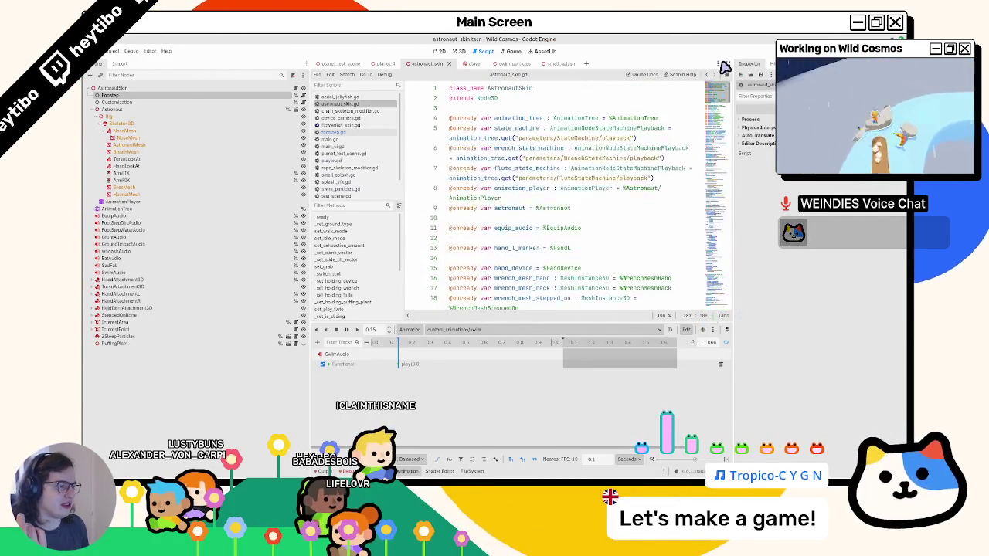
pyautogui.scroll(-3, 477, 202)
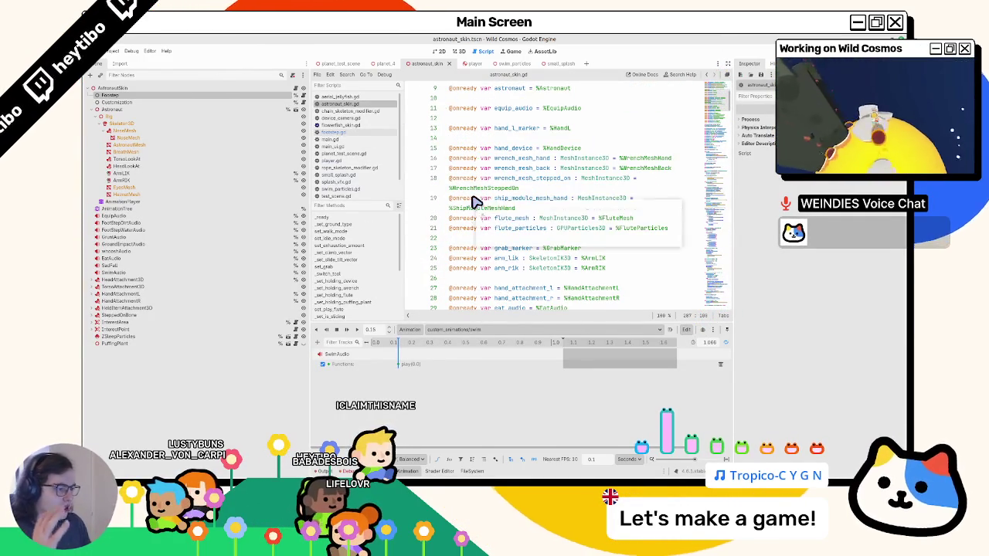
pyautogui.moveTo(476, 202)
pyautogui.scroll(-10, 510, 275)
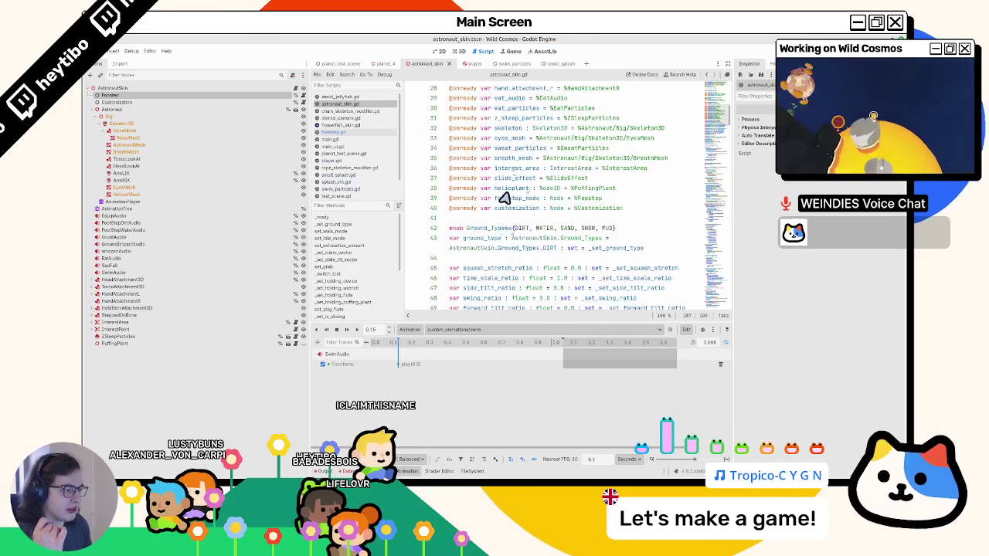
pyautogui.scroll(3, 502, 243)
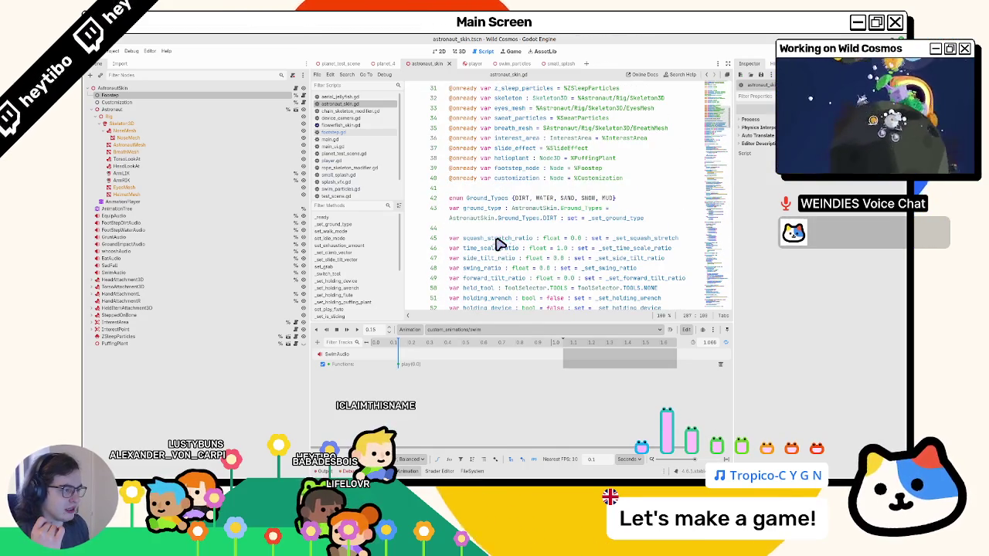
pyautogui.scroll(-10, 498, 242)
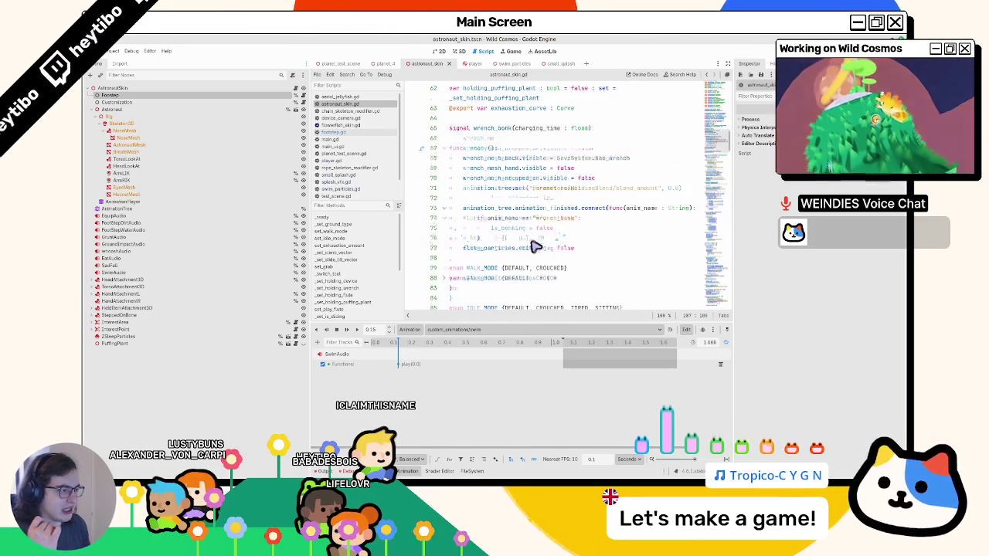
pyautogui.scroll(3, 533, 241)
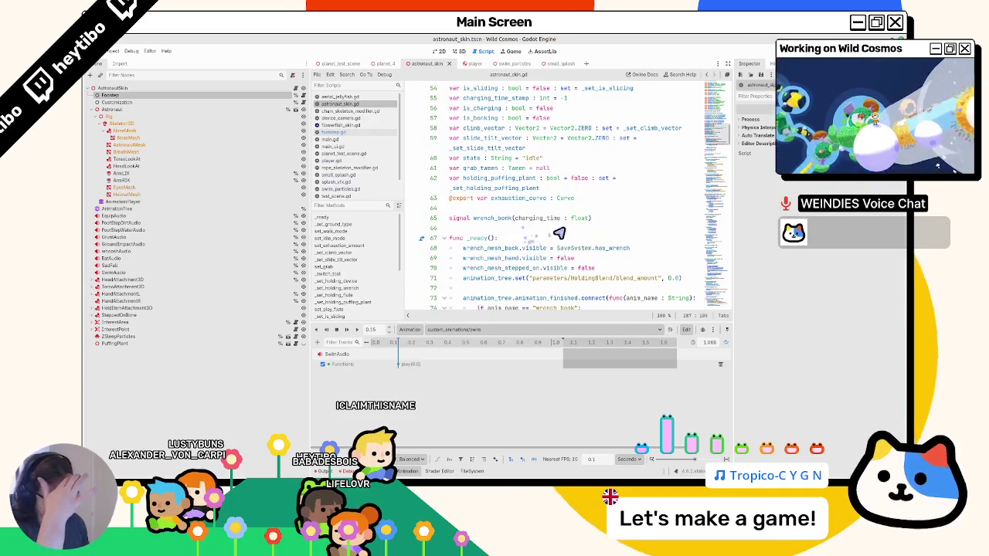
pyautogui.scroll(15, 595, 232)
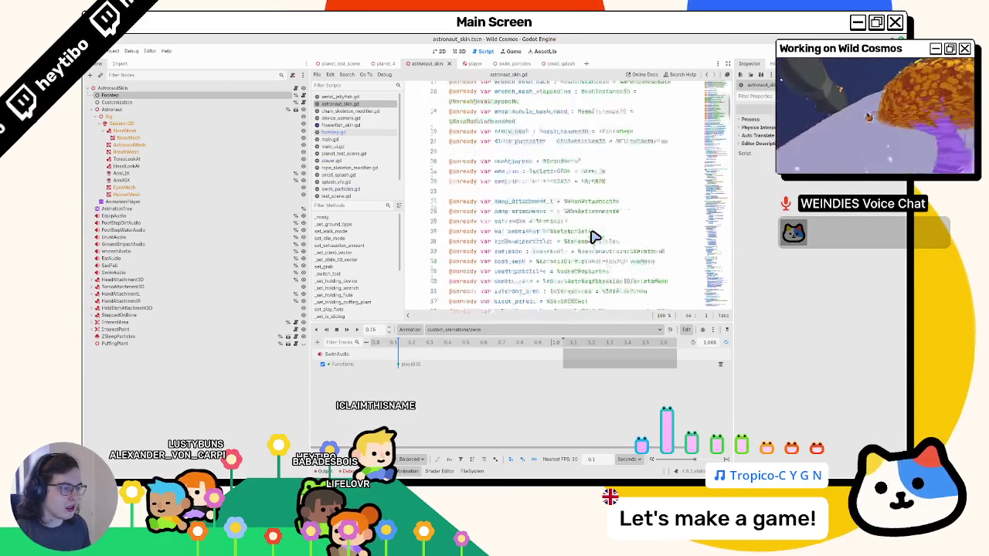
pyautogui.scroll(-12, 595, 240)
pyautogui.write('signal swim')
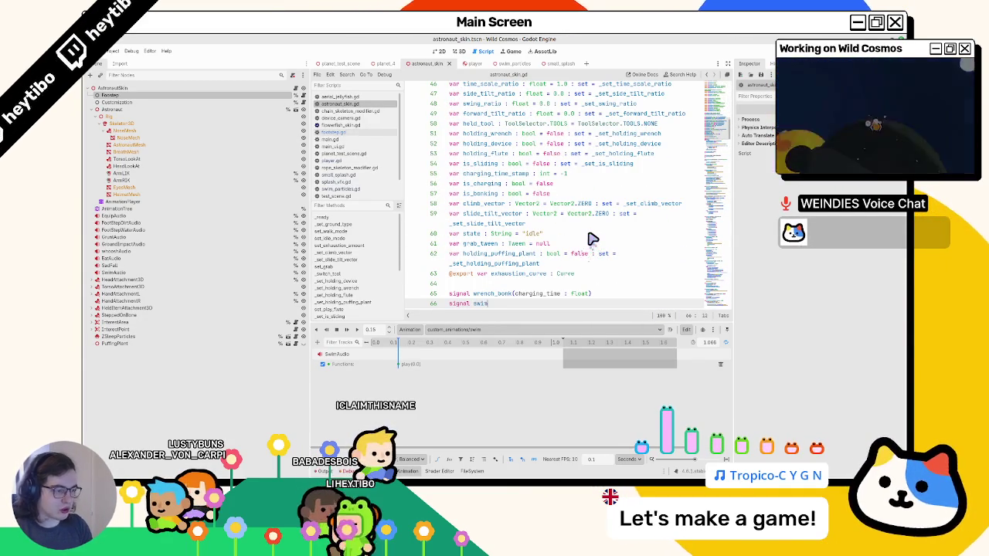
pyautogui.write('_stroke')
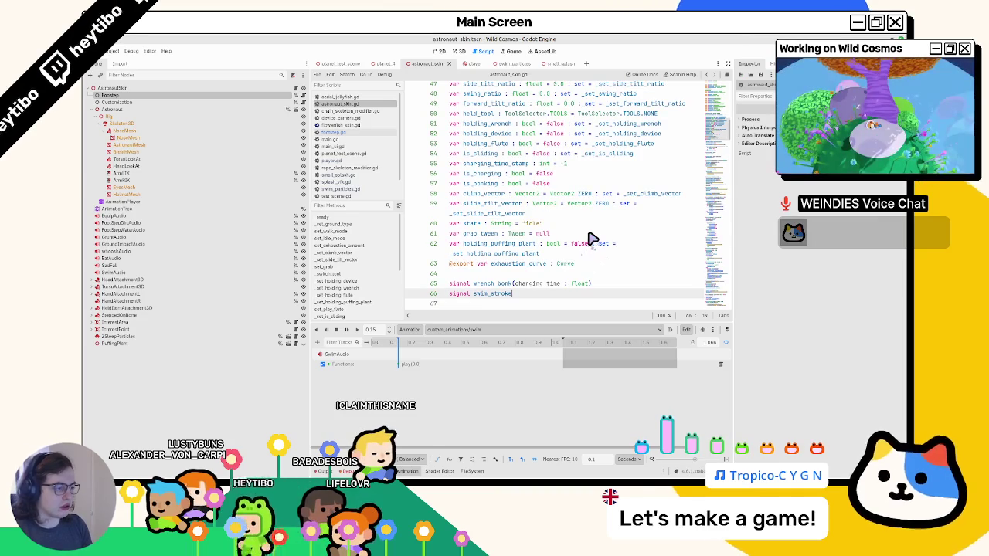
pyautogui.press('Return')
pyautogui.scroll(-3, 535, 229)
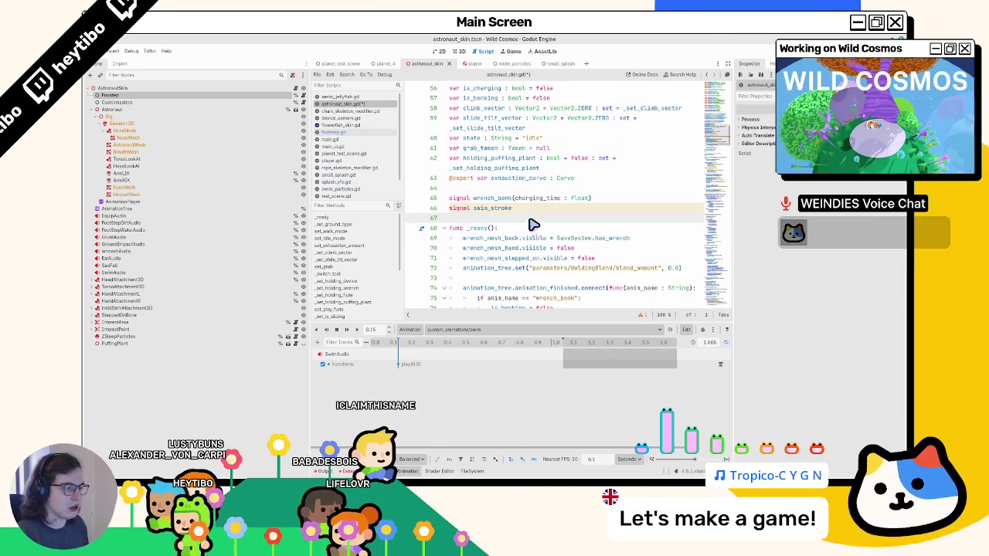
# Add a Call Method track for AstronautSkin with a key calling emit_signal.
pyautogui.click(319, 345)
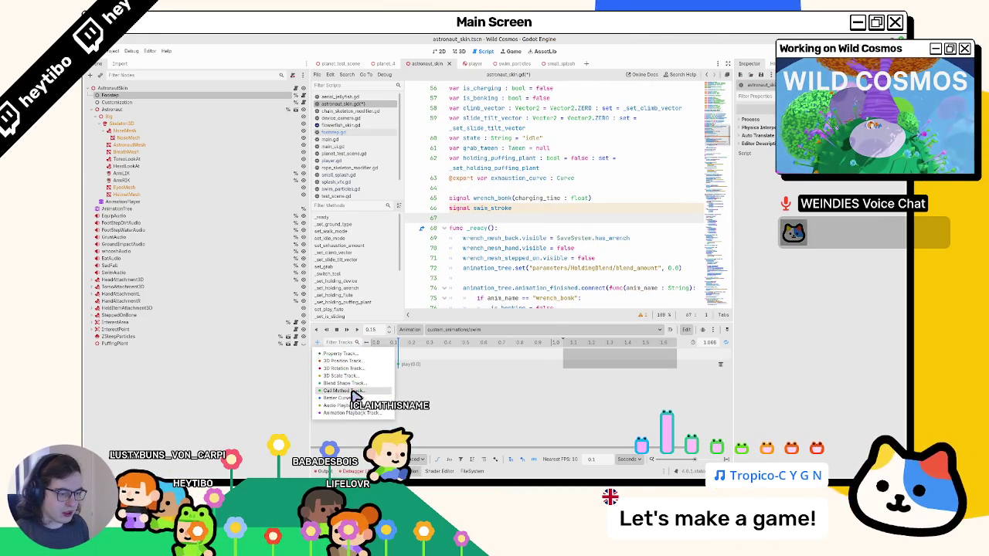
pyautogui.click(353, 392)
pyautogui.doubleClick(483, 179)
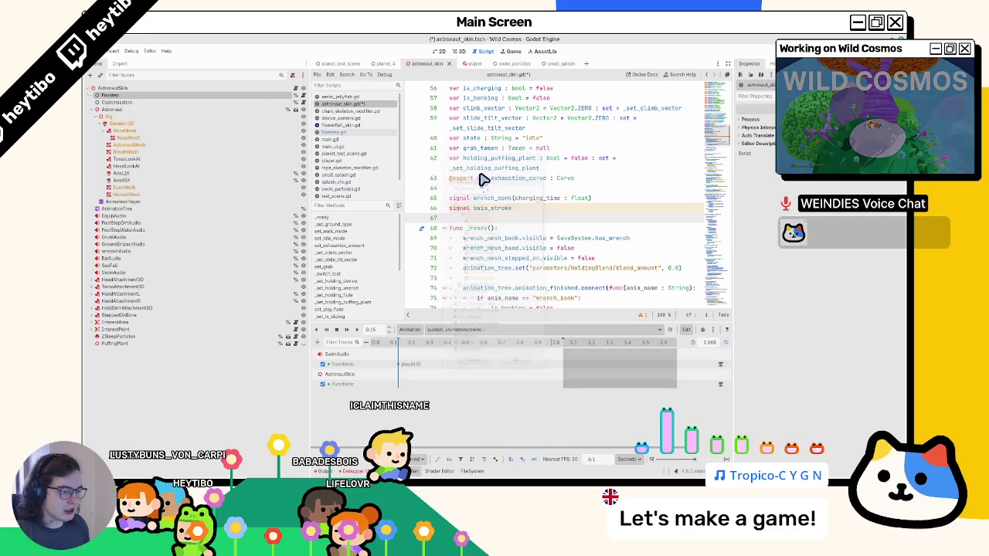
pyautogui.rightClick(413, 390)
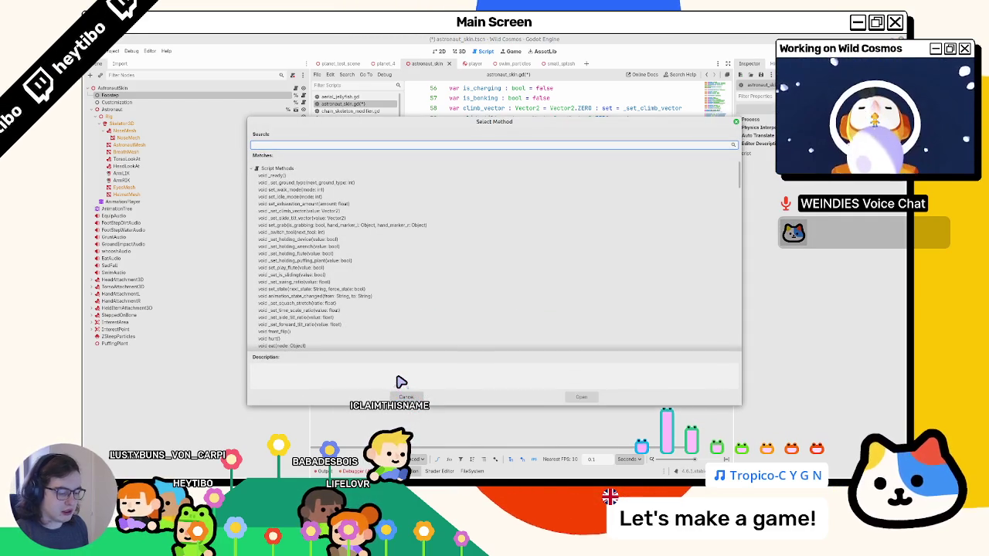
pyautogui.write('emit')
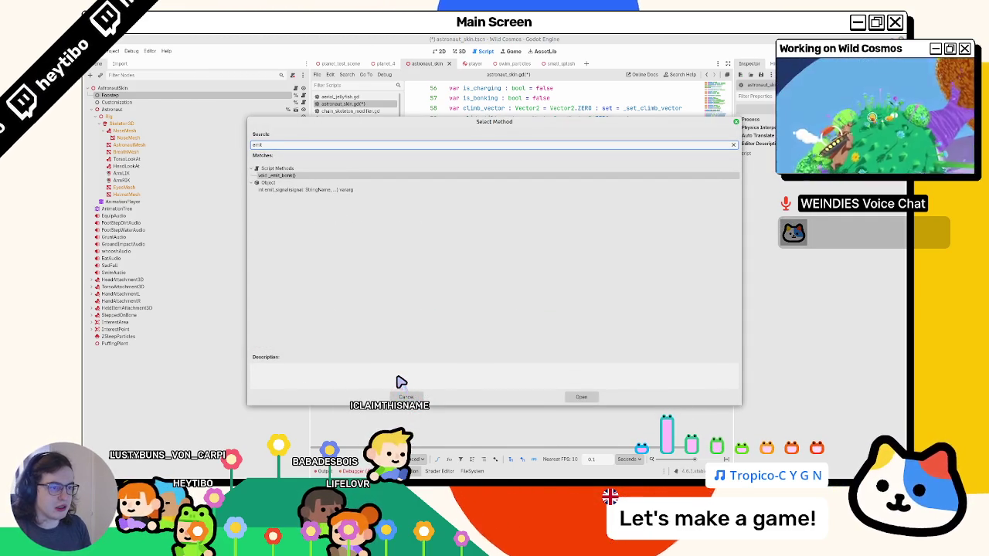
pyautogui.press('Down')
pyautogui.press('Return')
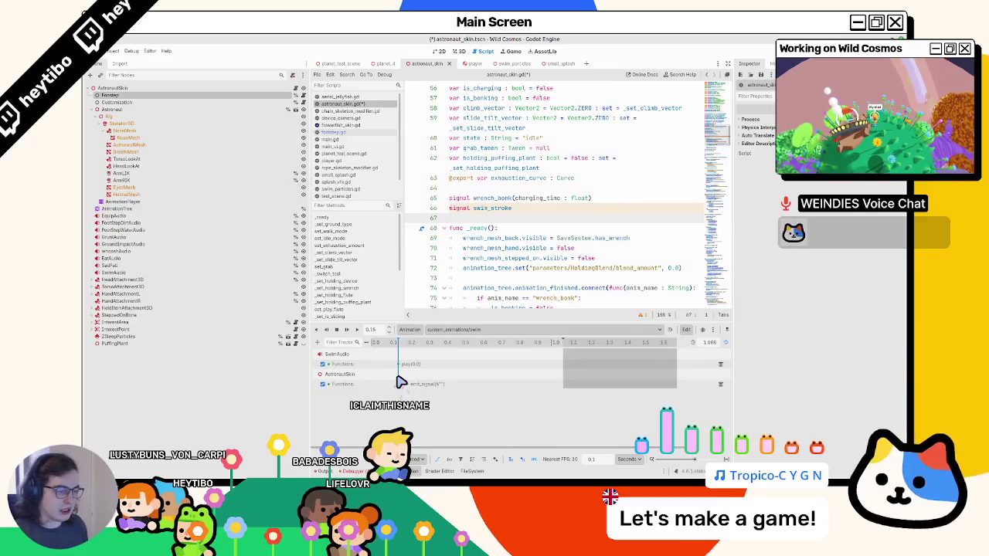
# Give the emit_signal key the argument swim_stroke and collapse the Animation panel.
pyautogui.click(401, 384)
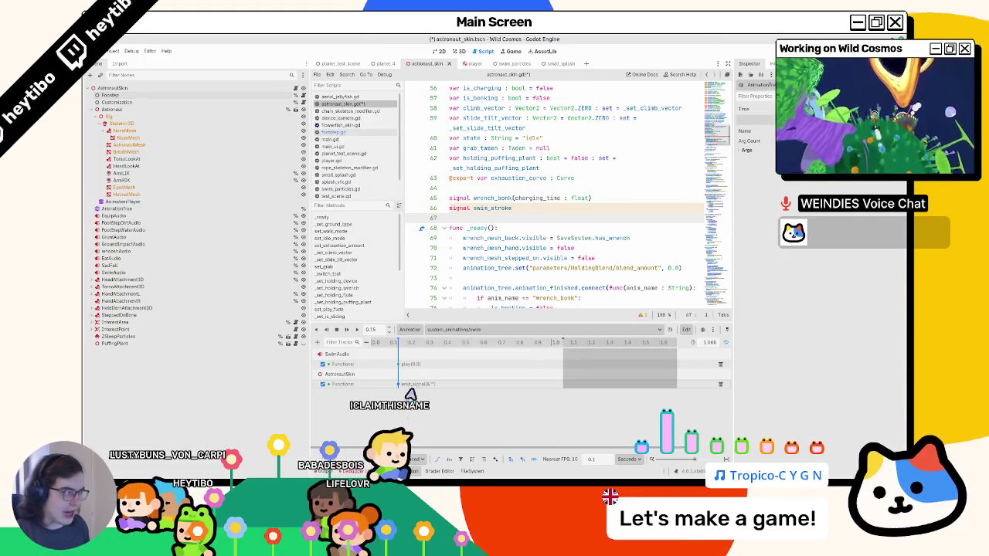
pyautogui.click(844, 141)
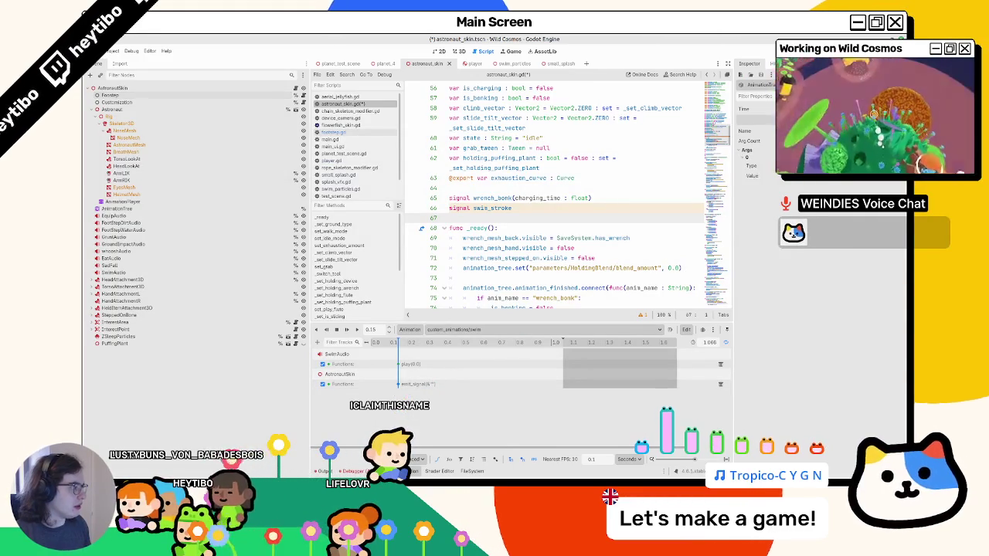
pyautogui.write('swim_s')
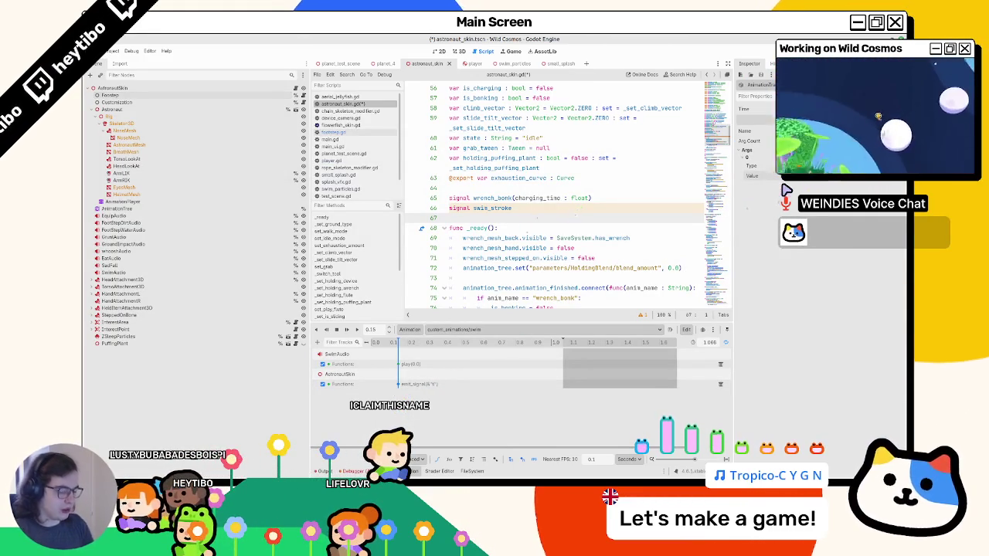
pyautogui.write('troke')
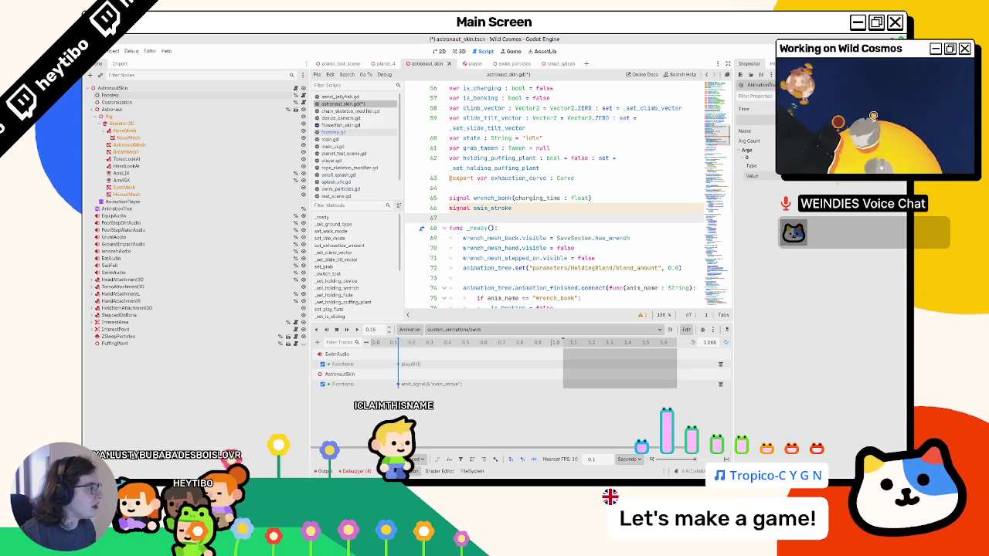
pyautogui.click(566, 210)
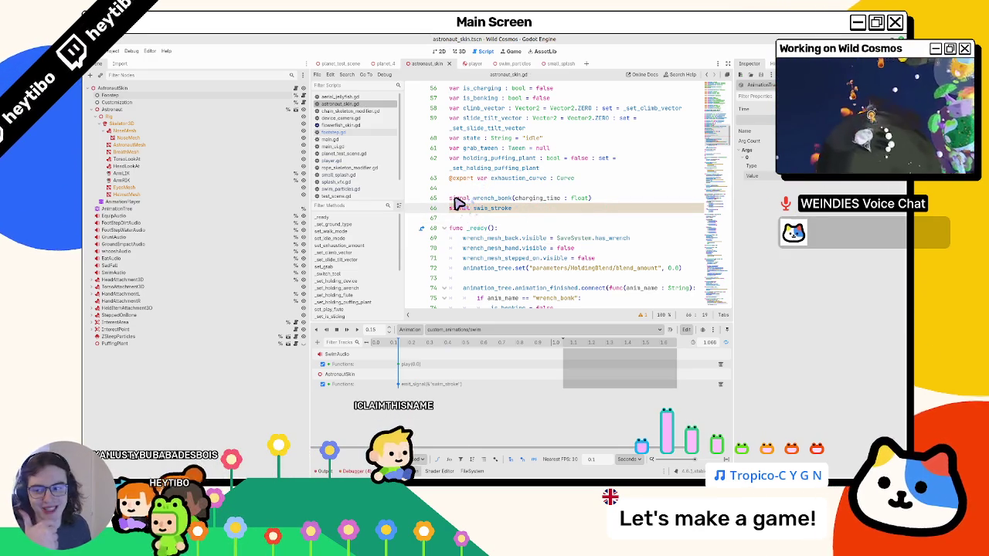
pyautogui.hotkey('ctrl', 'j')
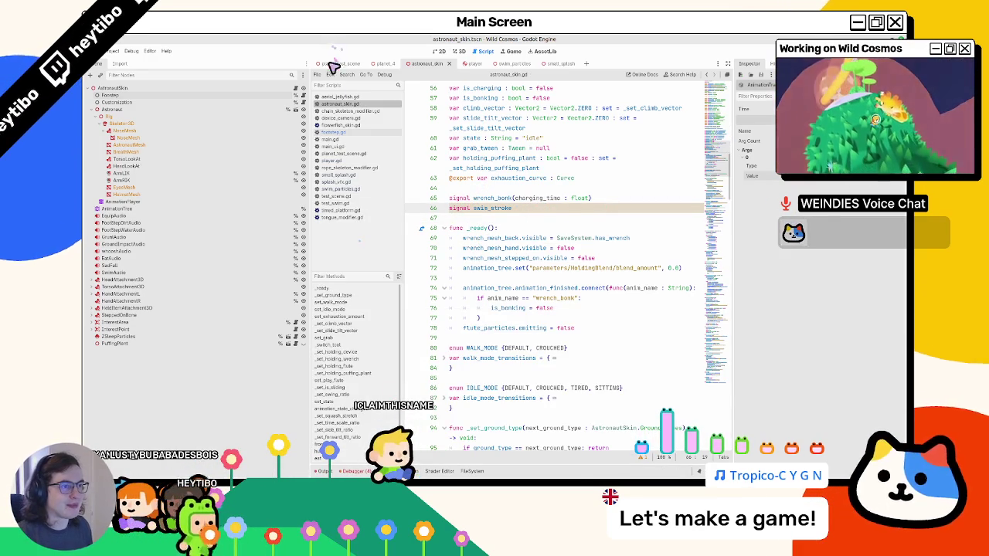
# Switch to the player script and search it for swim_particles.
pyautogui.click(476, 64)
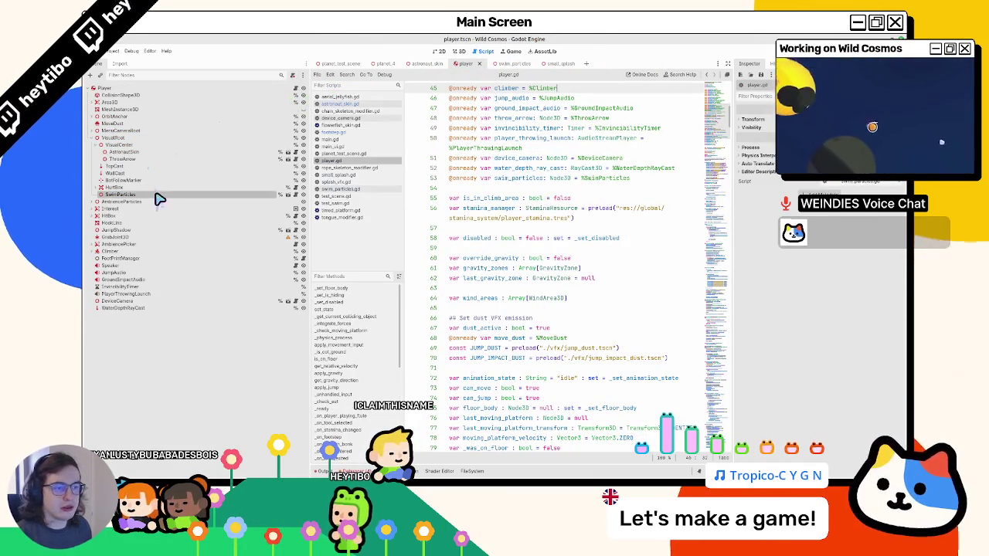
pyautogui.hotkey('ctrl', 'f')
pyautogui.write('swim_particles')
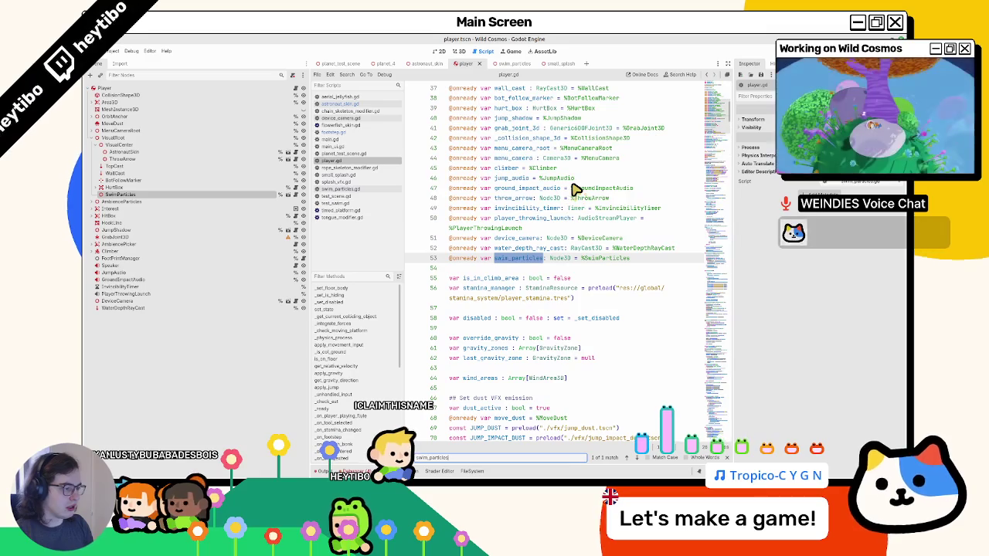
pyautogui.press('Escape')
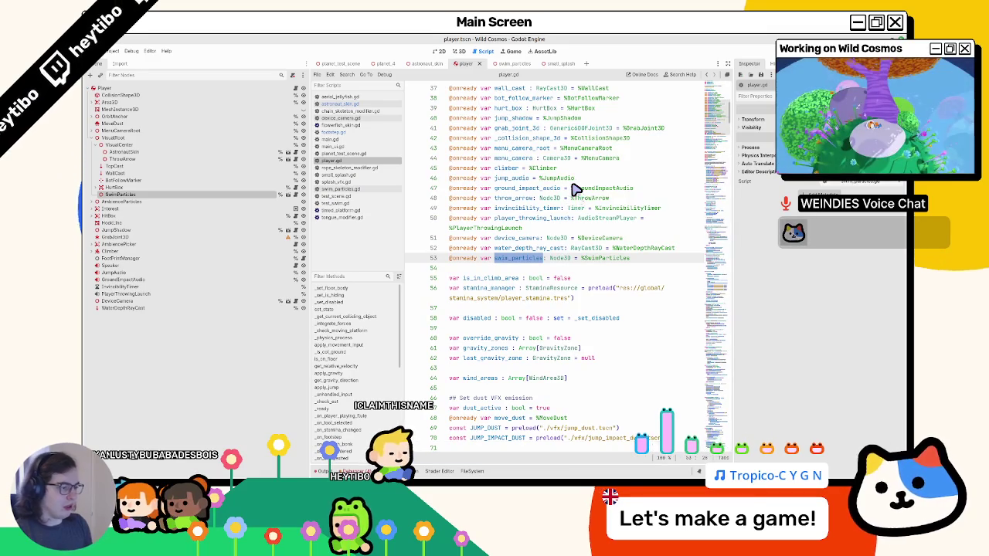
pyautogui.hotkey('ctrl', 'f')
pyautogui.press('Escape')
pyautogui.scroll(-10, 596, 258)
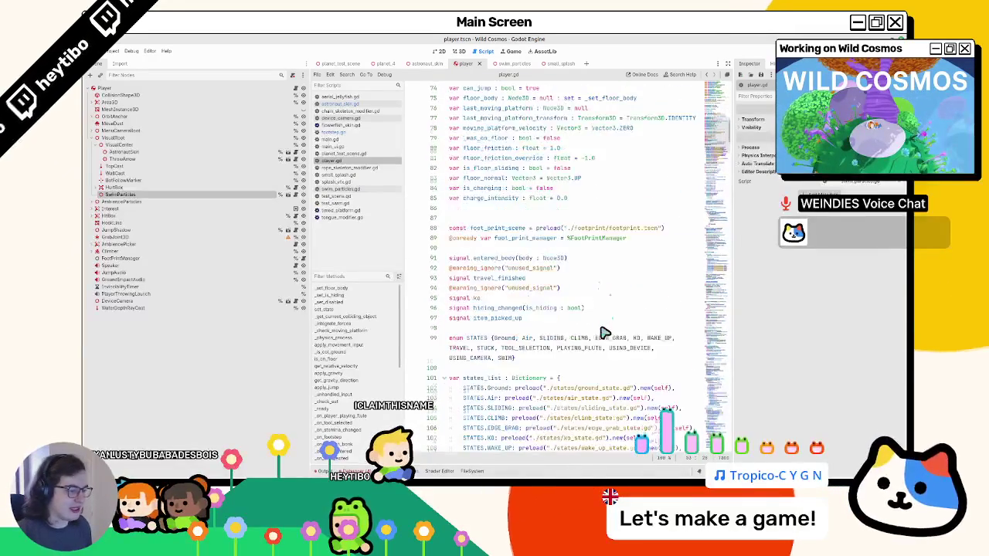
pyautogui.scroll(-10, 605, 334)
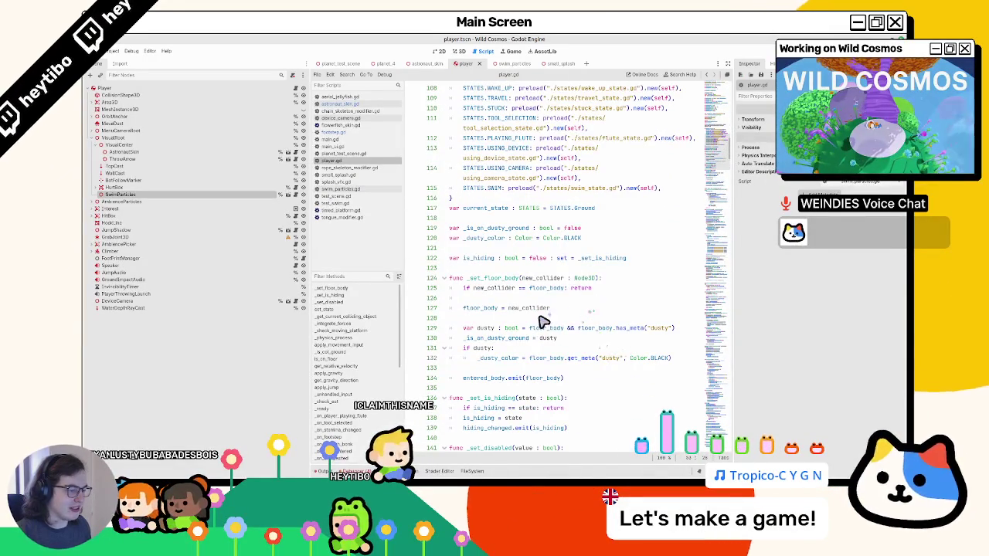
pyautogui.scroll(-6, 544, 322)
pyautogui.click(554, 329)
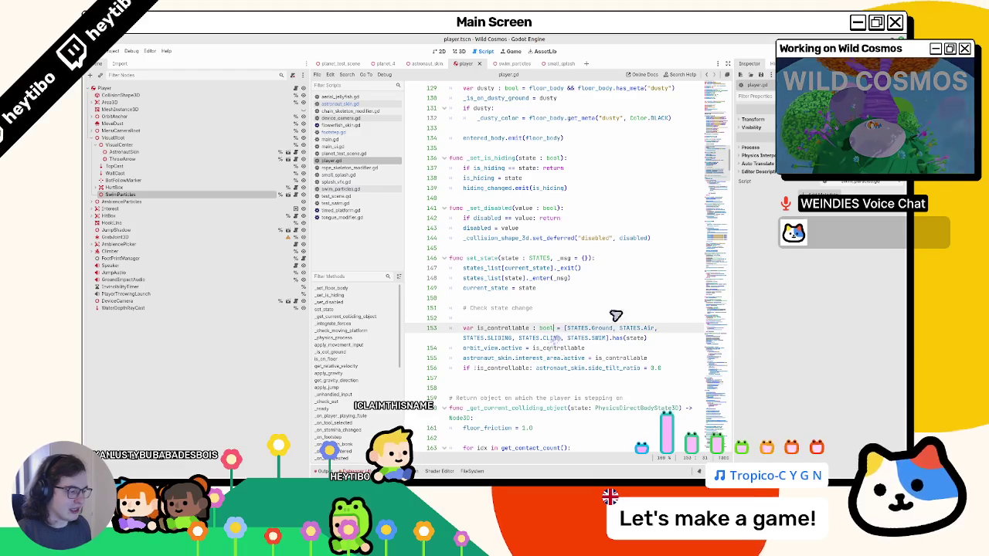
pyautogui.click(628, 300)
# In _ready, add a new line after %HookLine.hide() and start typing 'swim_particles.con'.
pyautogui.hotkey('ctrl', 'f')
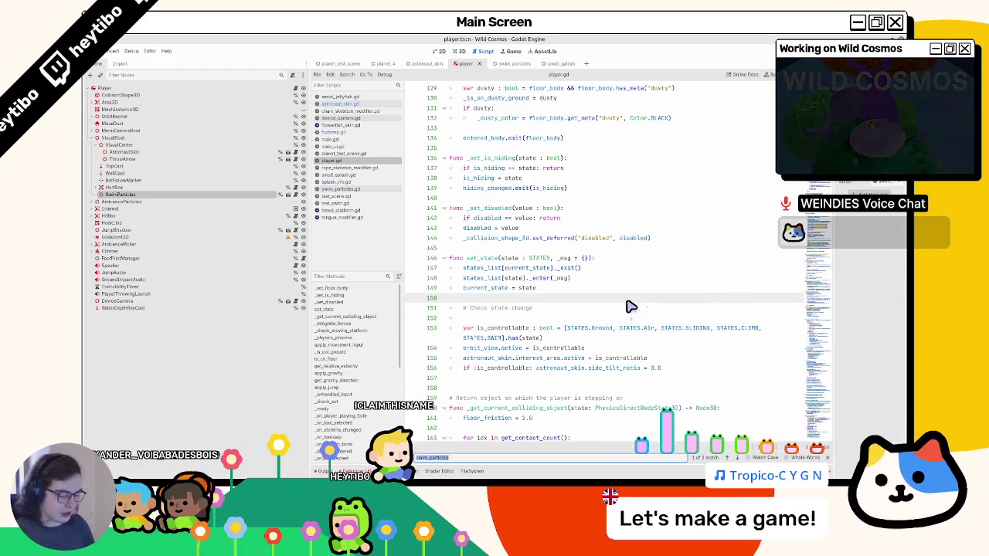
pyautogui.write('_ready')
pyautogui.press('Escape')
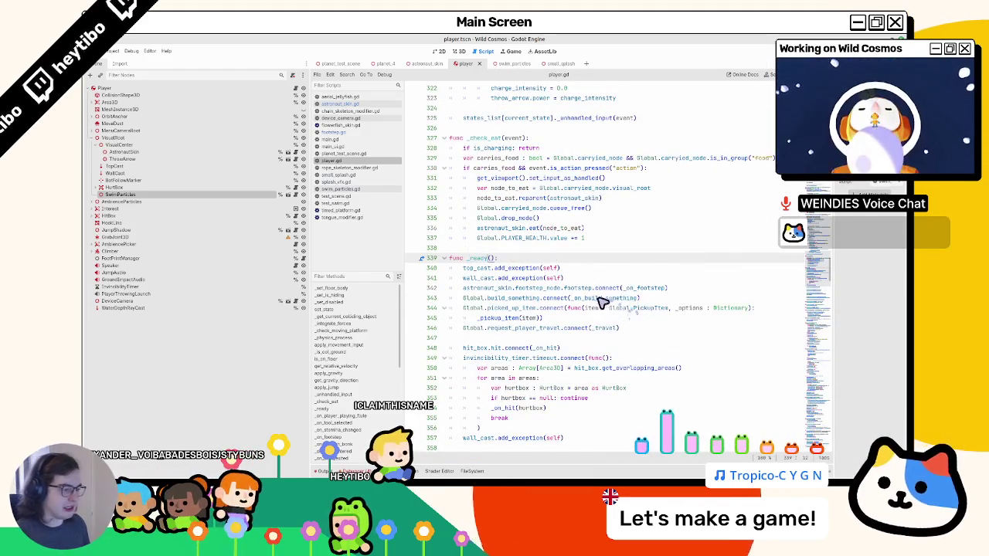
pyautogui.scroll(-7, 602, 301)
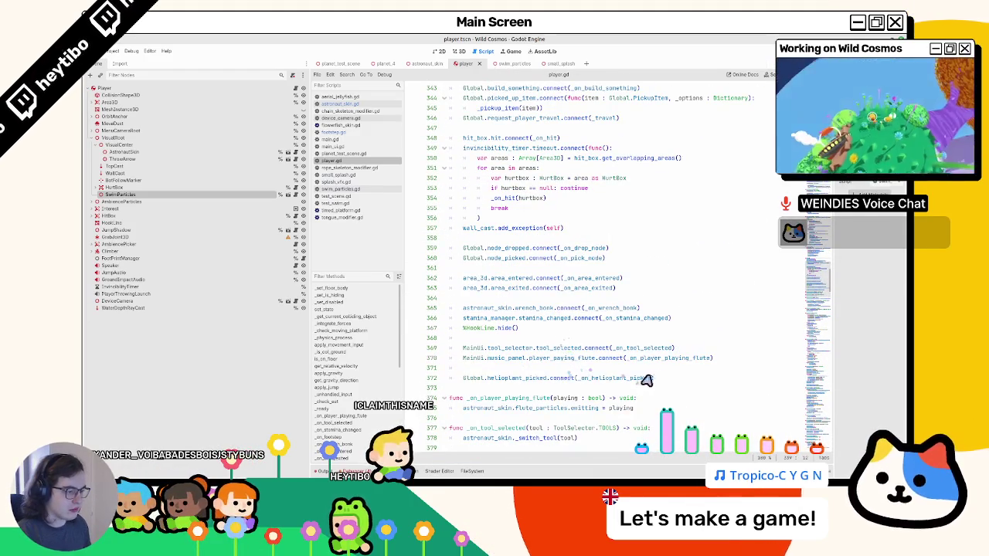
pyautogui.click(641, 378)
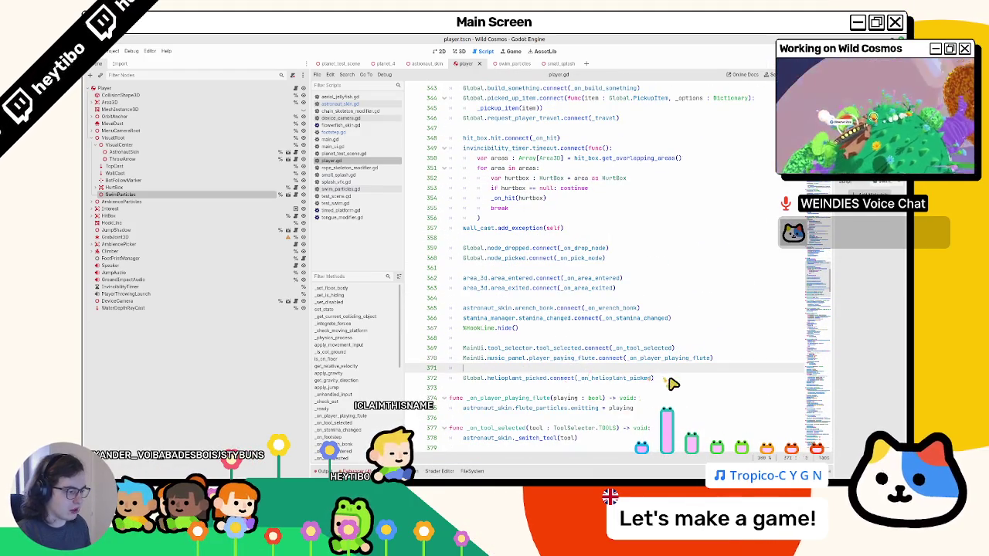
pyautogui.click(564, 329)
pyautogui.press('Return')
pyautogui.press('Return')
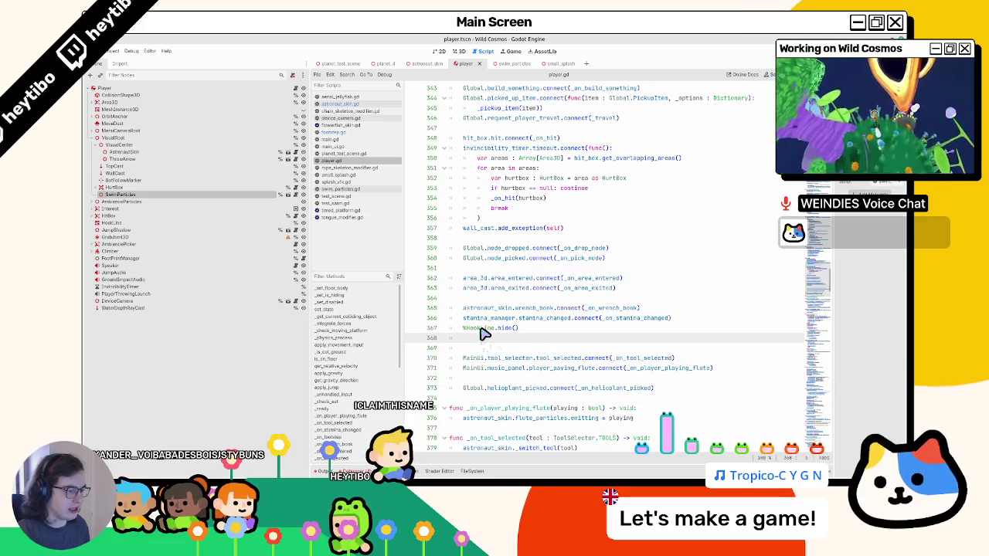
pyautogui.doubleClick(481, 328)
pyautogui.click(521, 349)
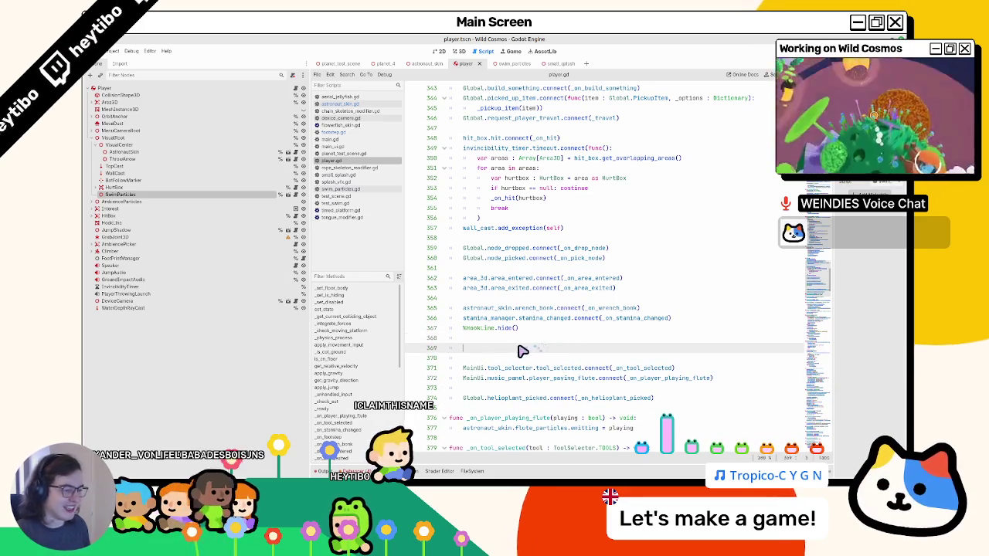
pyautogui.write('swim_particles.')
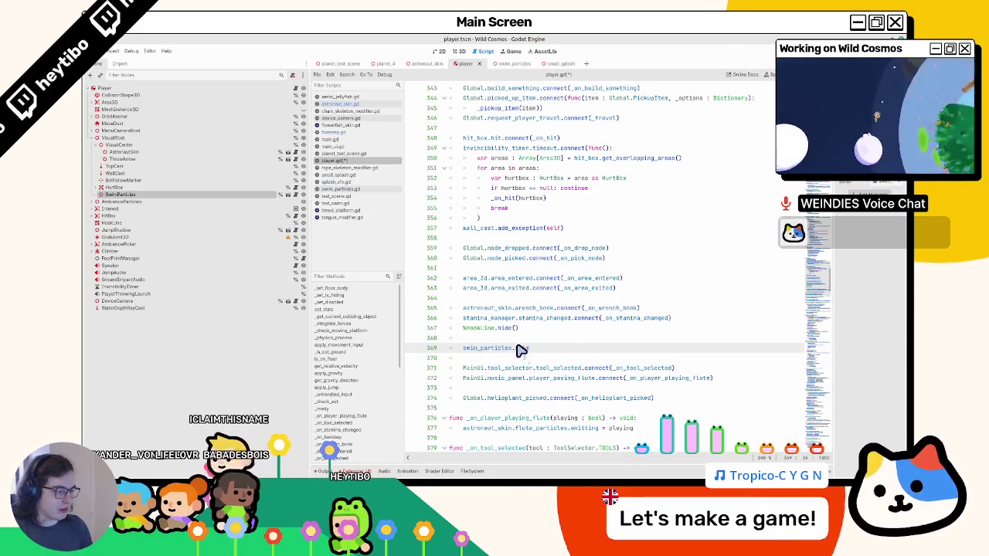
pyautogui.write('con')
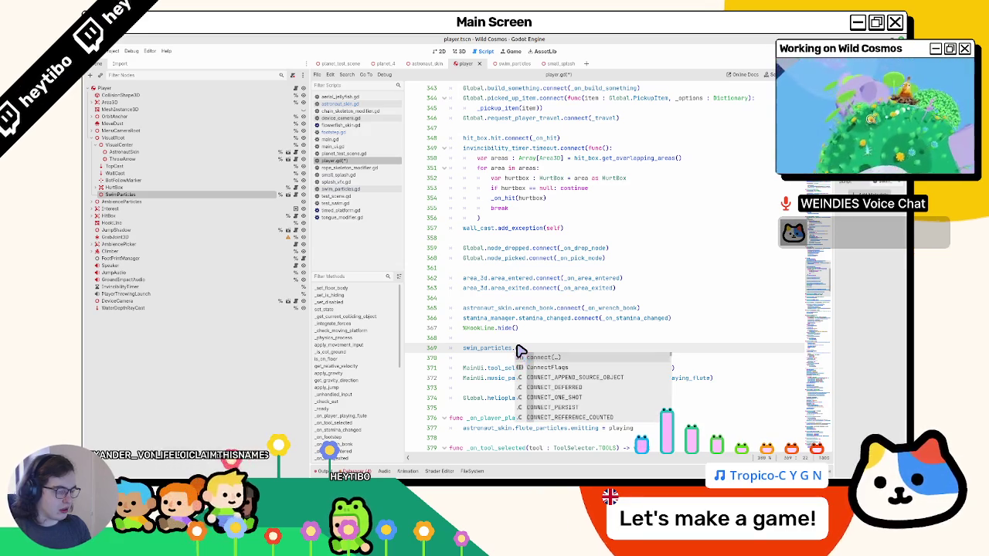
# Rewrite line 369 to connect astronaut_skin's swim_stroke signal to swim_particles.
pyautogui.hotkey('ctrl', 'BackSpace')
pyautogui.hotkey('ctrl', 'BackSpace')
pyautogui.hotkey('ctrl', 'BackSpace')
pyautogui.write('skin')
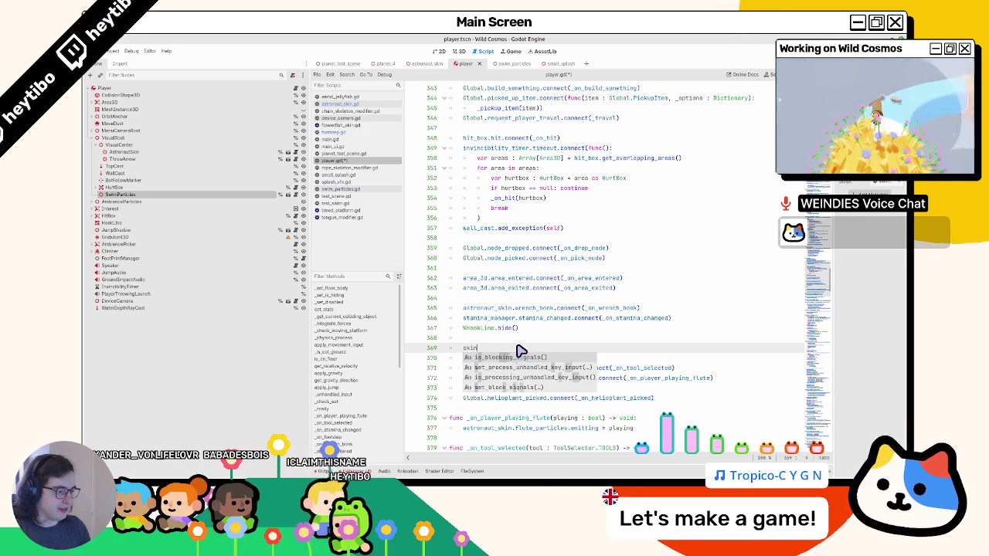
pyautogui.hotkey('ctrl', 'BackSpace')
pyautogui.write('astronaut_skin')
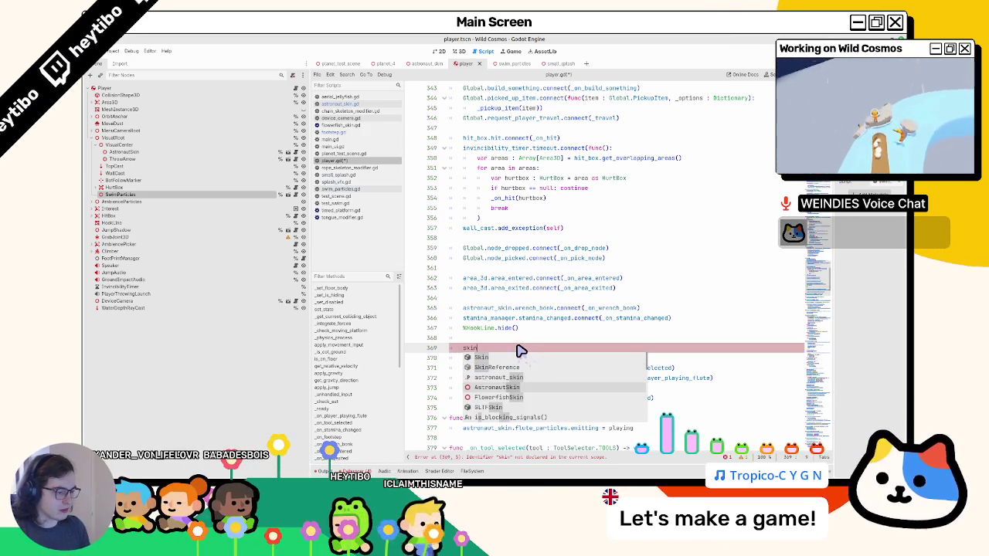
pyautogui.write('.')
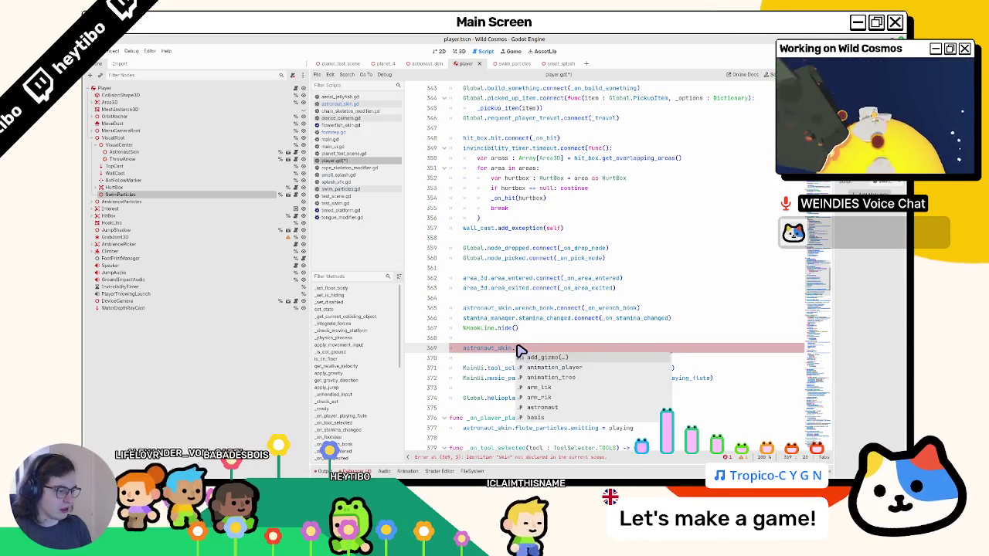
pyautogui.write('_stroke')
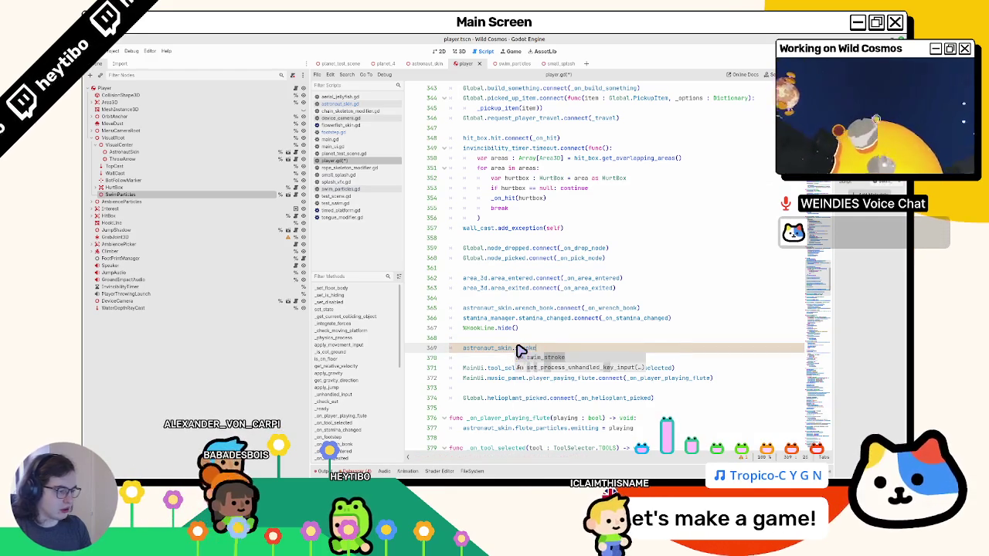
pyautogui.write('.conn')
pyautogui.press('Return')
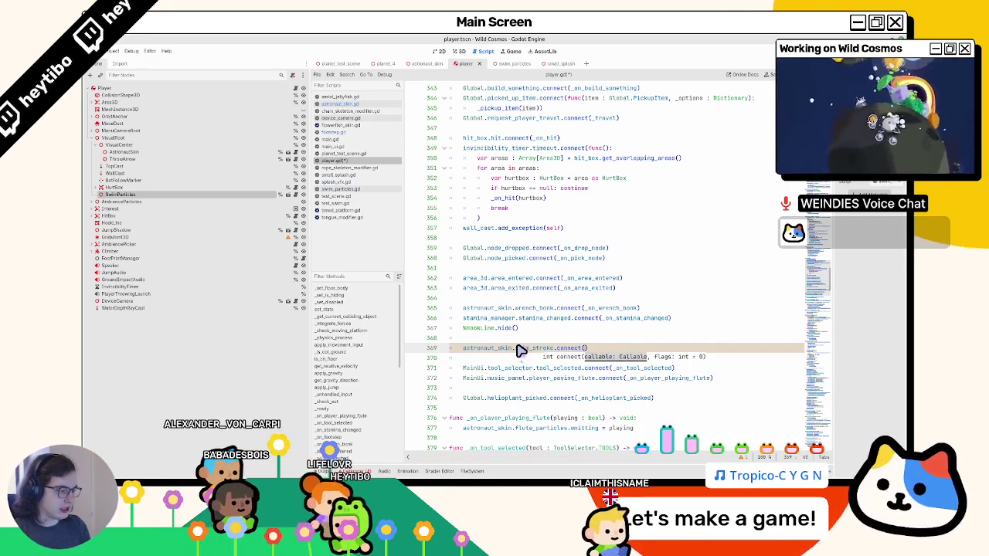
pyautogui.write('swim_particles')
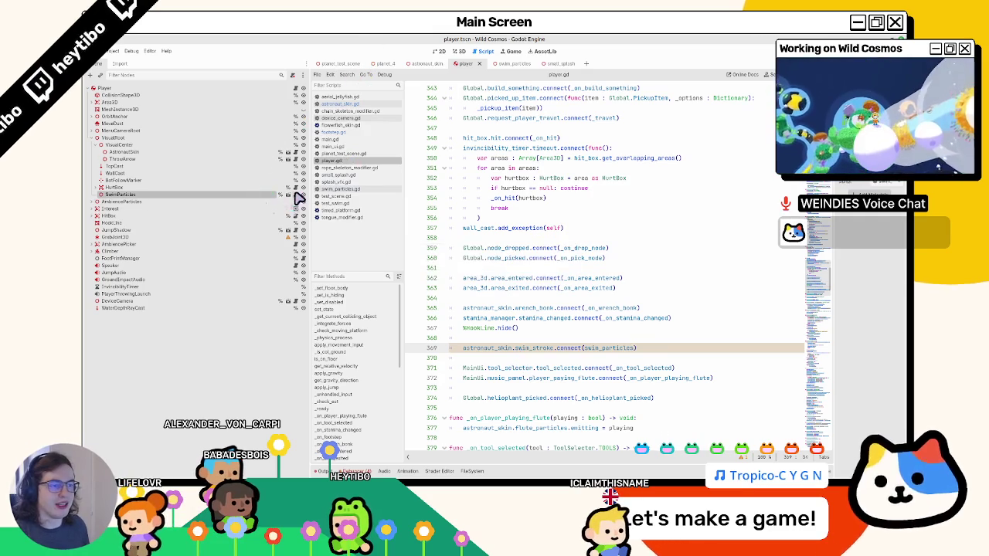
# Rename swim_forward to swim_stroke in swim_particles.gd, finish the player.gd call, and run the game.
pyautogui.click(296, 195)
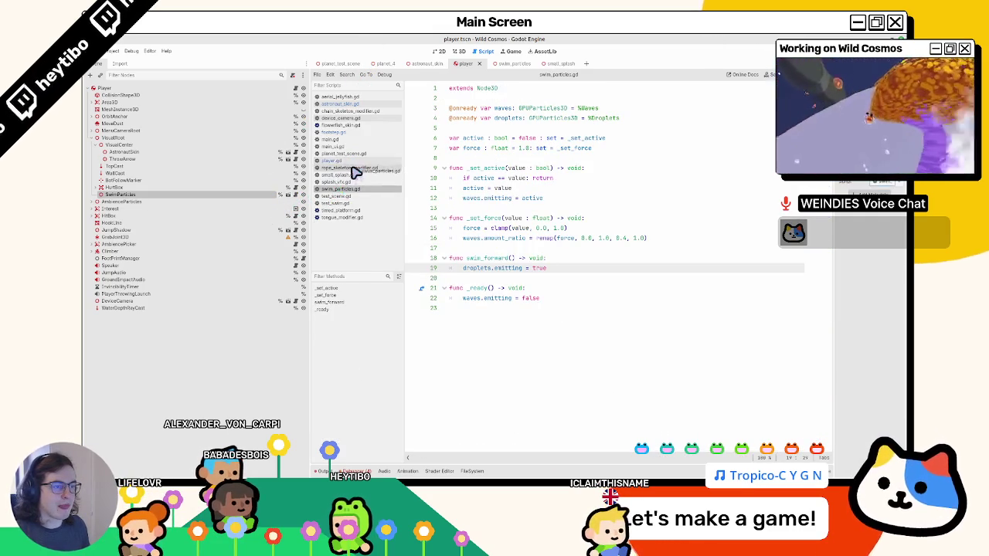
pyautogui.click(482, 259)
pyautogui.write('stroke')
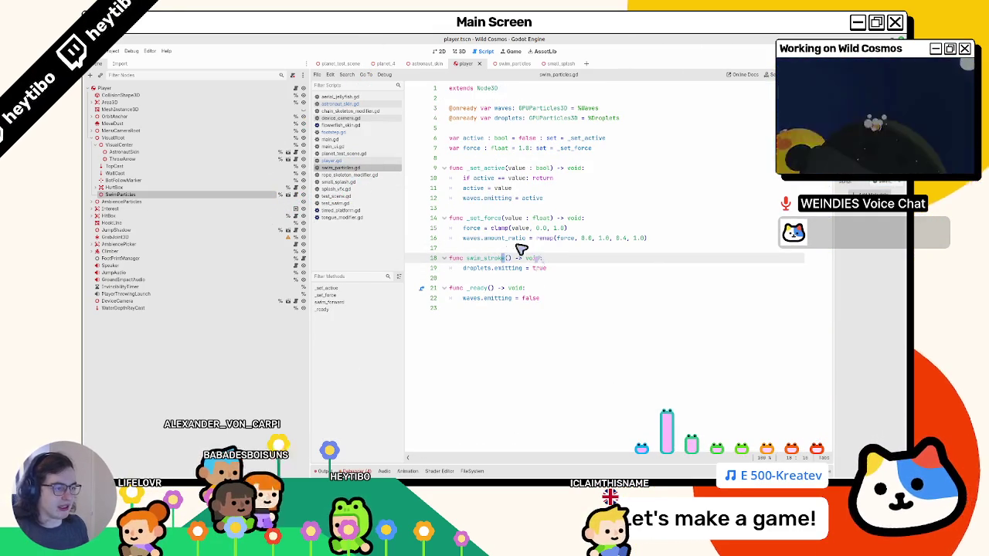
pyautogui.click(331, 160)
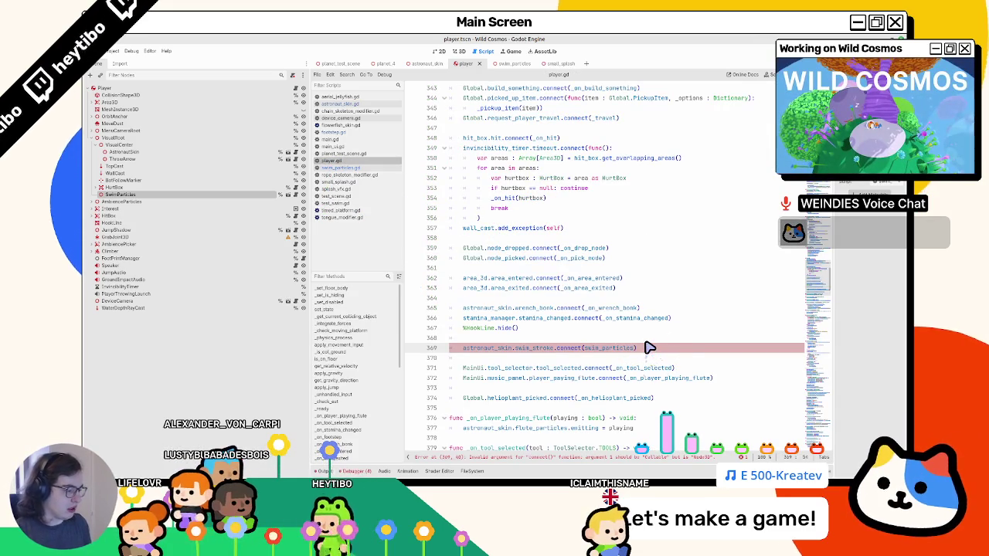
pyautogui.write('.')
pyautogui.press('F5')
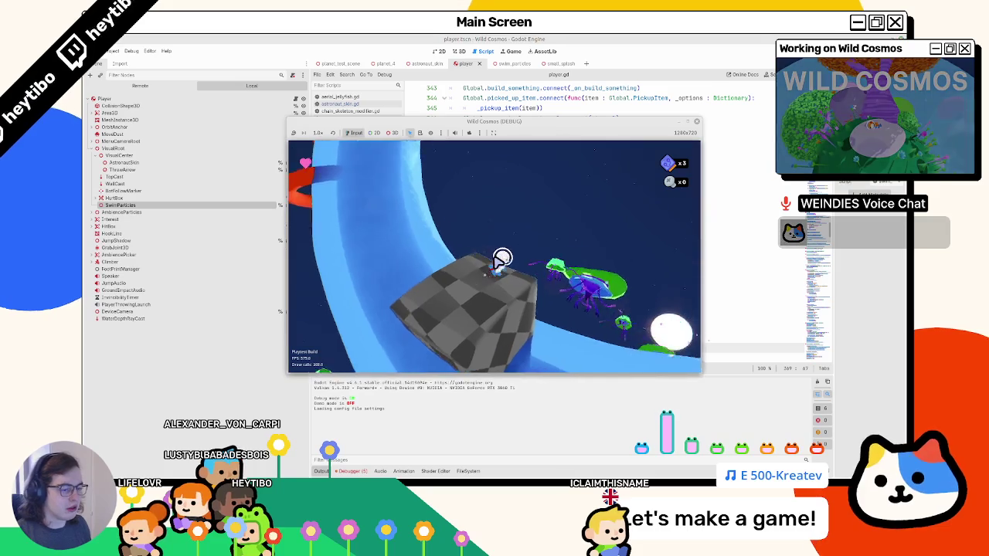
# Swim the astronaut forward across the blue surface, then stop the game and return to the editor.
pyautogui.press('w')
pyautogui.press('w')
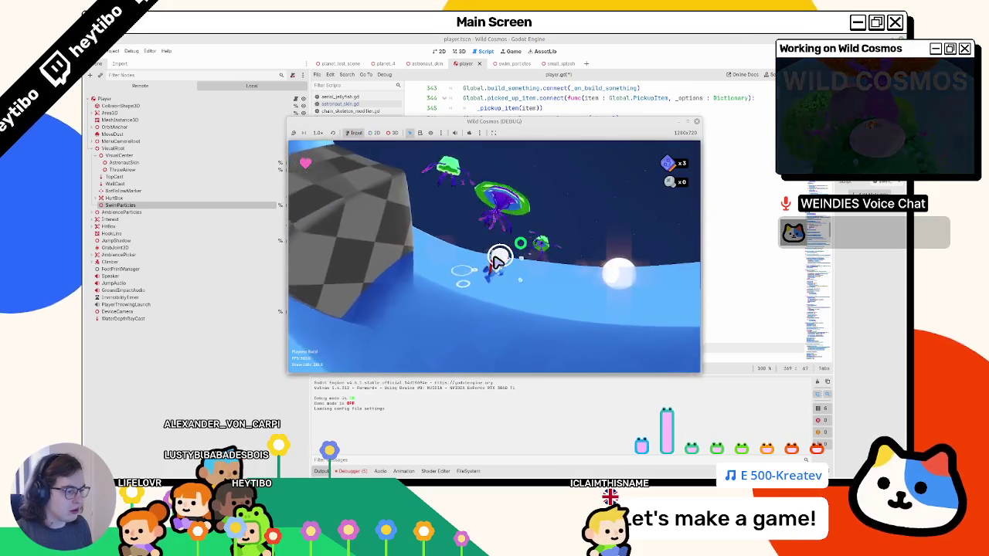
pyautogui.press('w')
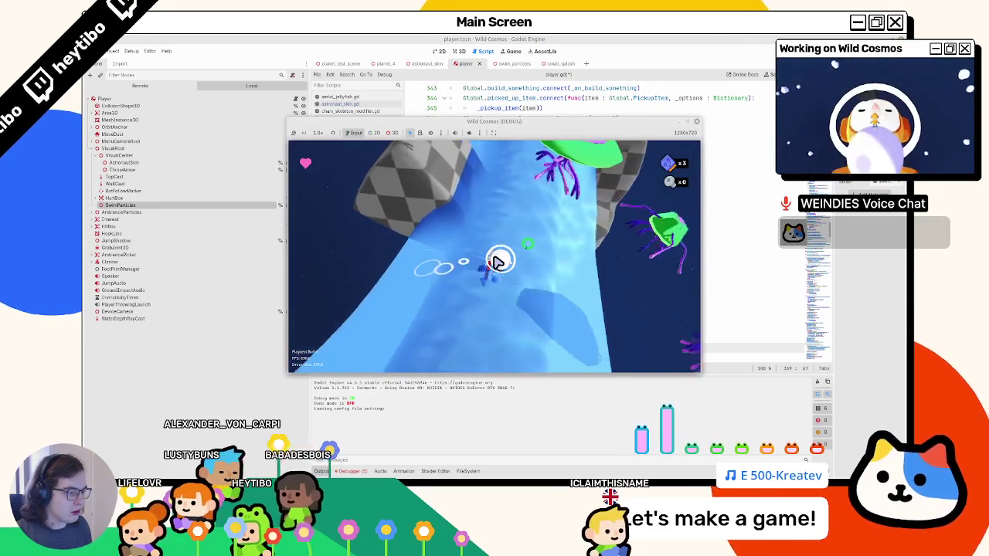
pyautogui.press('w')
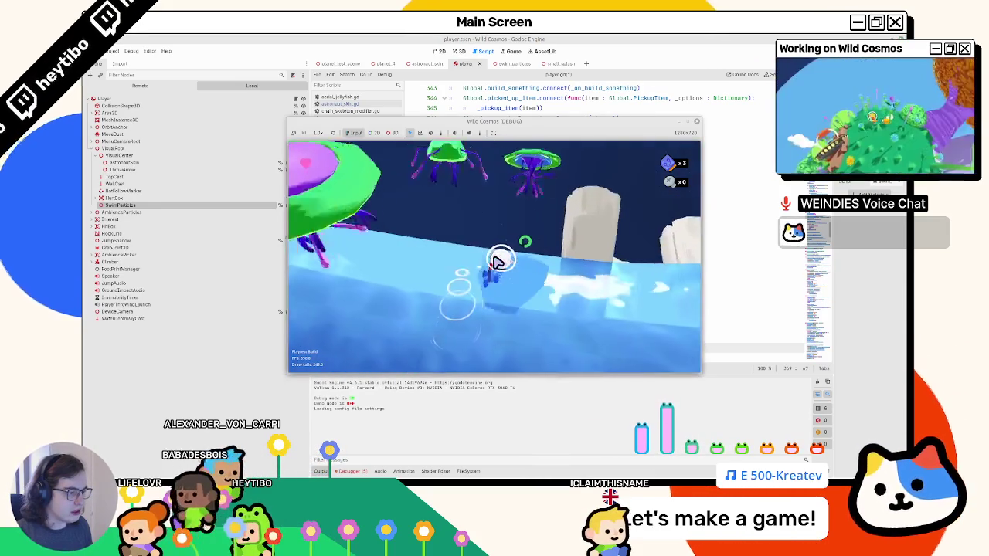
pyautogui.press('w')
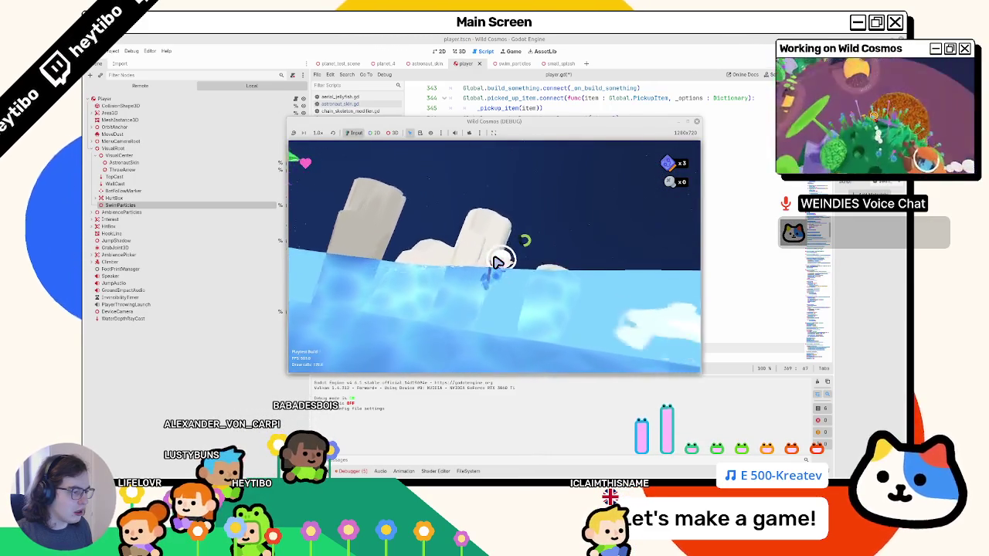
pyautogui.press('super')
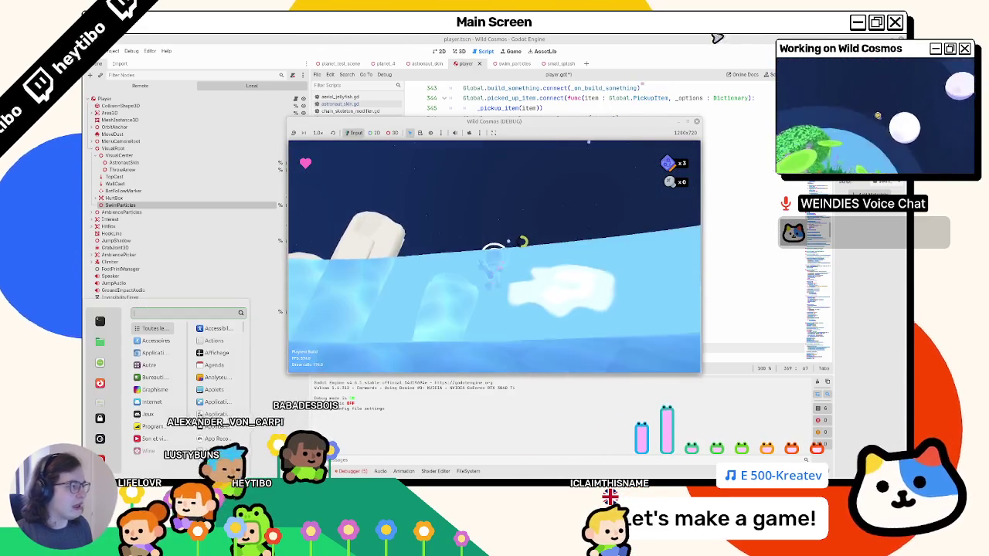
pyautogui.press('F8')
pyautogui.click(438, 51)
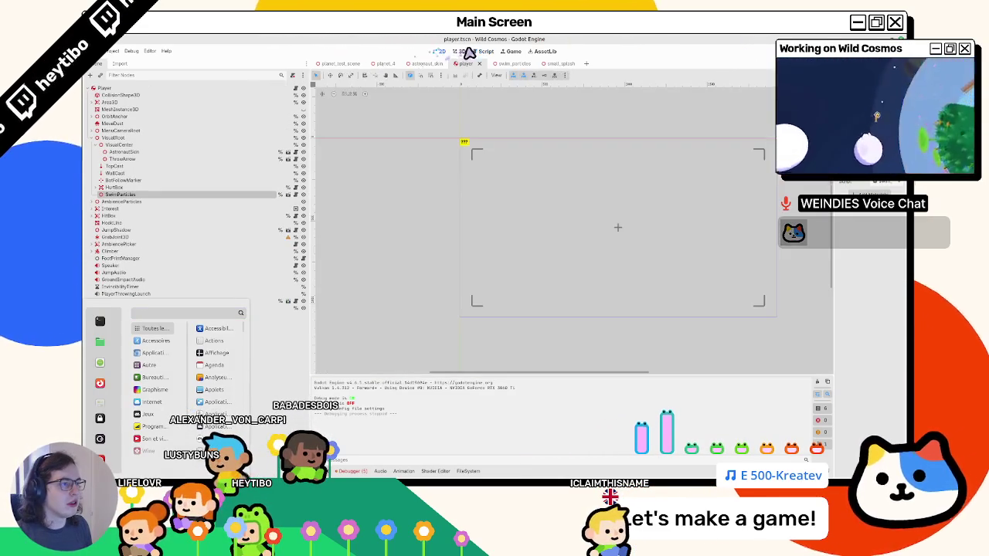
# Open swim_particles in 3D, select the Droplets emitter, widen the Inspector, and relaunch.
pyautogui.click(459, 51)
pyautogui.click(502, 63)
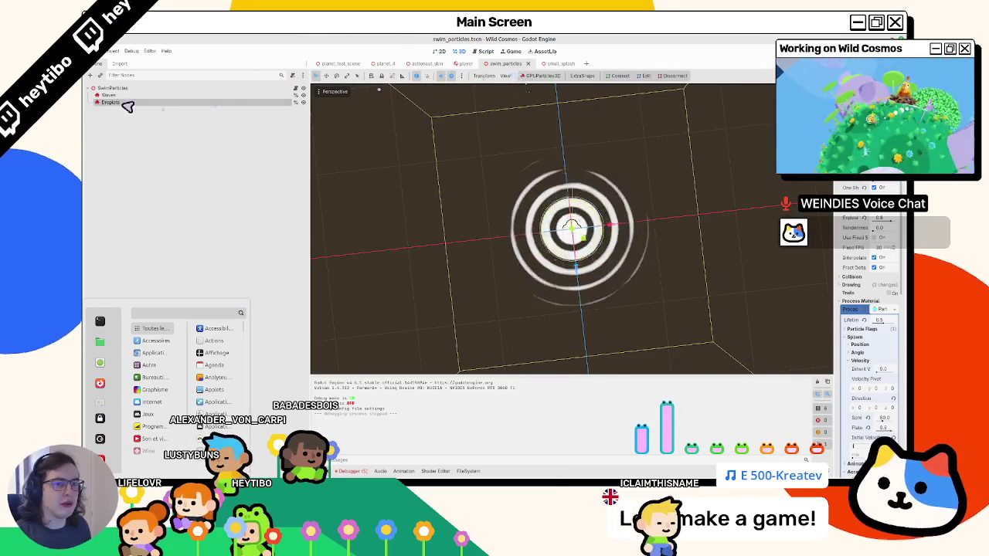
pyautogui.click(132, 96)
pyautogui.click(132, 102)
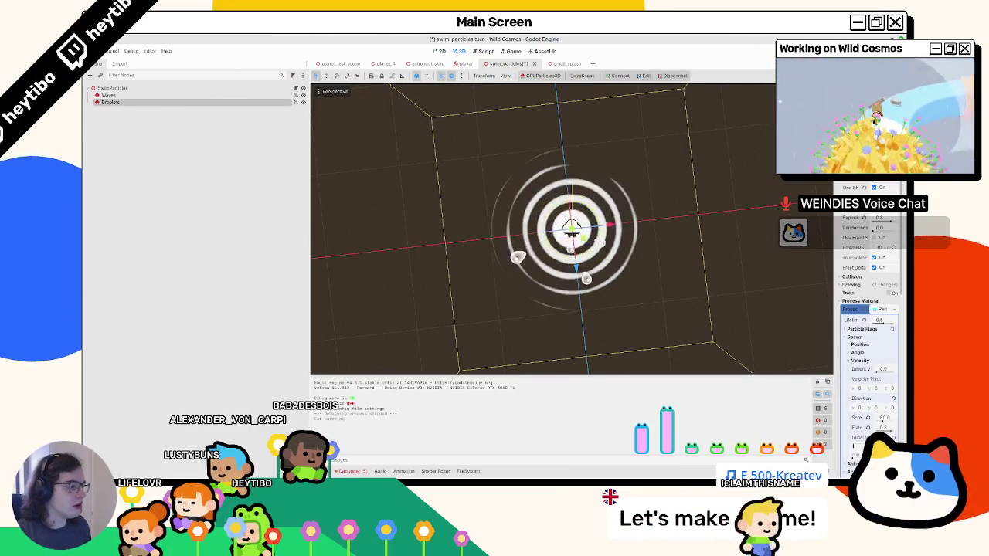
pyautogui.moveTo(836, 147); pyautogui.dragTo(689, 145)
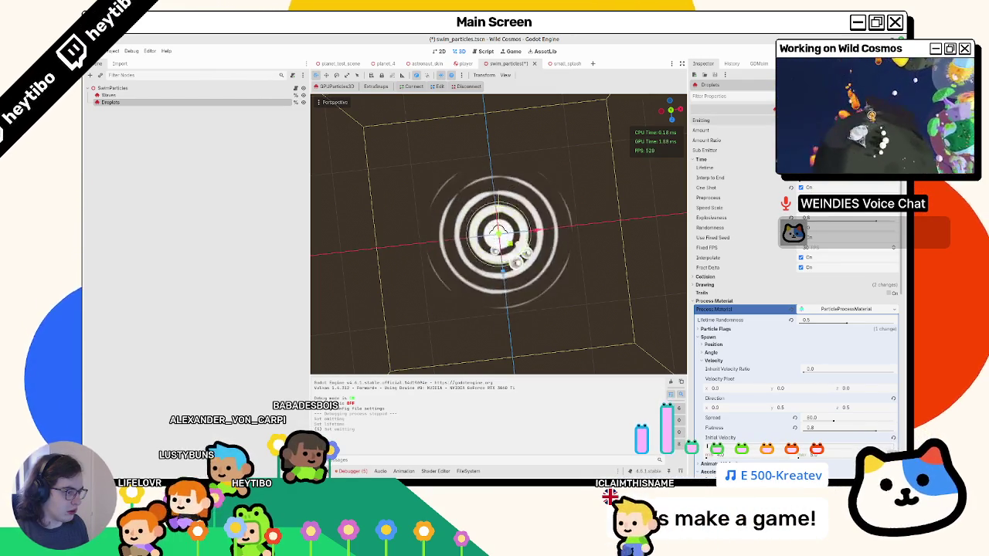
pyautogui.press('F6')
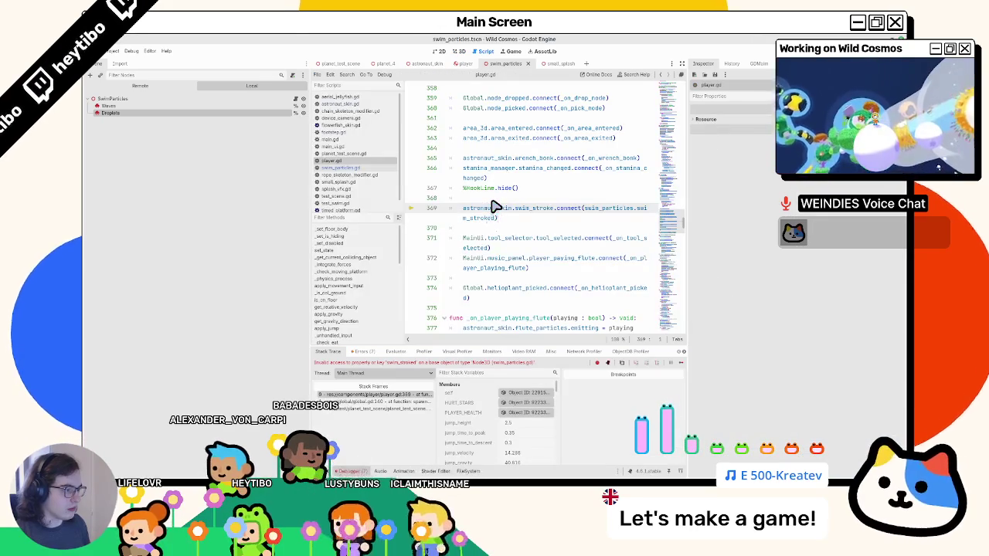
# Correct 'swim_stroked' to swim_stroke on line 369, widen the code area, and relaunch the game.
pyautogui.click(686, 219)
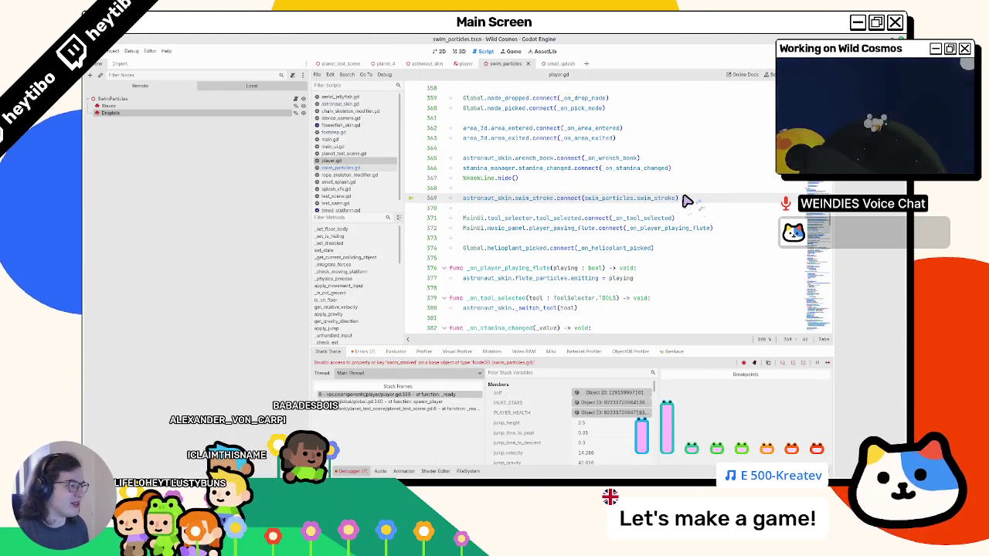
pyautogui.press('F5')
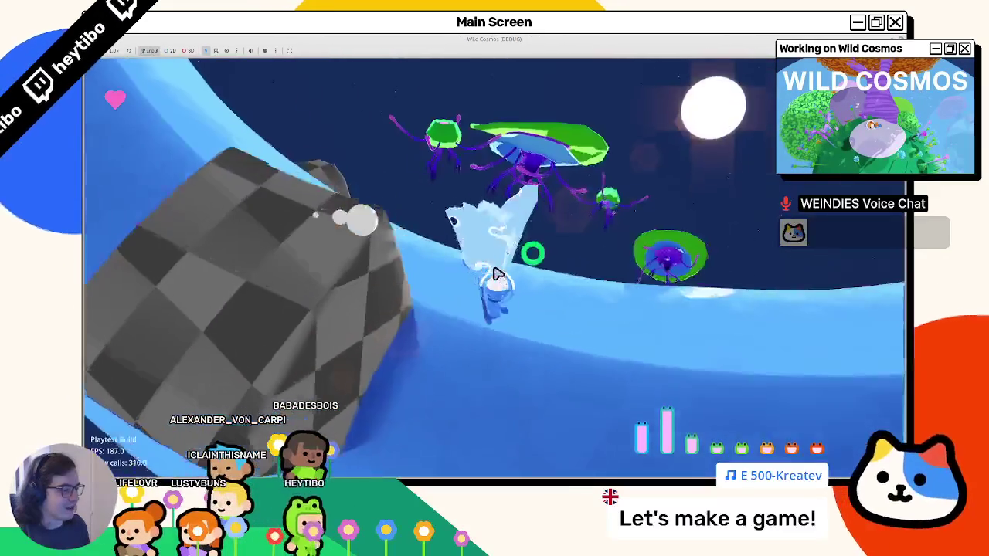
# Swim sideways across the water planet past the rocks to watch the ripple trail, then stop the game.
pyautogui.press('d')
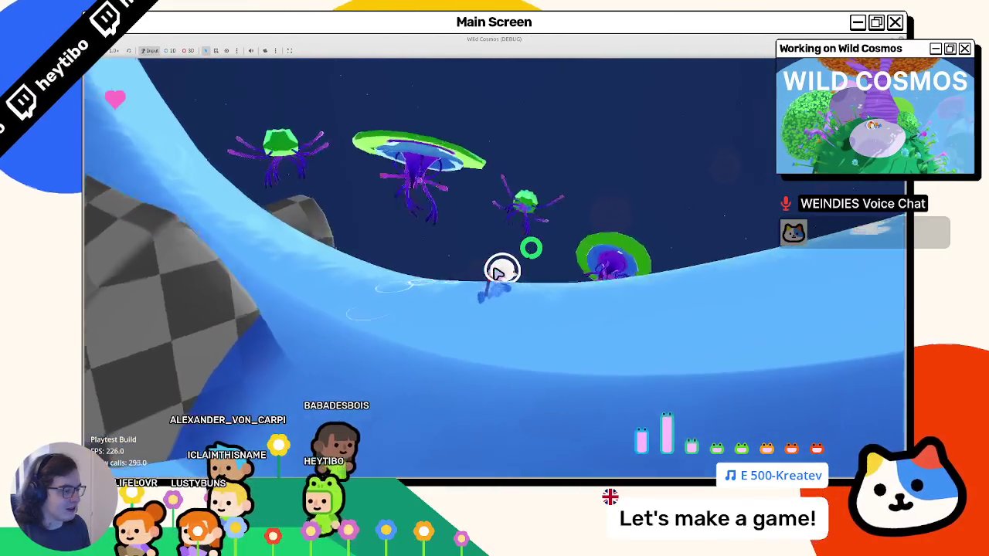
pyautogui.press('d')
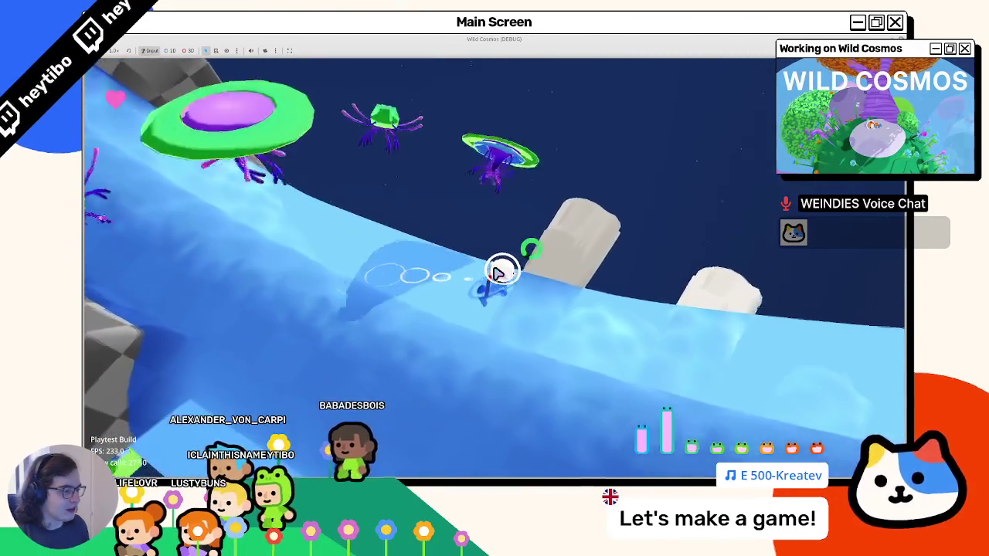
pyautogui.press('d')
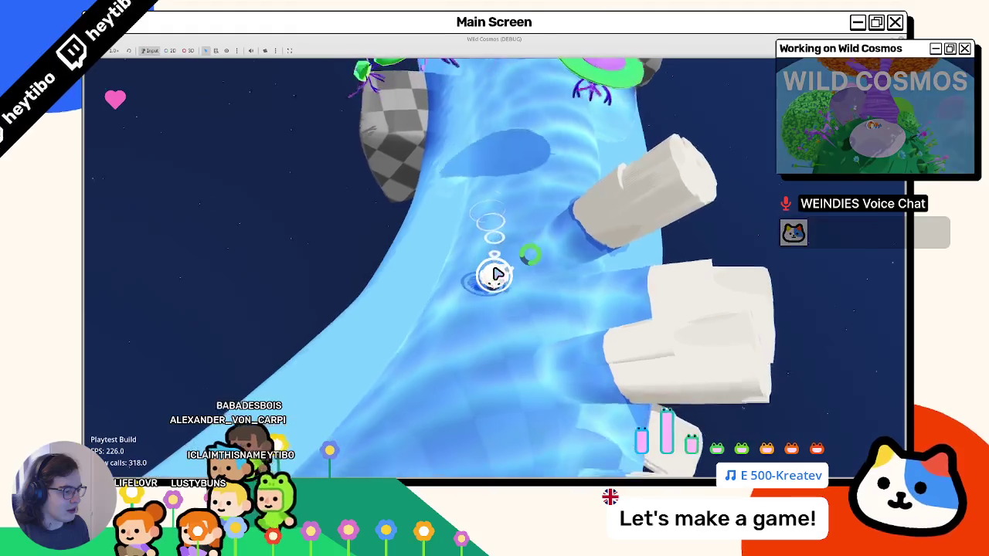
pyautogui.press('d')
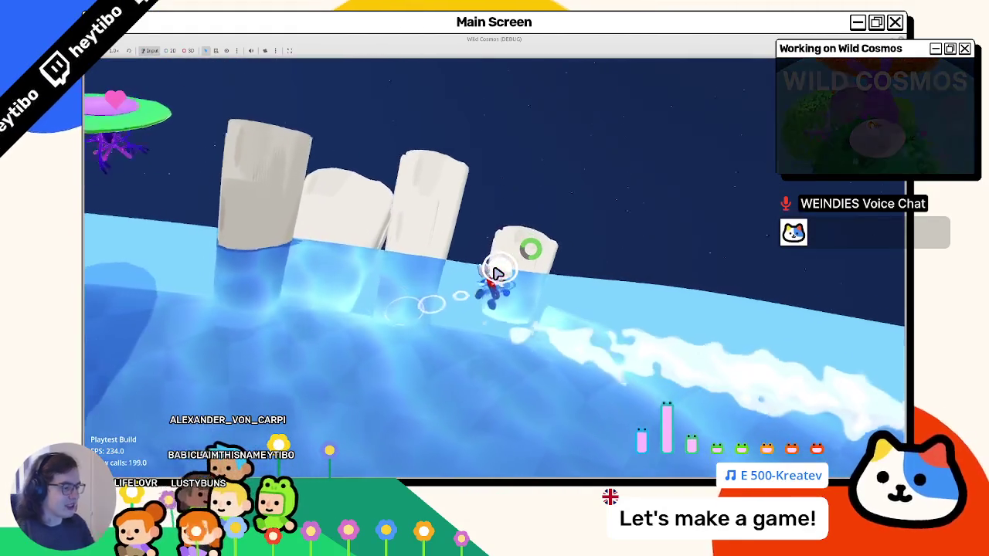
pyautogui.press('F8')
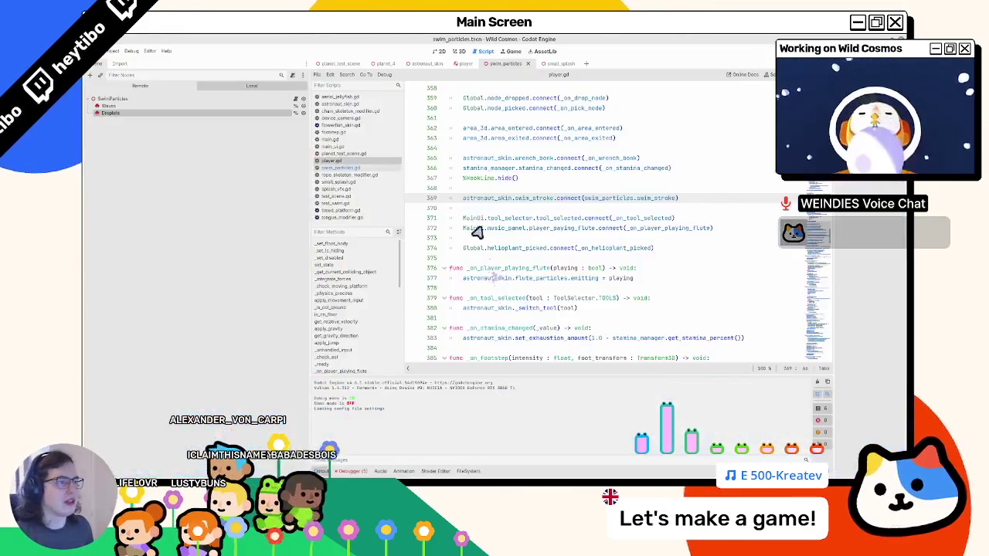
# Select the Droplets emitter and playtest swimming past the stumps and log, then stop the game.
pyautogui.click(461, 51)
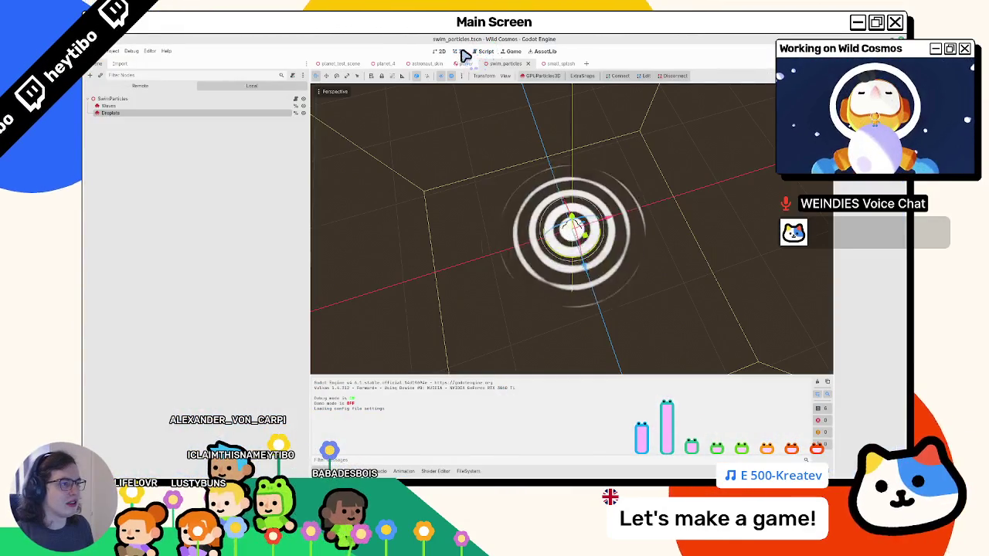
pyautogui.click(111, 113)
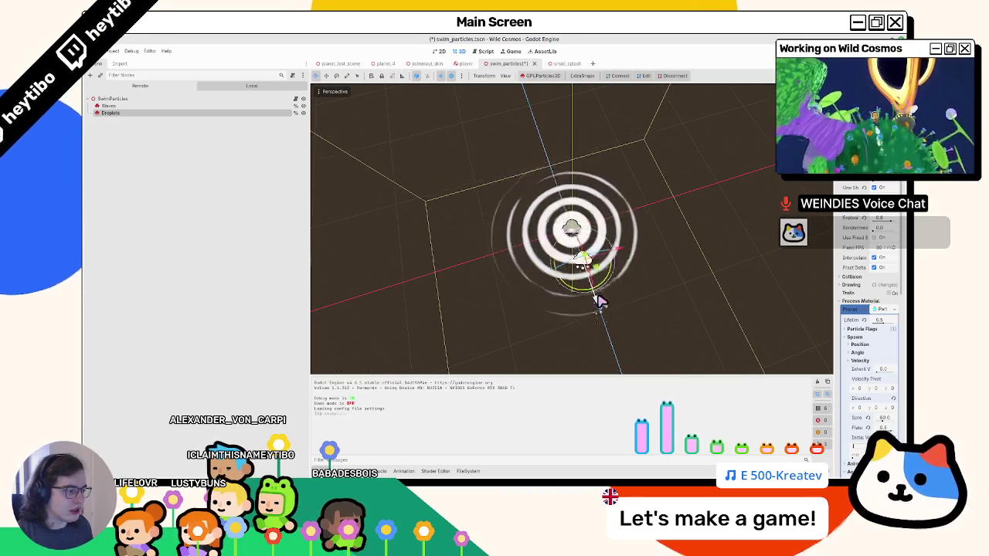
pyautogui.press('F5')
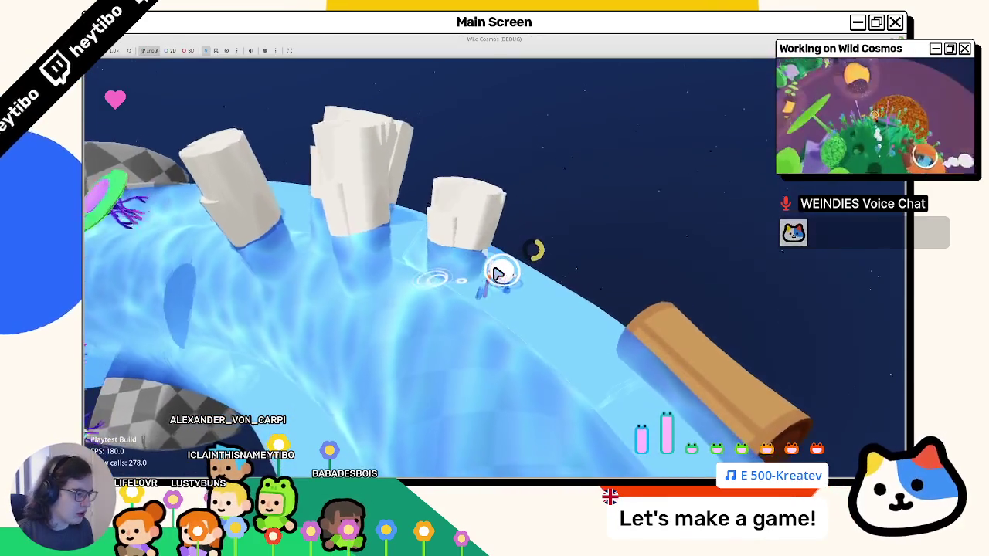
pyautogui.press('w')
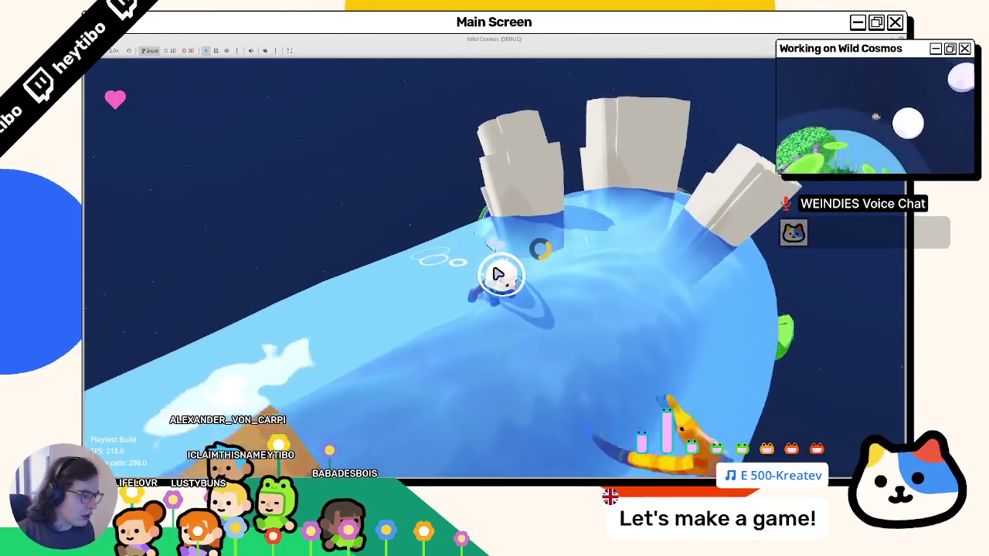
pyautogui.press('w')
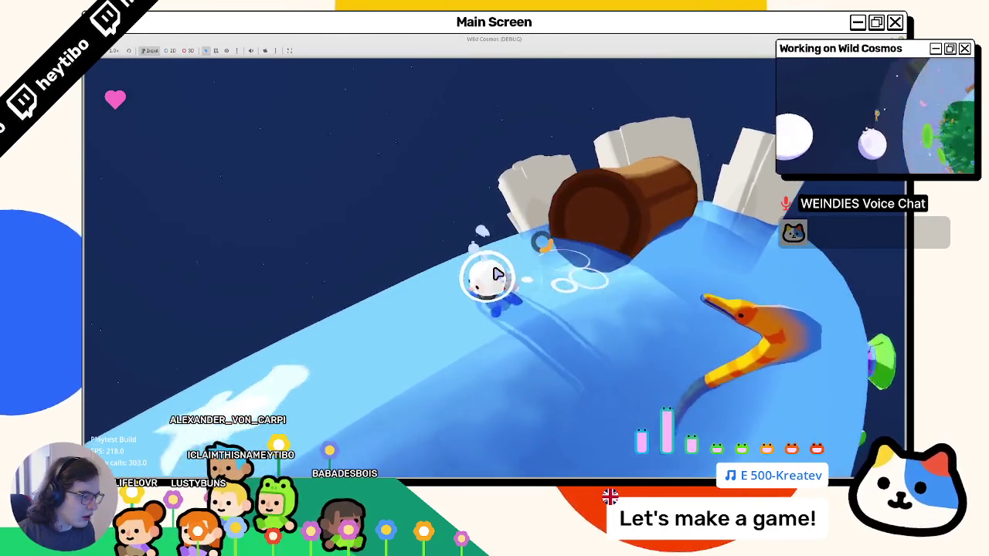
pyautogui.press('w')
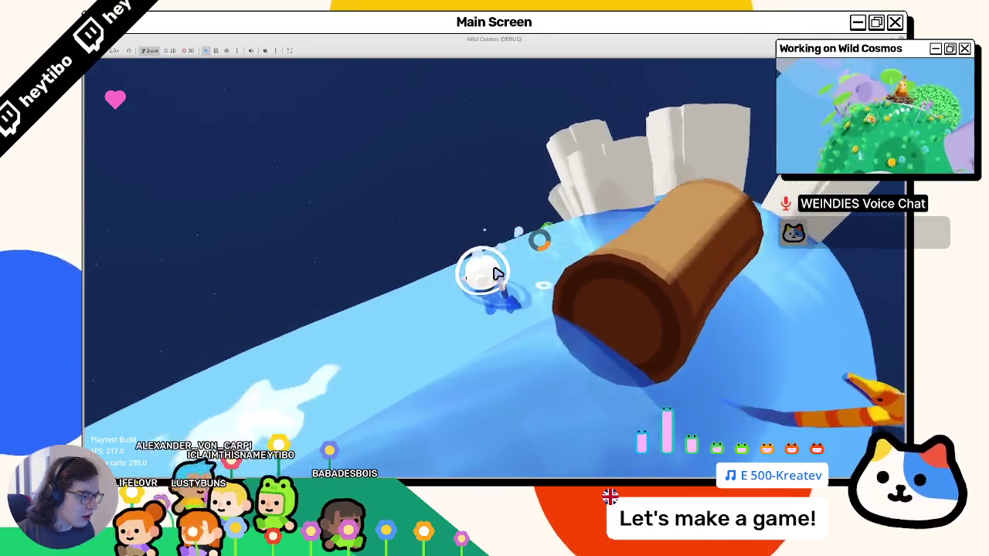
pyautogui.press('w')
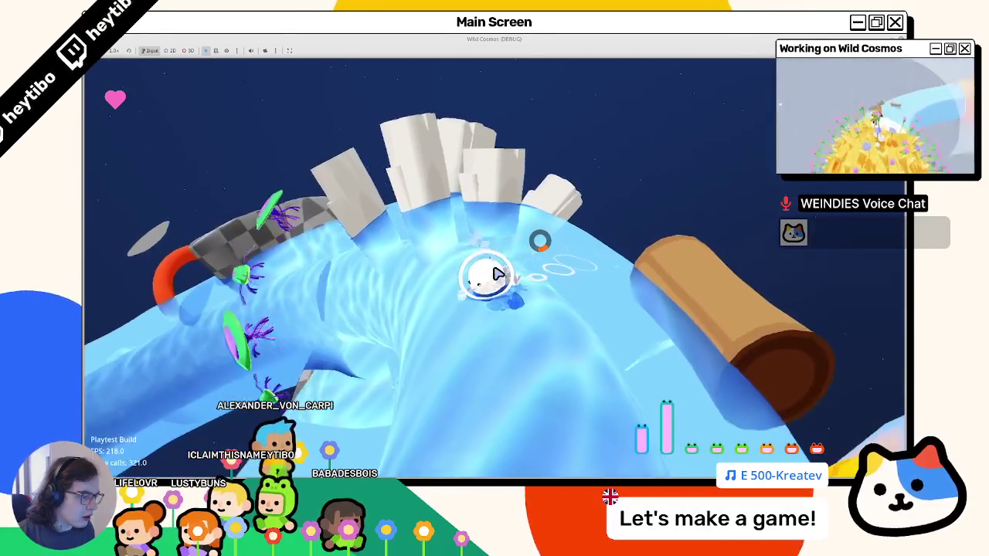
pyautogui.press('F8')
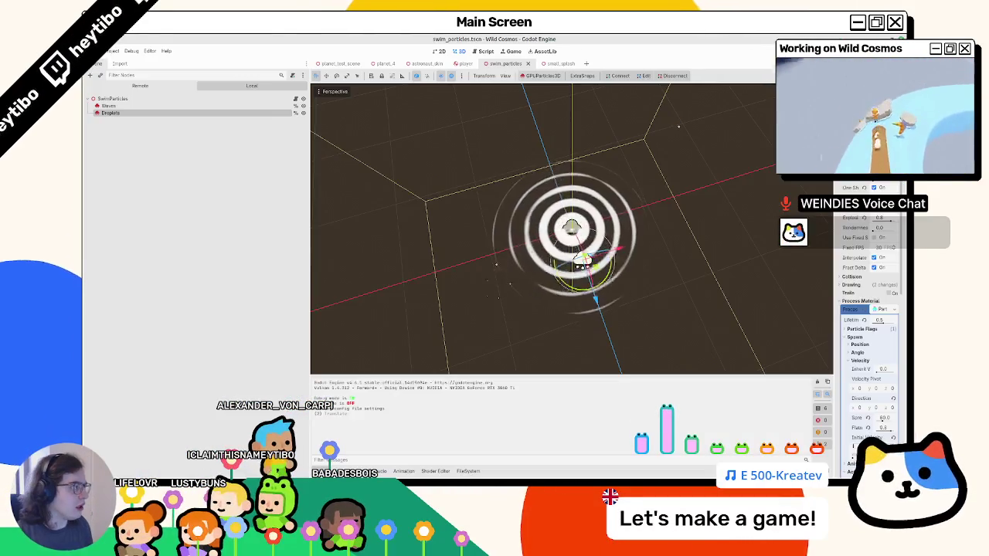
# Turn off Local Coords under Drawing for the Droplets emitter and run the particle scene.
pyautogui.moveTo(836, 160); pyautogui.dragTo(731, 159)
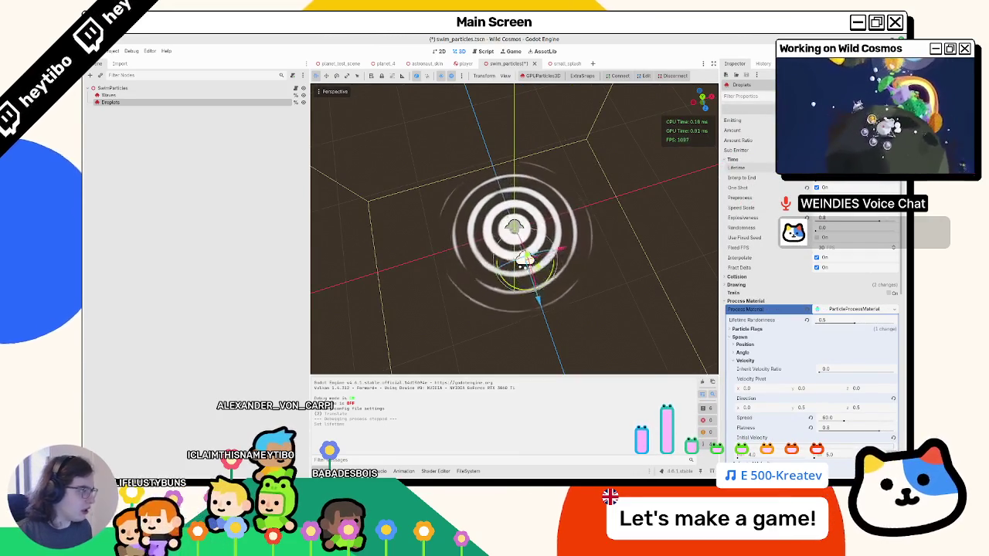
pyautogui.moveTo(560, 224); pyautogui.dragTo(573, 203)
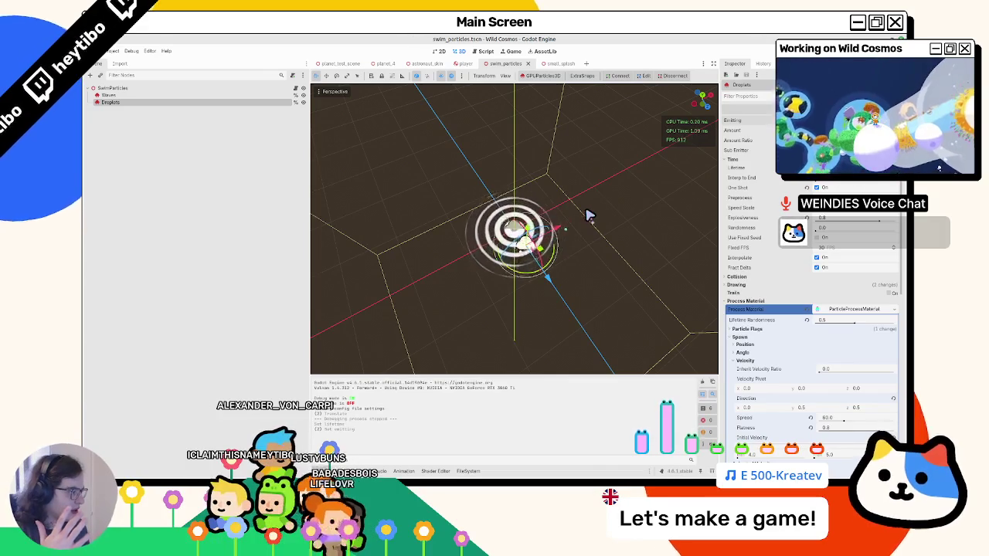
pyautogui.click(755, 302)
pyautogui.click(743, 287)
pyautogui.click(743, 288)
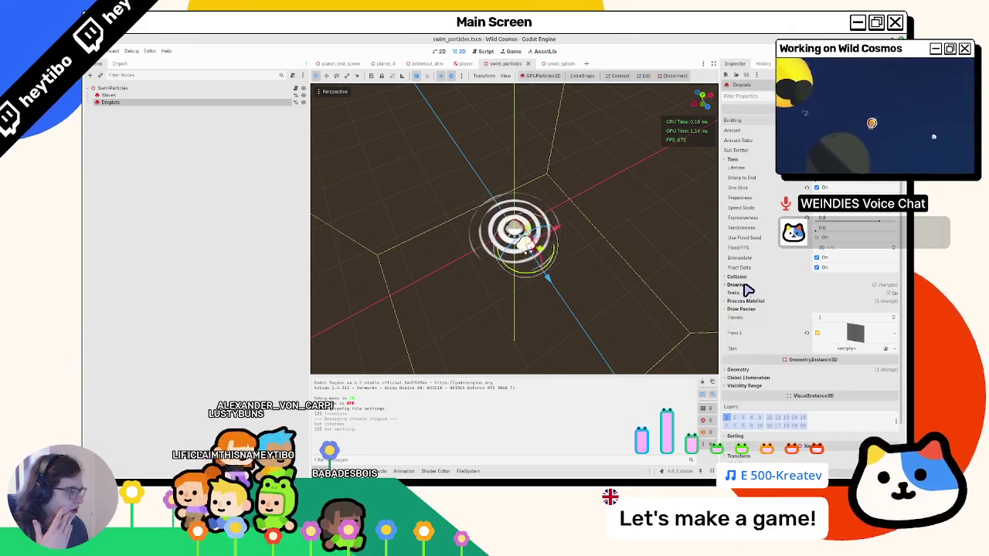
pyautogui.click(744, 287)
pyautogui.click(817, 323)
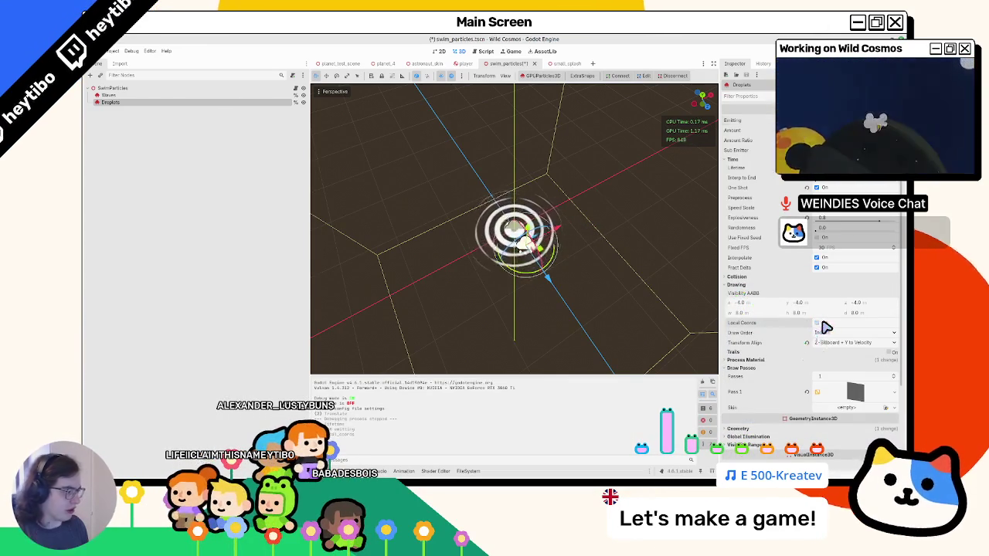
pyautogui.press('F6')
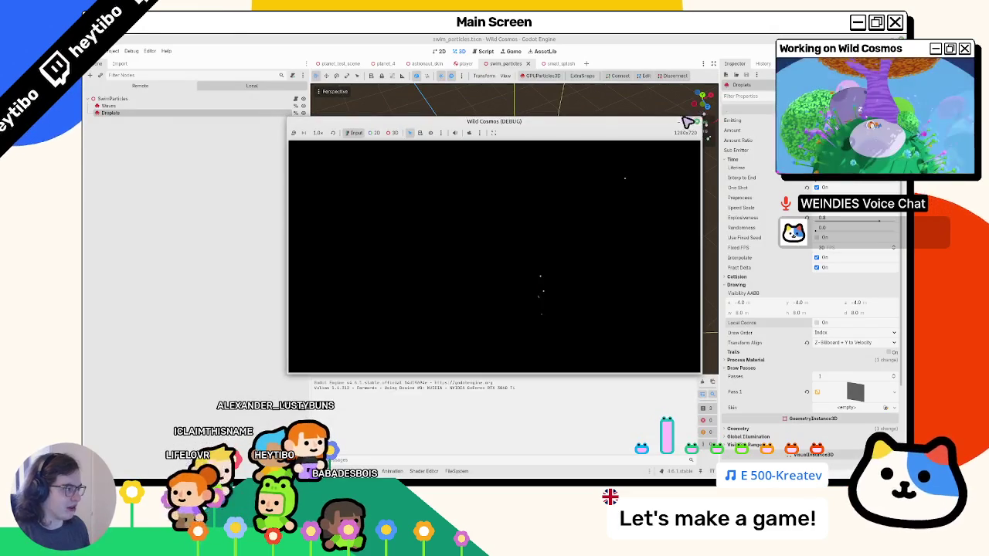
# Maximize the game window, swim down the water ramp watching the ripple rings, then return to the editor.
pyautogui.click(687, 122)
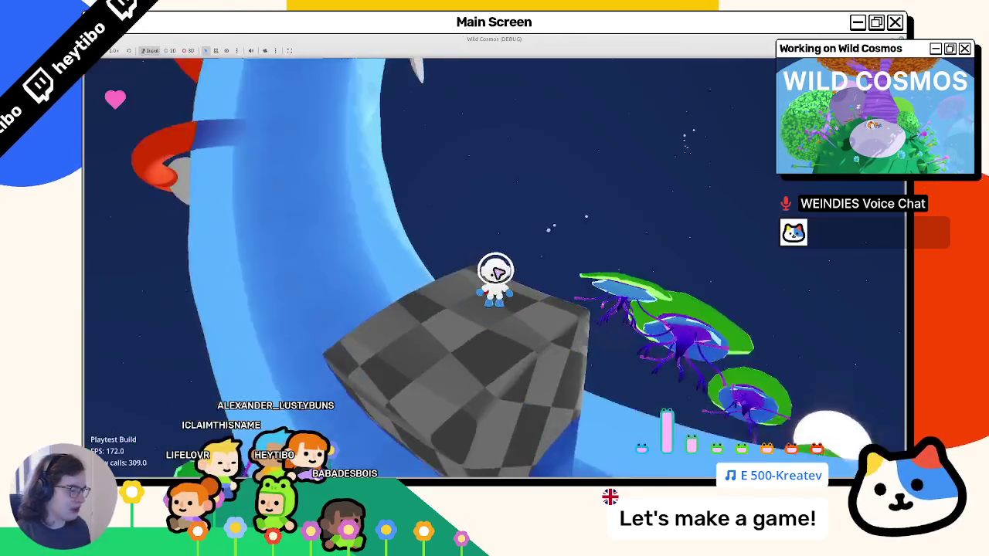
pyautogui.press('w')
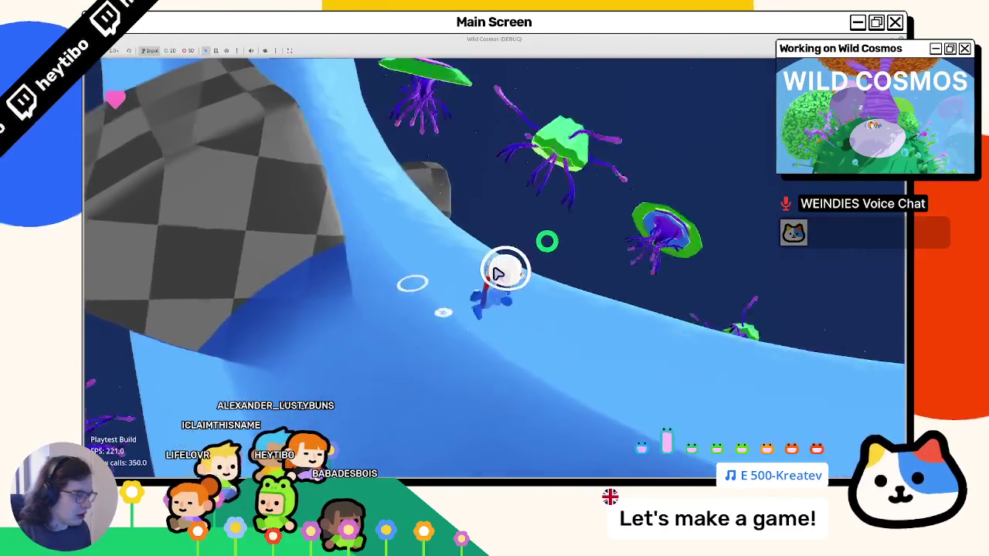
pyautogui.press('w')
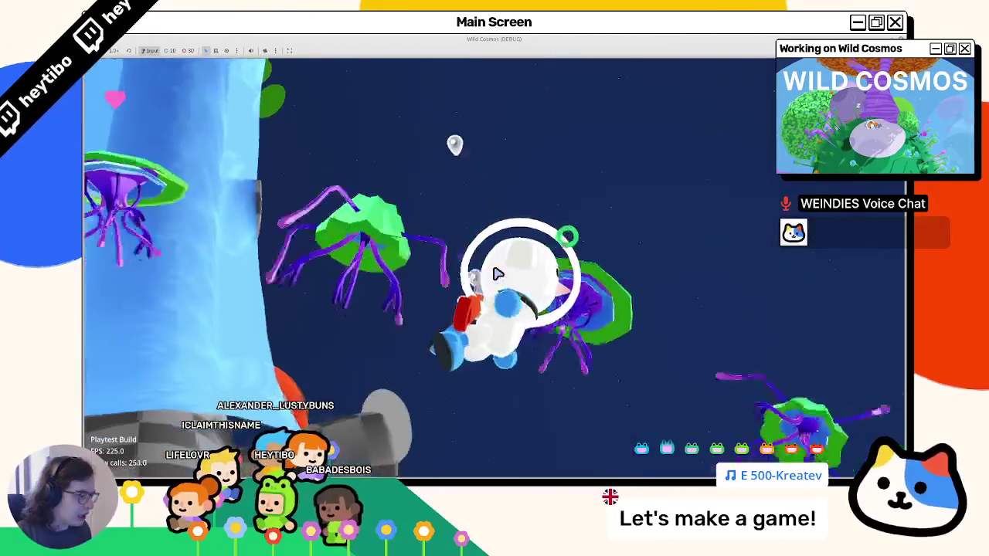
pyautogui.press('w')
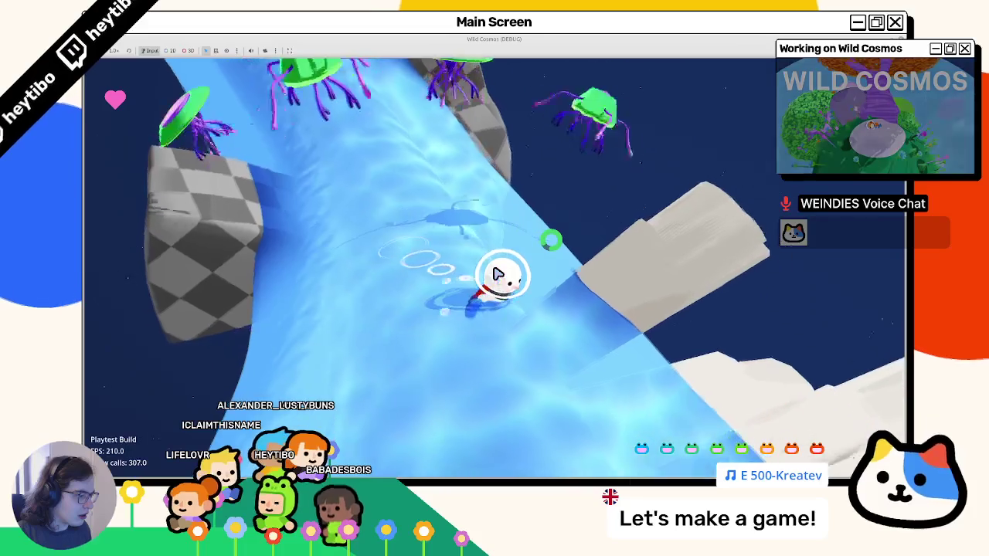
pyautogui.press('w')
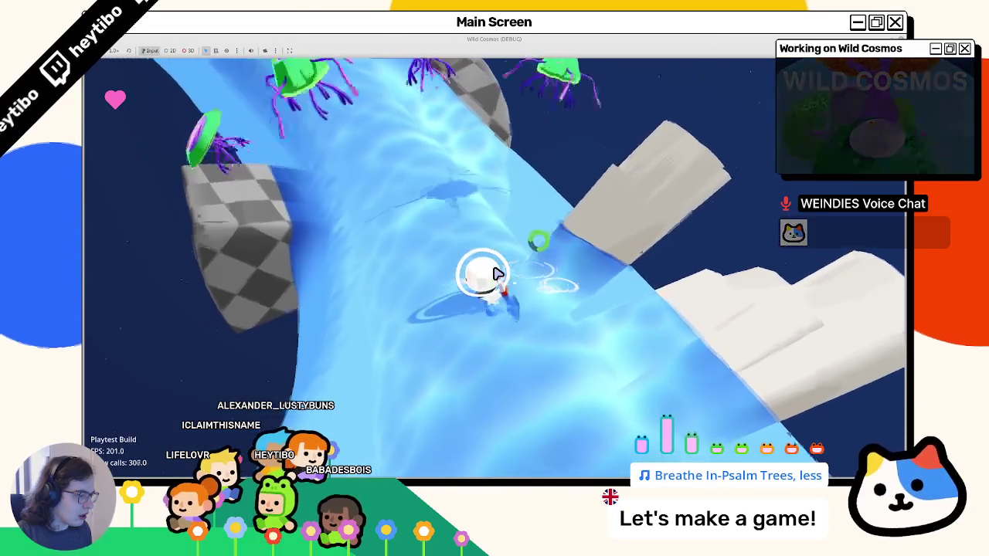
pyautogui.press('w')
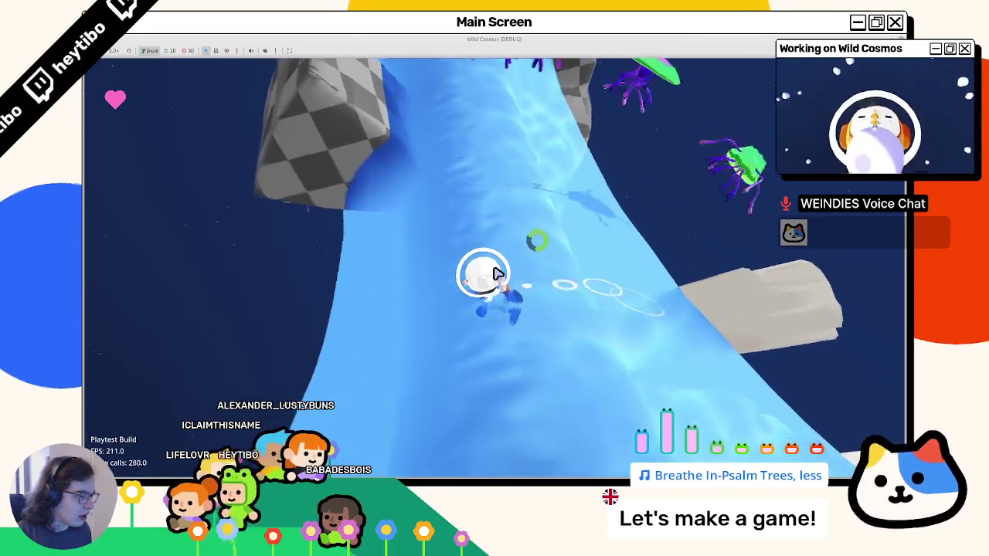
pyautogui.press('w')
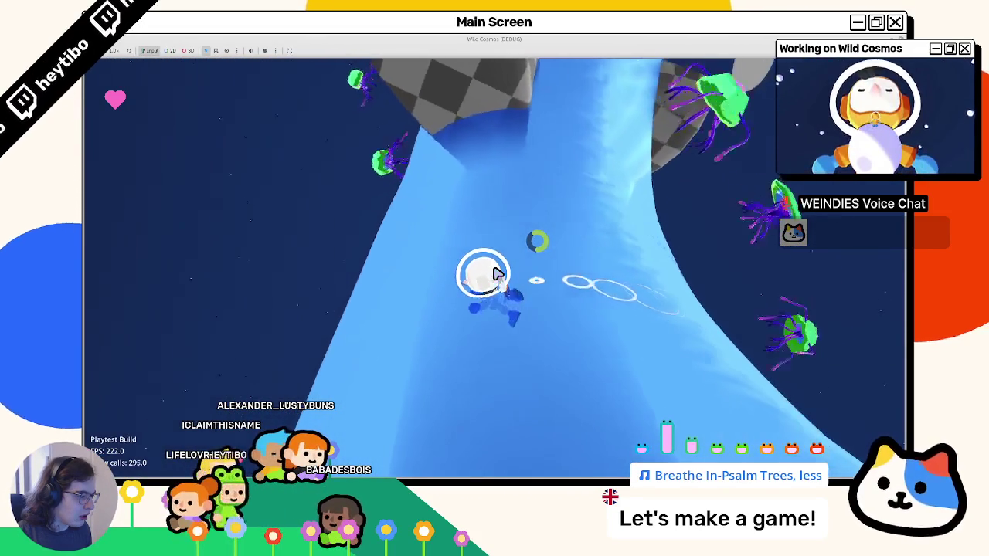
pyautogui.press('w')
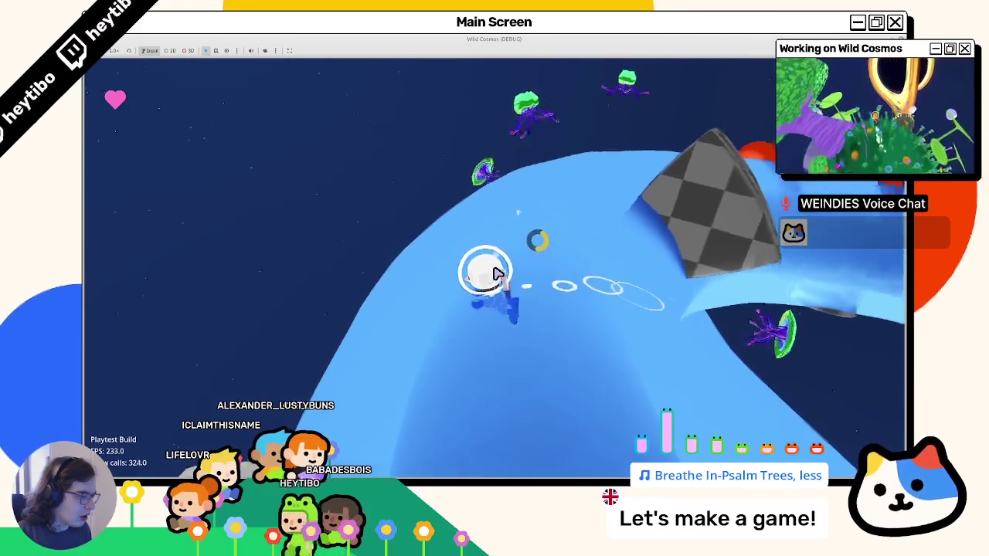
pyautogui.hotkey('alt', 'Tab')
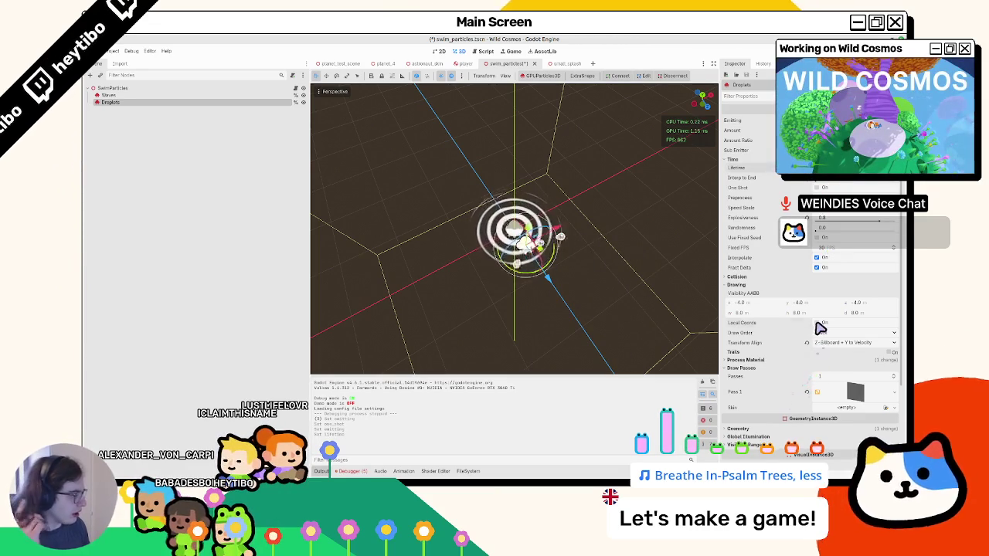
# Inspect the falling droplets from low, side and top-down angles, expand Process Material, and run the scene.
pyautogui.moveTo(447, 191); pyautogui.dragTo(490, 139)
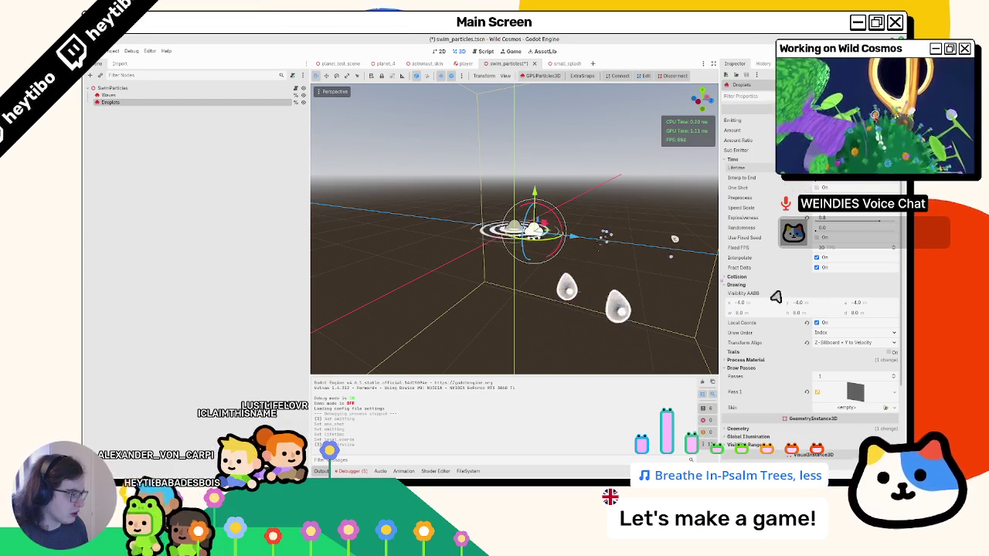
pyautogui.click(748, 362)
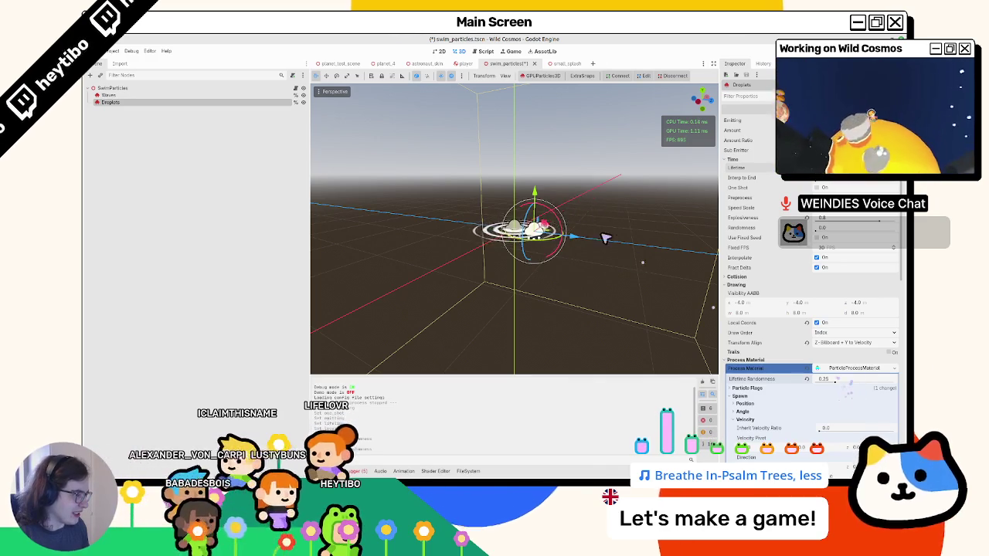
pyautogui.moveTo(640, 261); pyautogui.dragTo(556, 268)
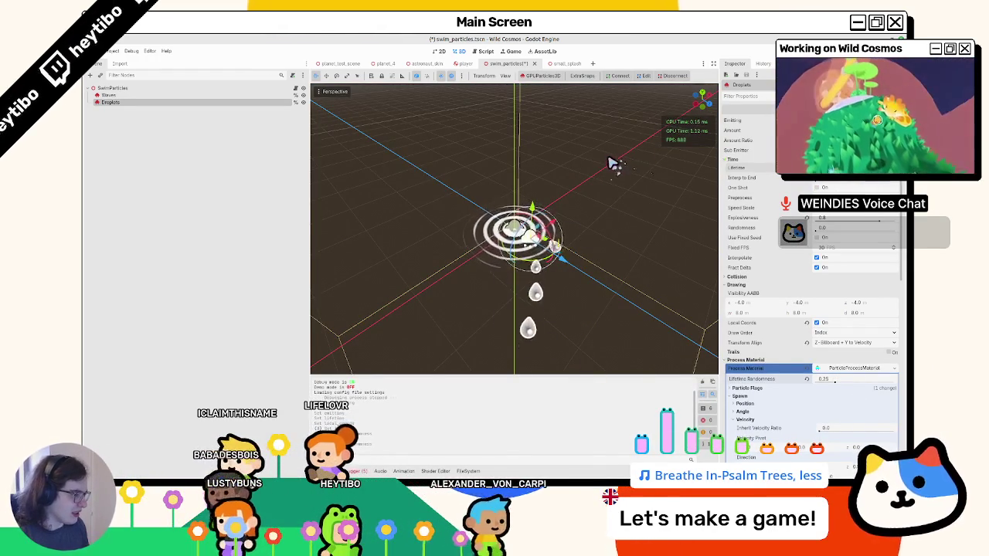
pyautogui.moveTo(613, 164); pyautogui.dragTo(618, 166)
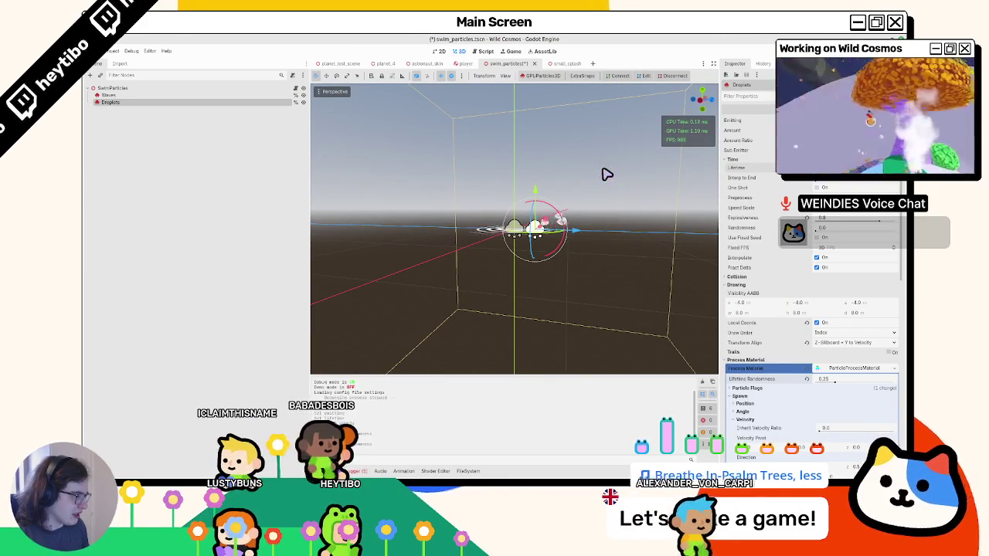
pyautogui.moveTo(608, 173); pyautogui.dragTo(560, 253)
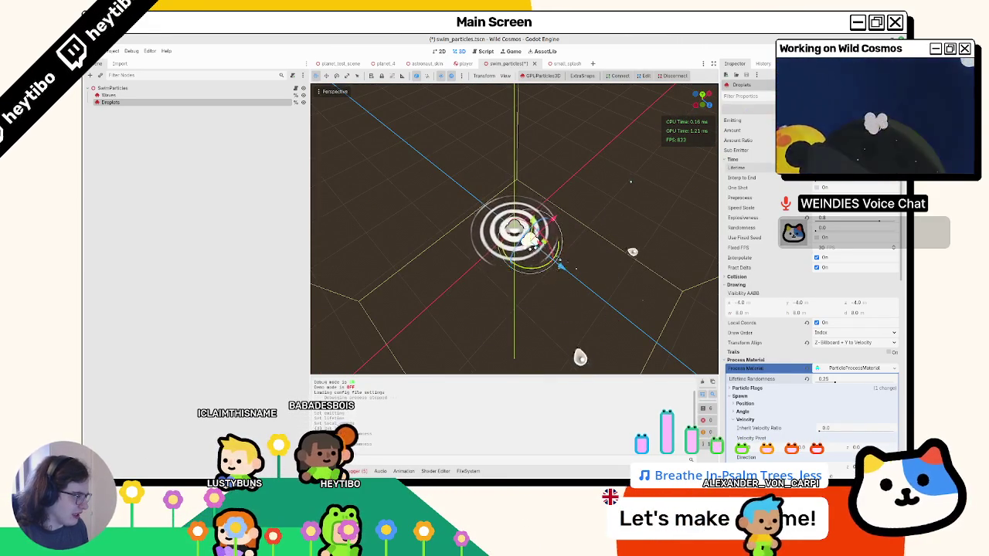
pyautogui.press('F6')
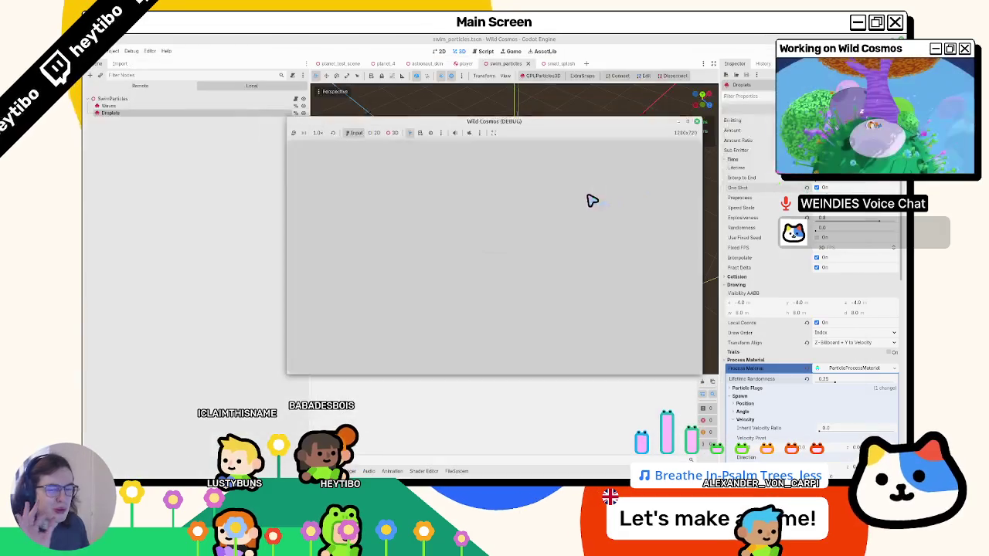
# Load the main Wild Cosmos level to playtest the droplet splashes, then close the game.
pyautogui.press('F5')
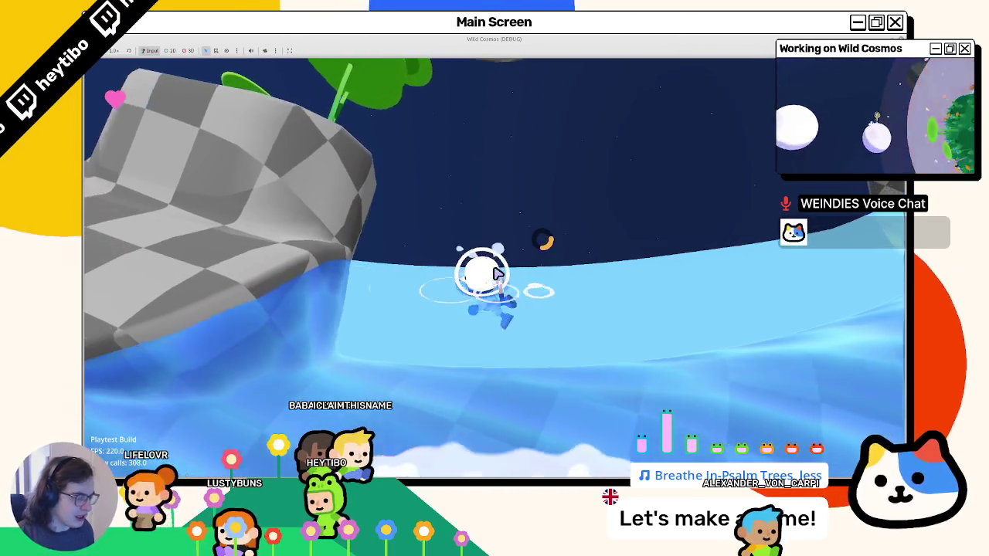
pyautogui.press('F8')
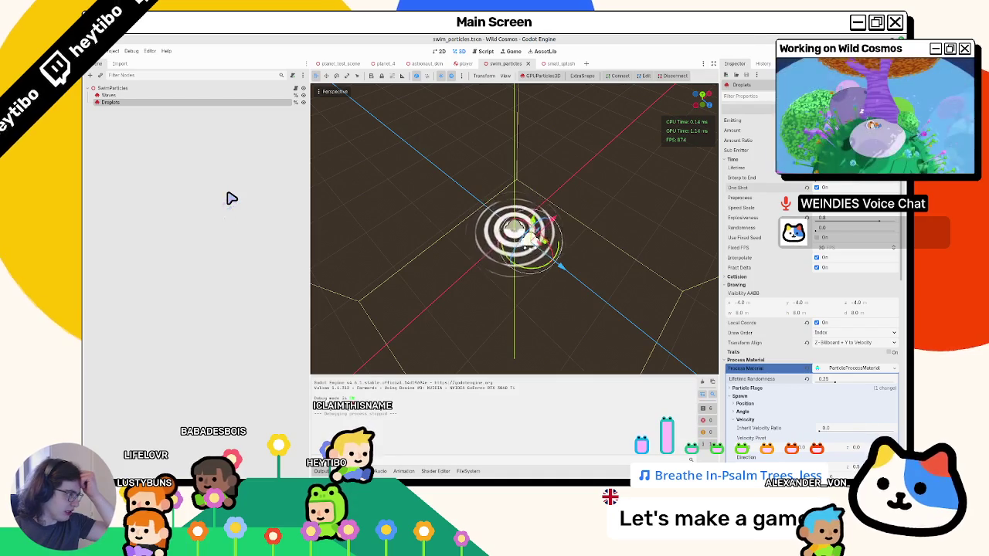
# Turn off Local Coords for the Droplets, set Lifetime Randomness to 0.15, and run the scene.
pyautogui.click(834, 324)
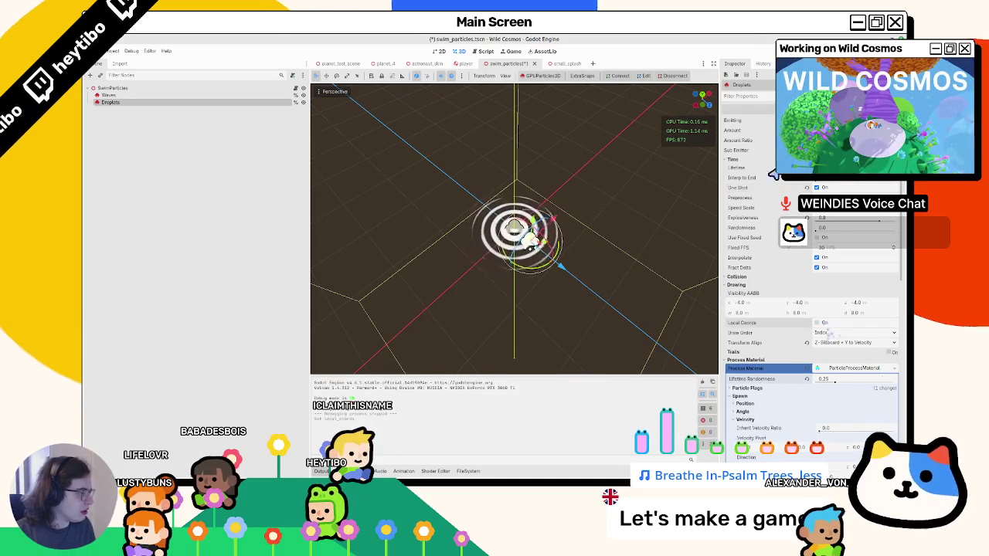
pyautogui.click(817, 121)
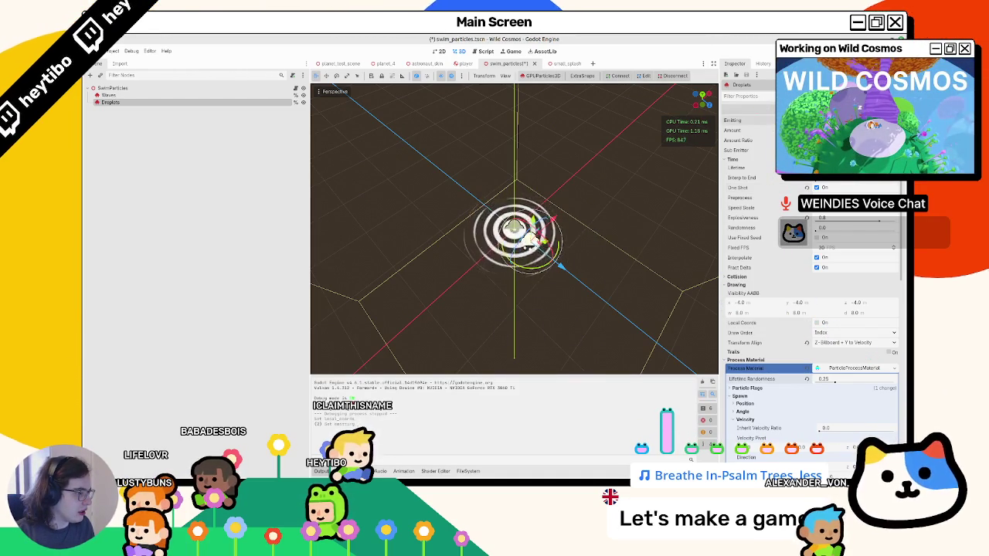
pyautogui.click(817, 187)
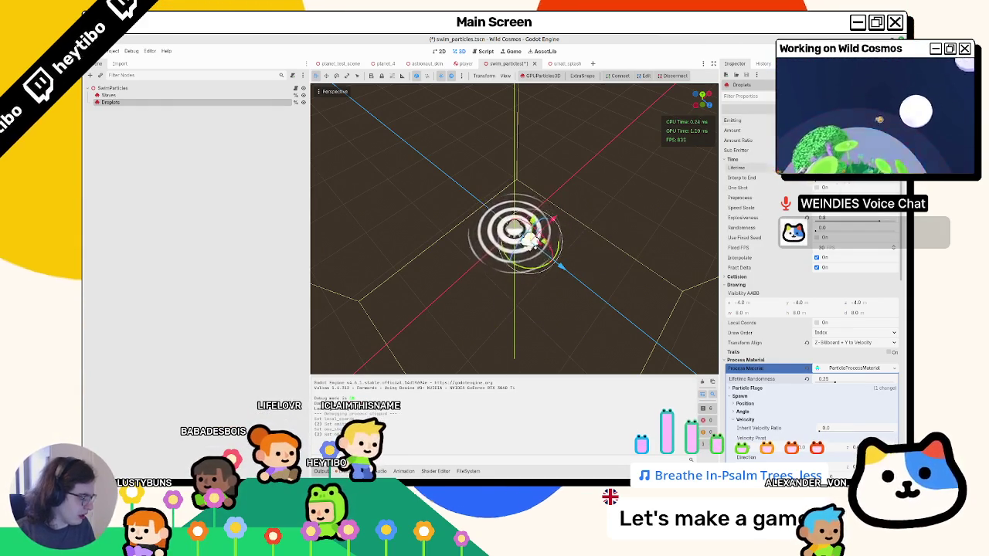
pyautogui.click(840, 384)
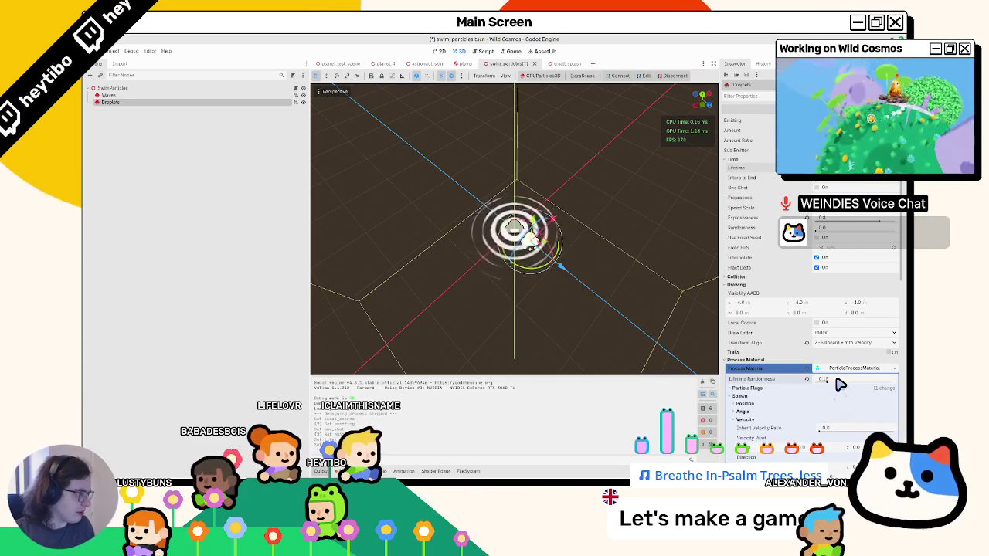
pyautogui.click(830, 188)
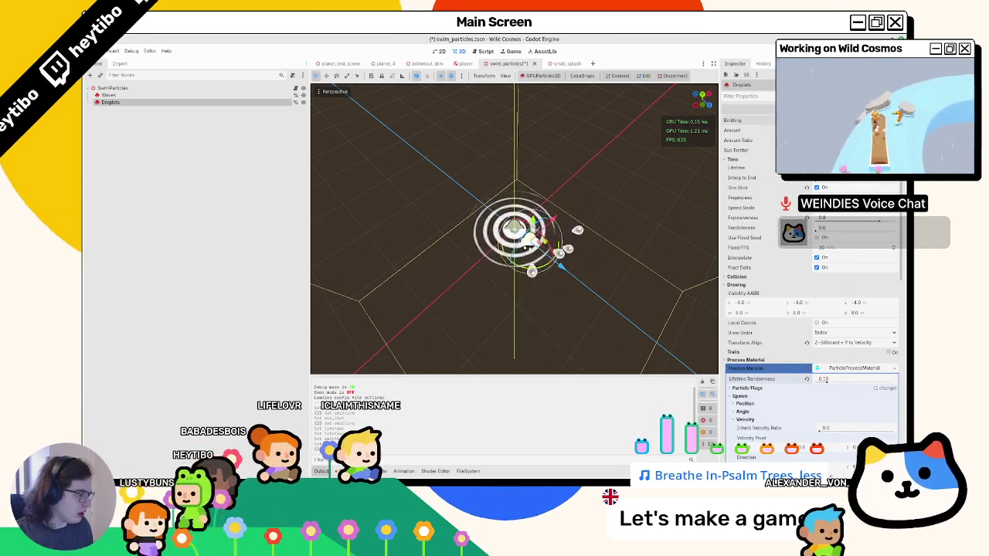
pyautogui.press('F6')
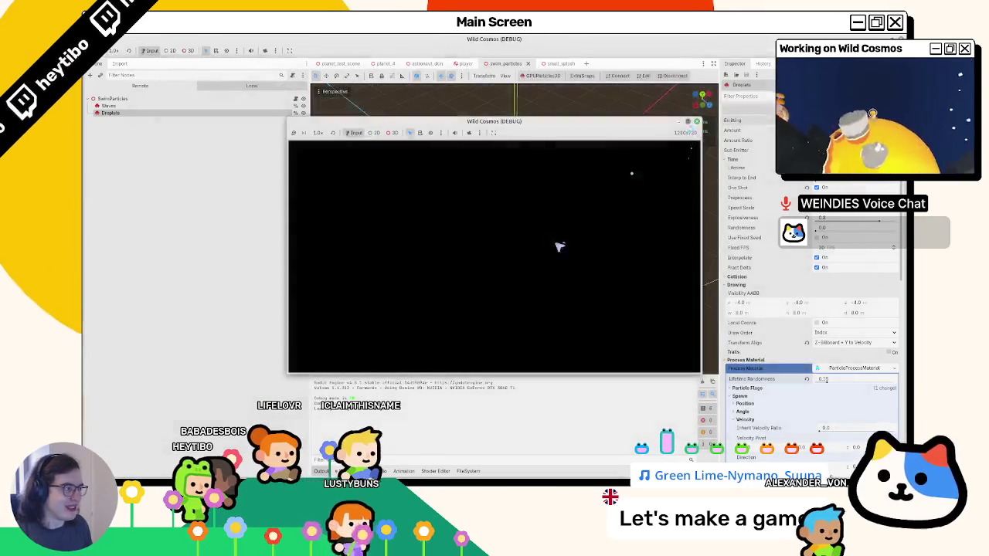
# Launch the main level and swim the astronaut across the water planet, watching the bubbles.
pyautogui.press('F5')
pyautogui.press('w')
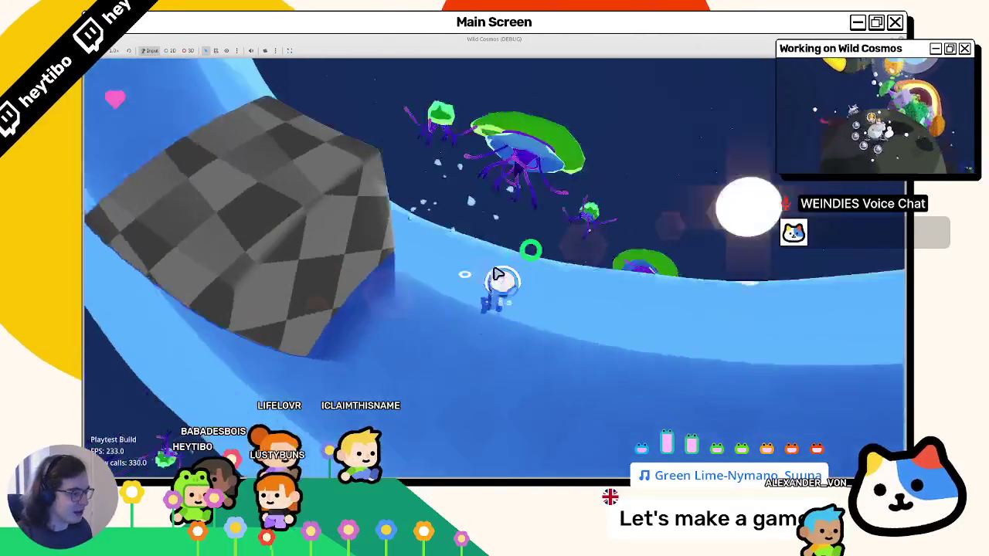
pyautogui.press('w')
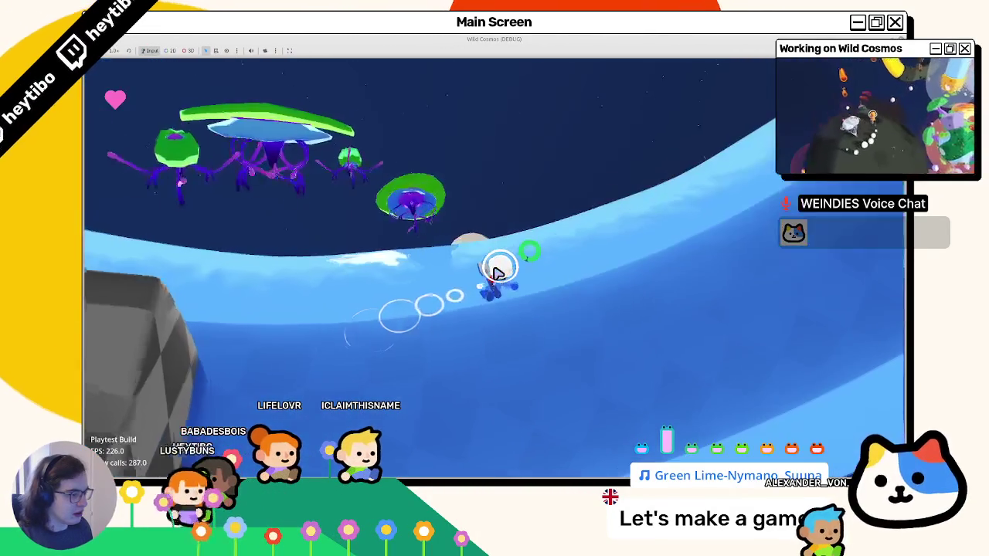
pyautogui.press('w')
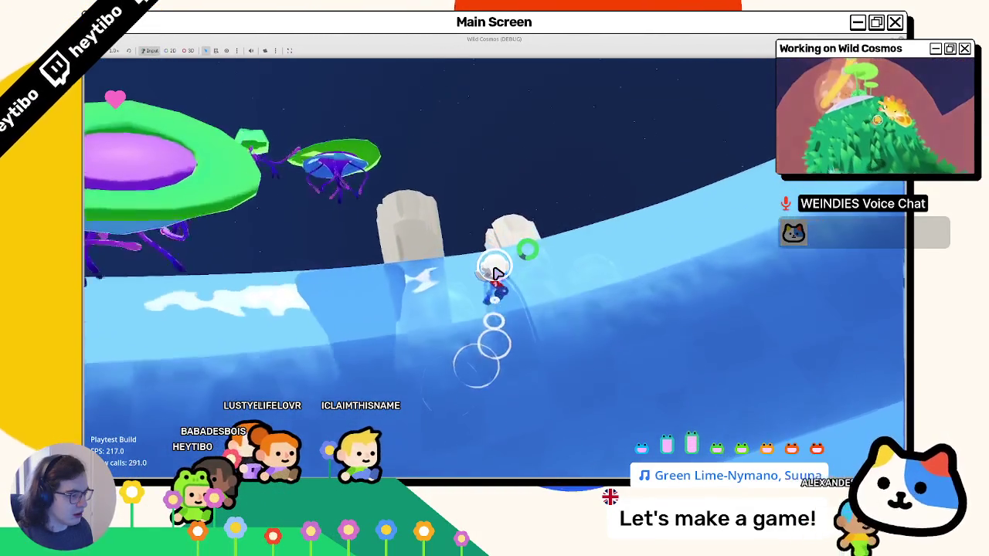
pyautogui.press('w')
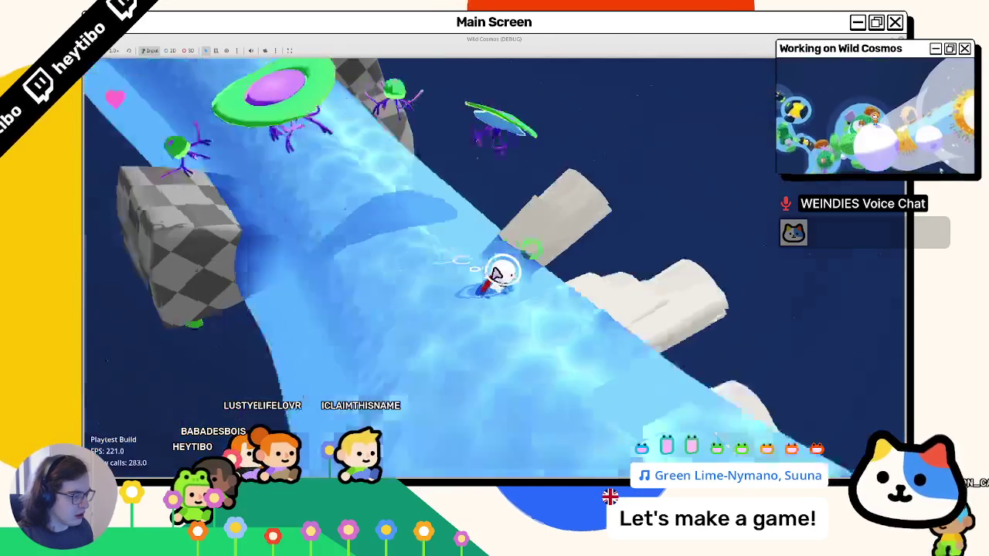
pyautogui.press('w')
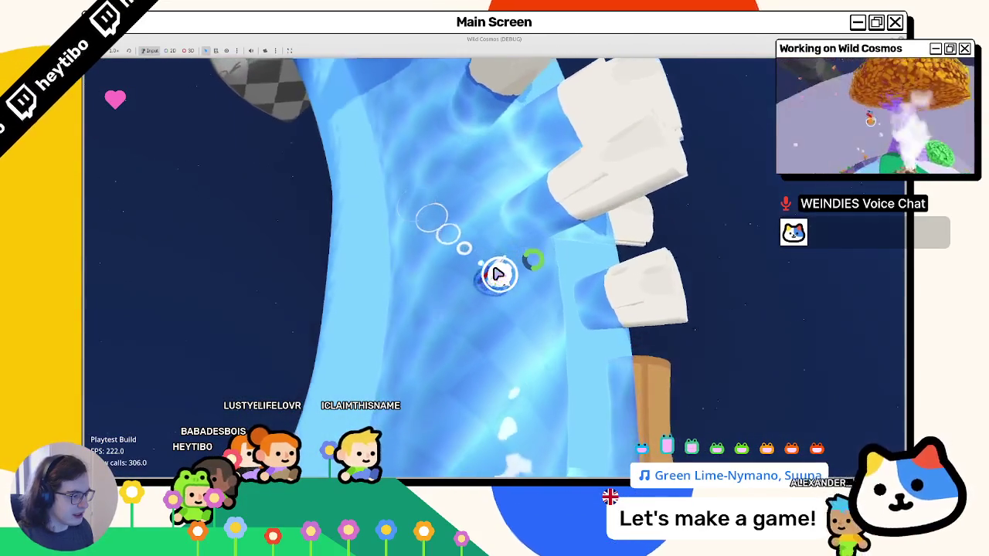
pyautogui.press('w')
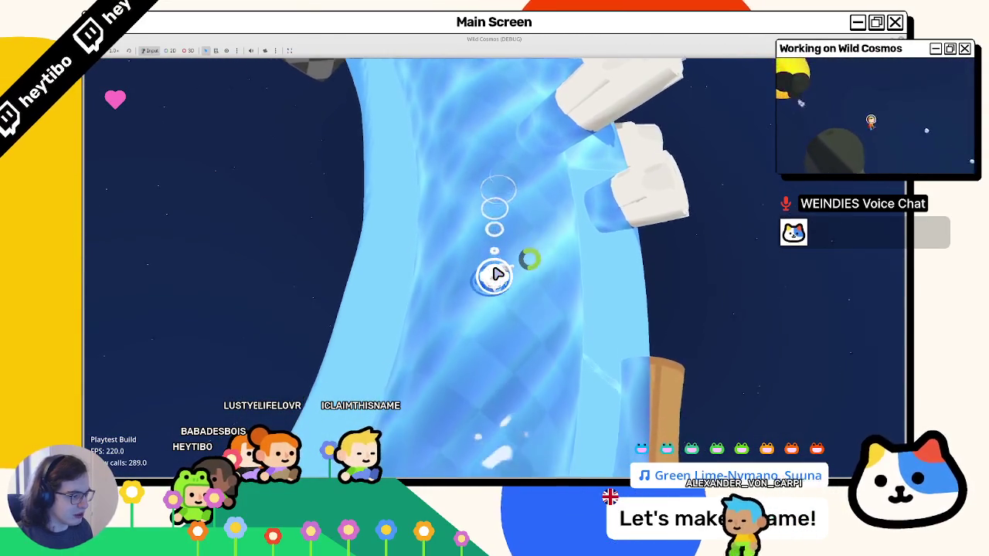
pyautogui.press('w')
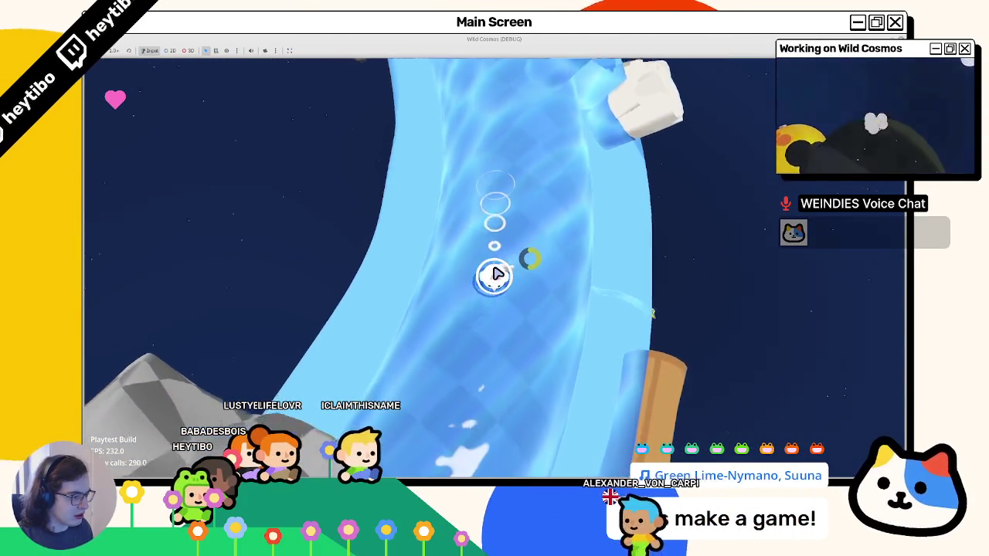
pyautogui.press('w')
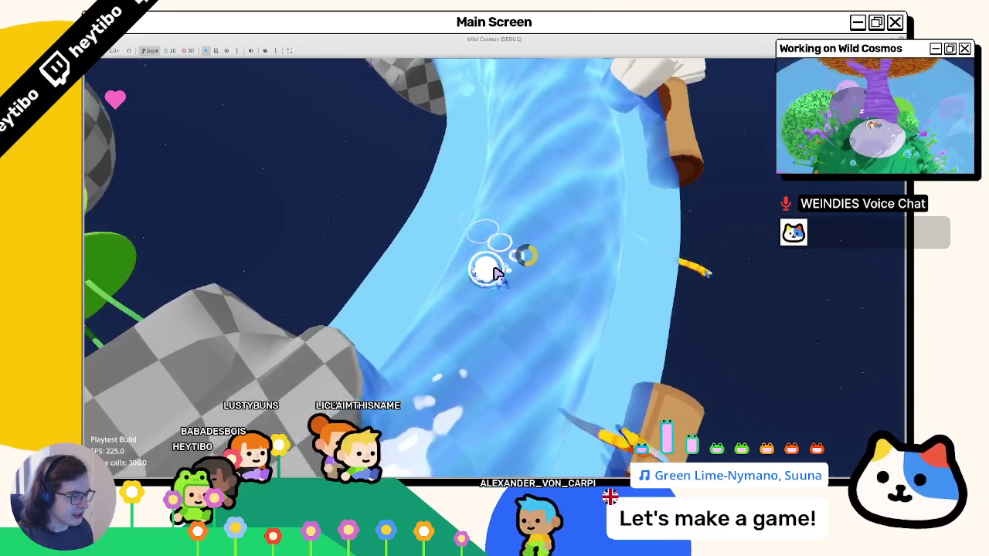
pyautogui.press('w')
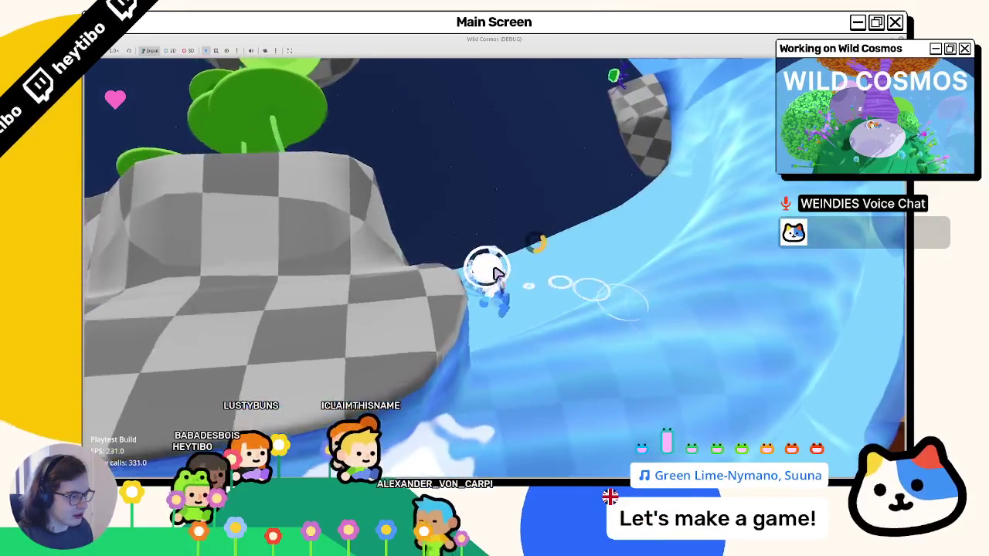
pyautogui.press('w')
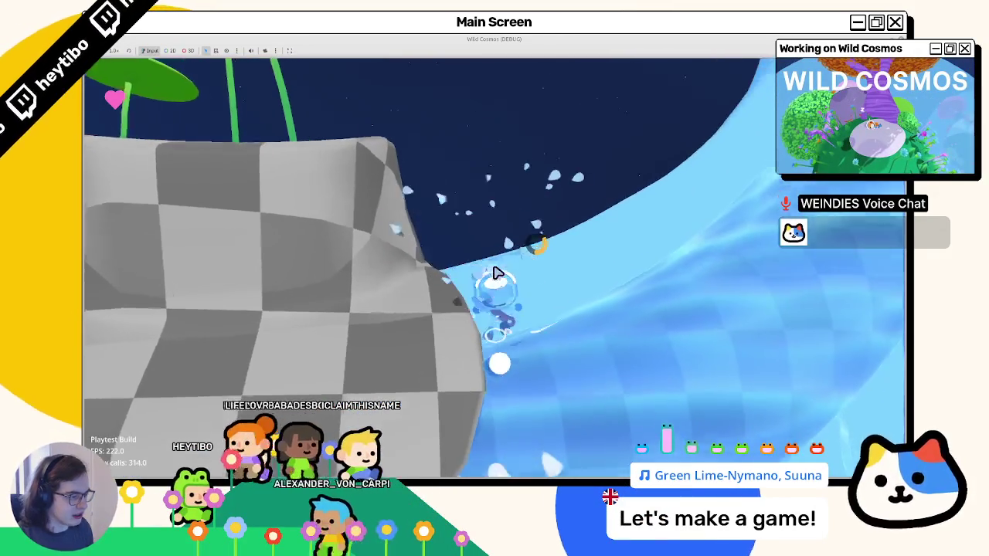
pyautogui.press('w')
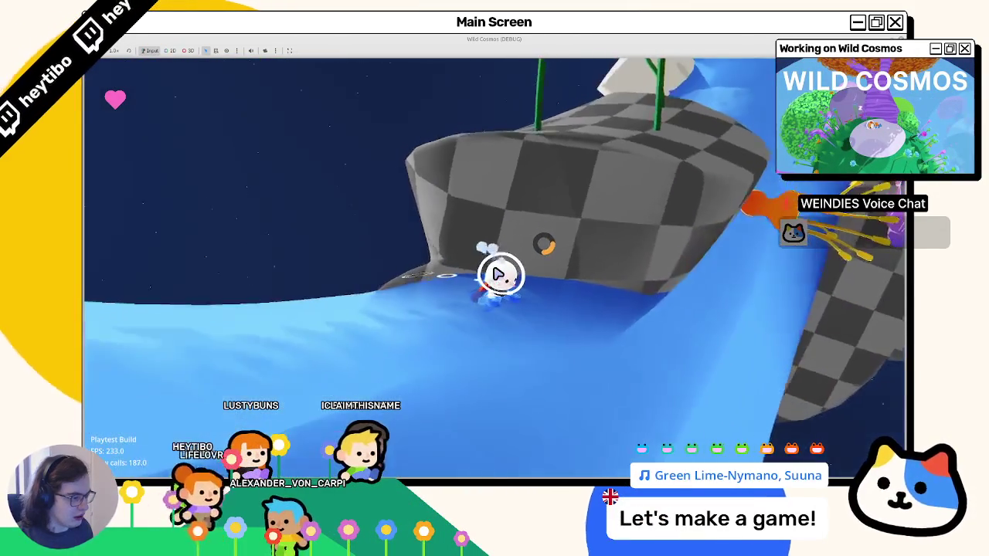
pyautogui.press('w')
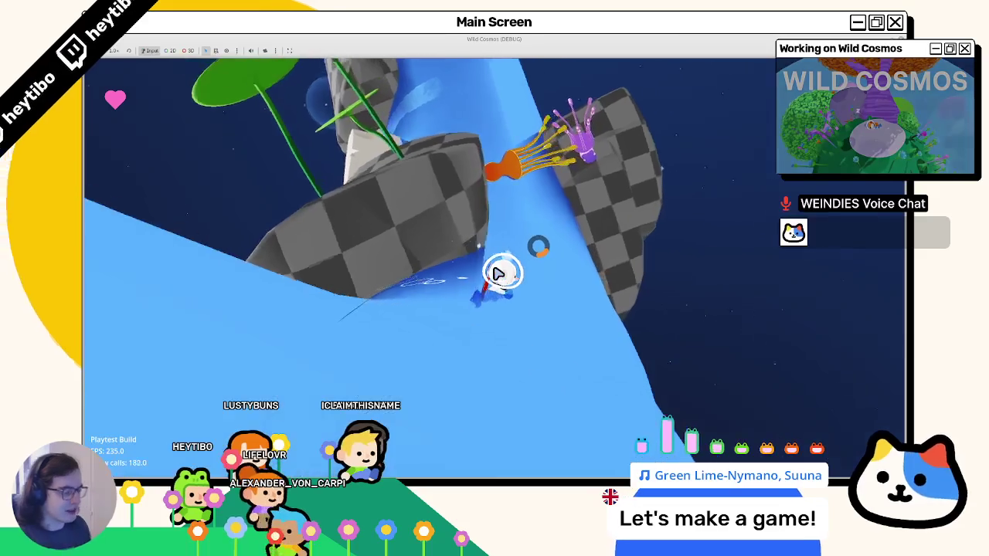
pyautogui.press('w')
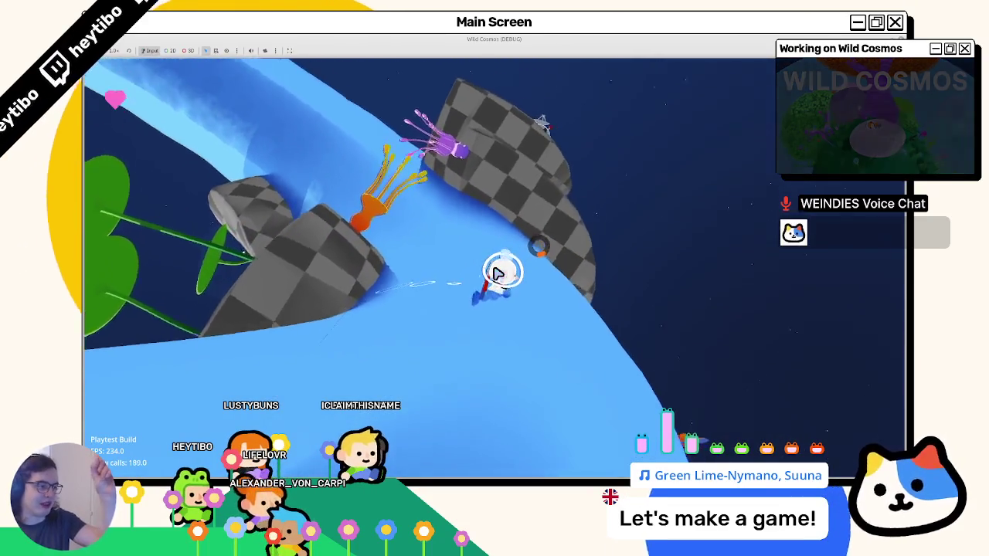
# Pause and resume the game, then stop it and select the Waves particles.
pyautogui.press('w')
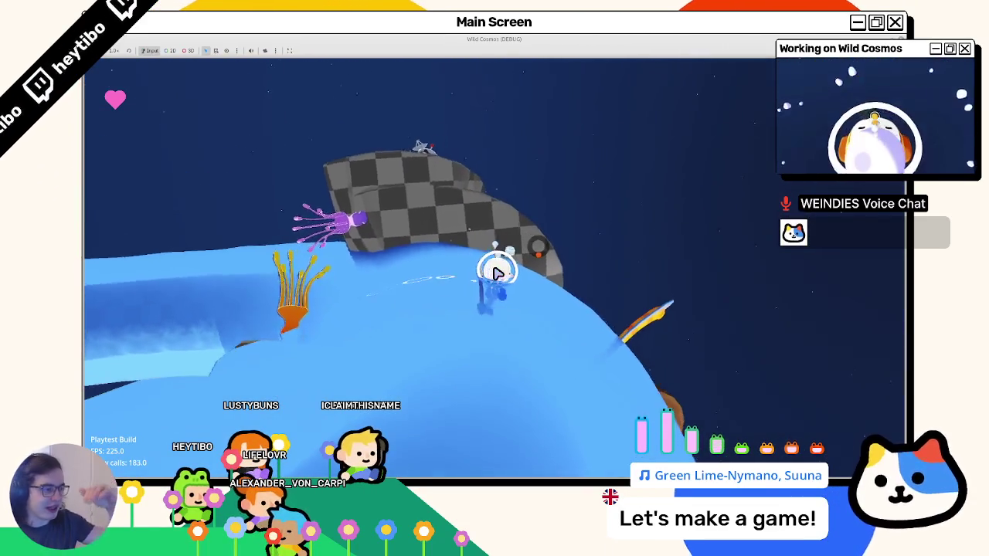
pyautogui.press('Escape')
pyautogui.press('Escape')
pyautogui.press('Escape')
pyautogui.press('Escape')
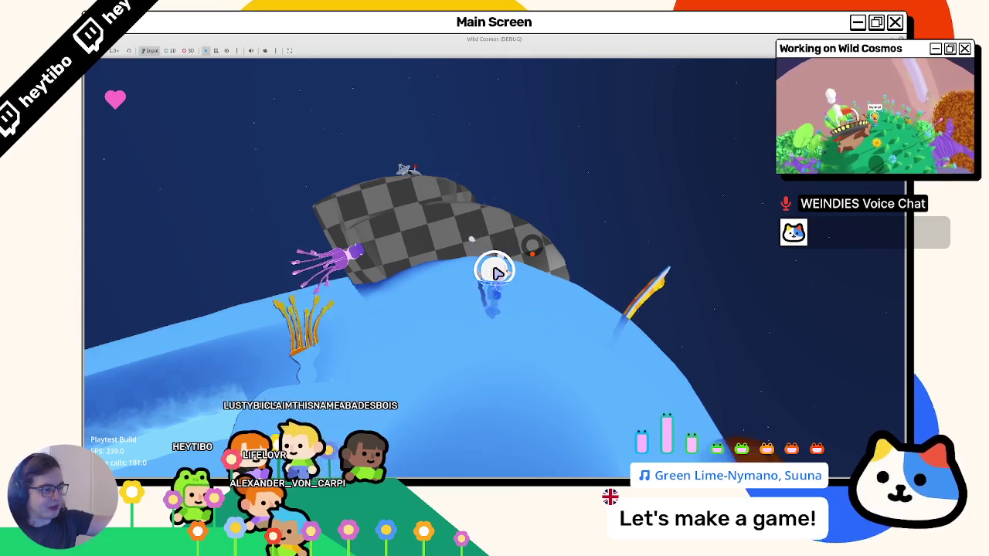
pyautogui.press('w')
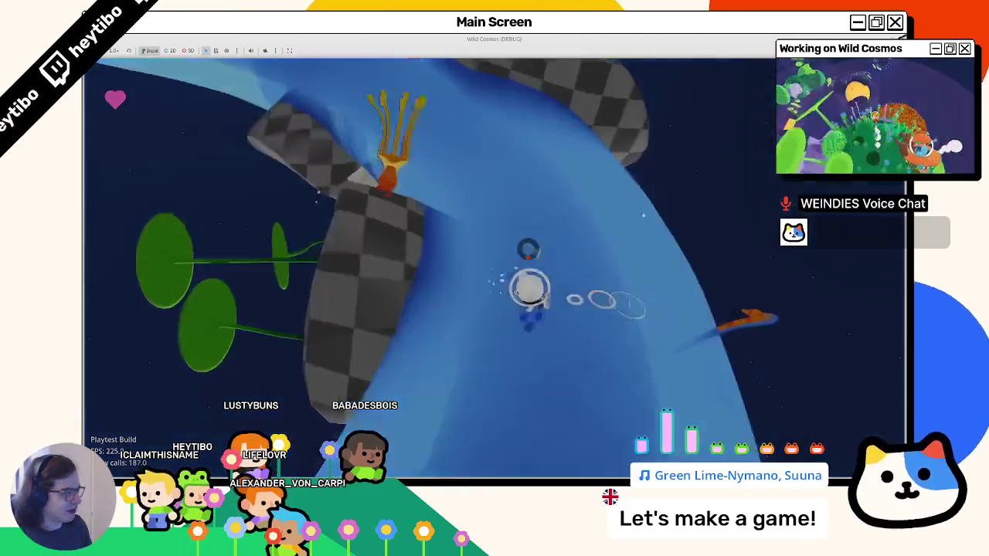
pyautogui.press('F8')
pyautogui.click(194, 95)
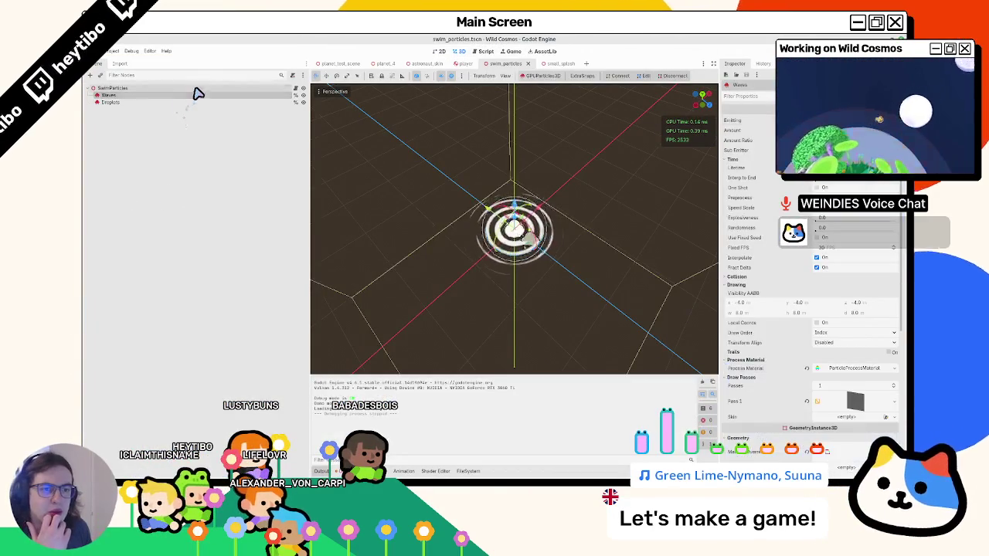
# Open swim_particles.gd from Droplets, add a print(owner) line in swim_stroke, and run the game.
pyautogui.click(199, 104)
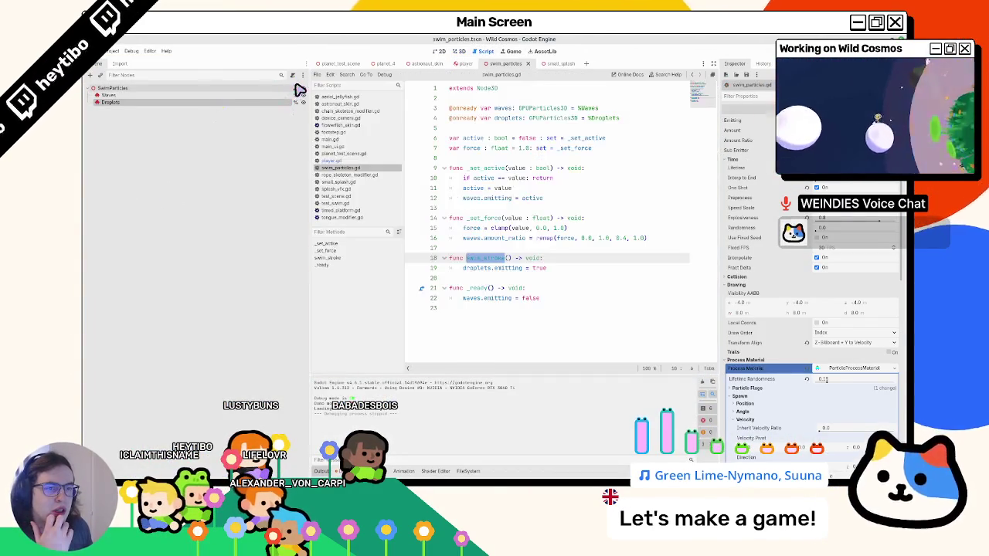
pyautogui.click(296, 88)
pyautogui.doubleClick(519, 268)
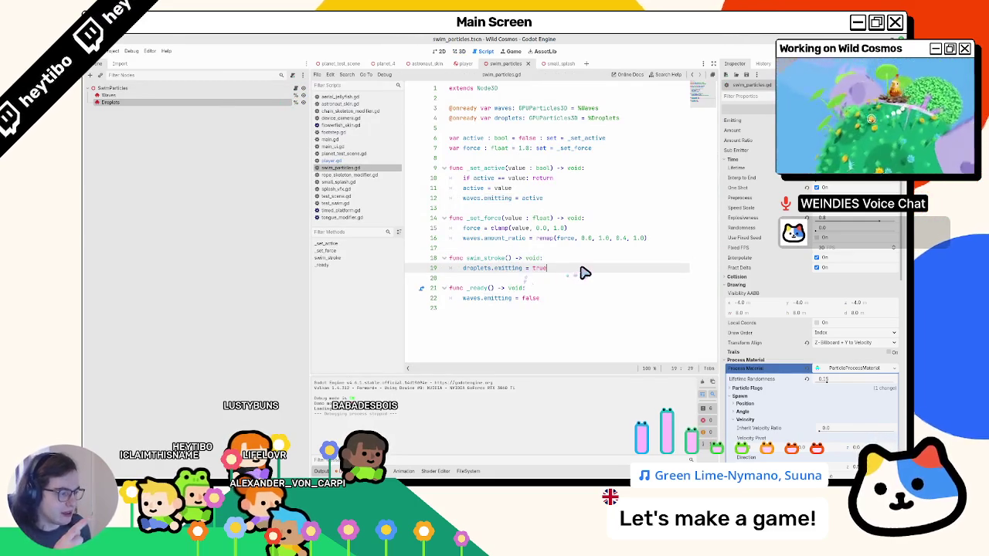
pyautogui.scroll(-5, 791, 301)
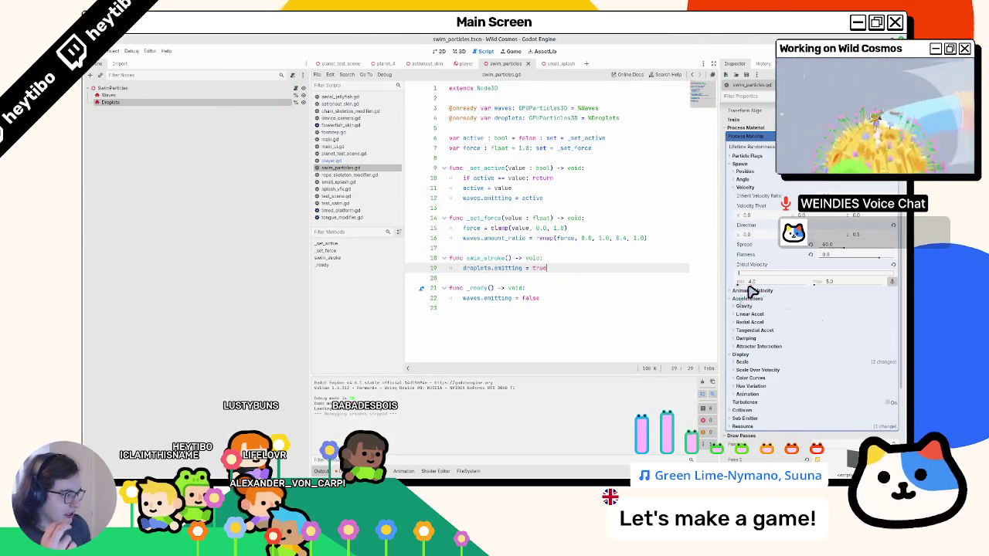
pyautogui.click(741, 308)
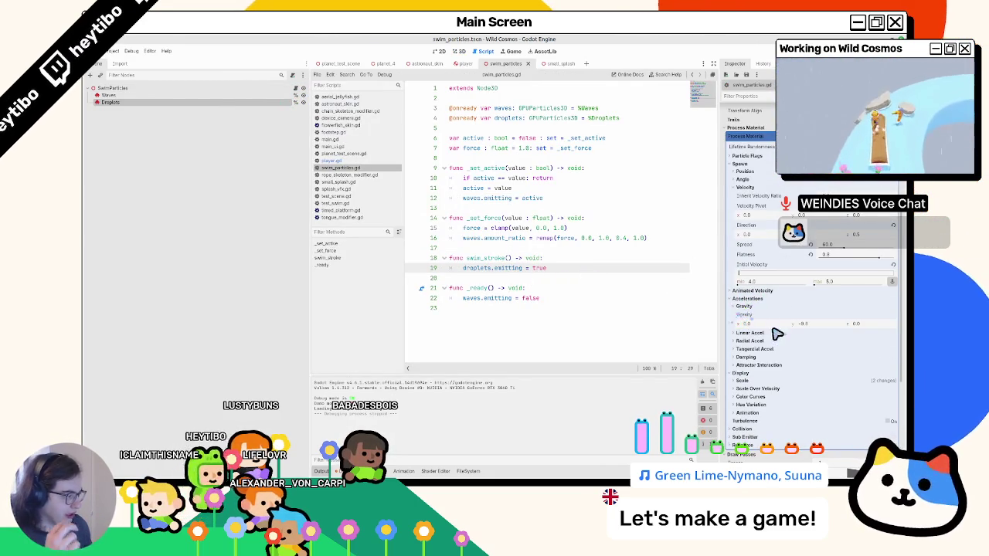
pyautogui.press('Return')
pyautogui.write('print(owner)')
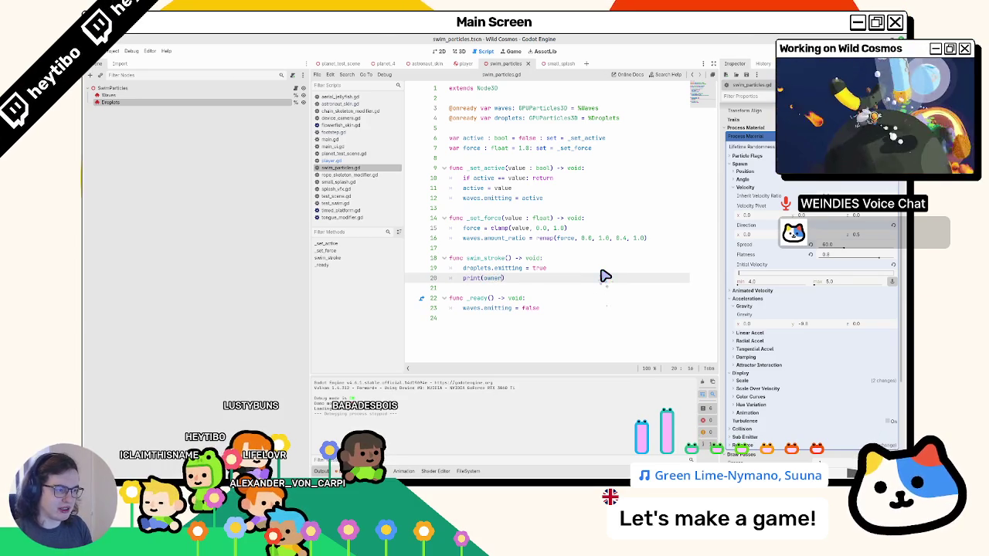
pyautogui.press('F6')
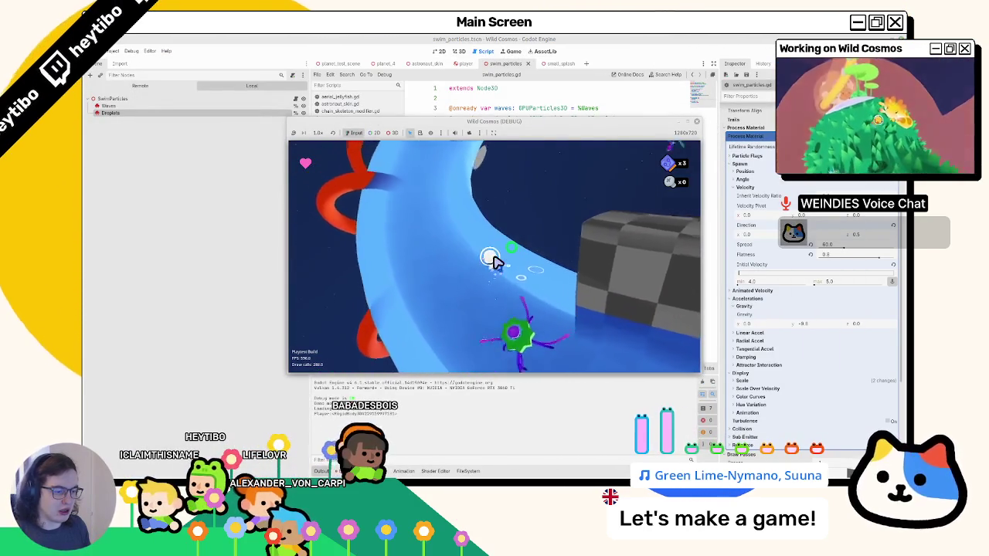
# Stop the game and replace print(owner) with print(global_basis.y) on line 20.
pyautogui.press('F8')
pyautogui.hotkey('ctrl', 'z')
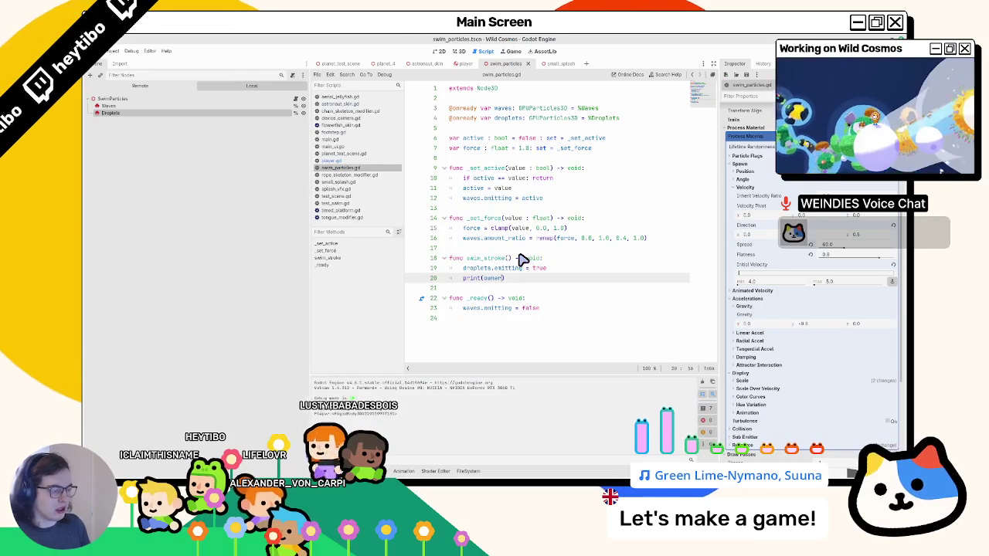
pyautogui.write('global_basis.y')
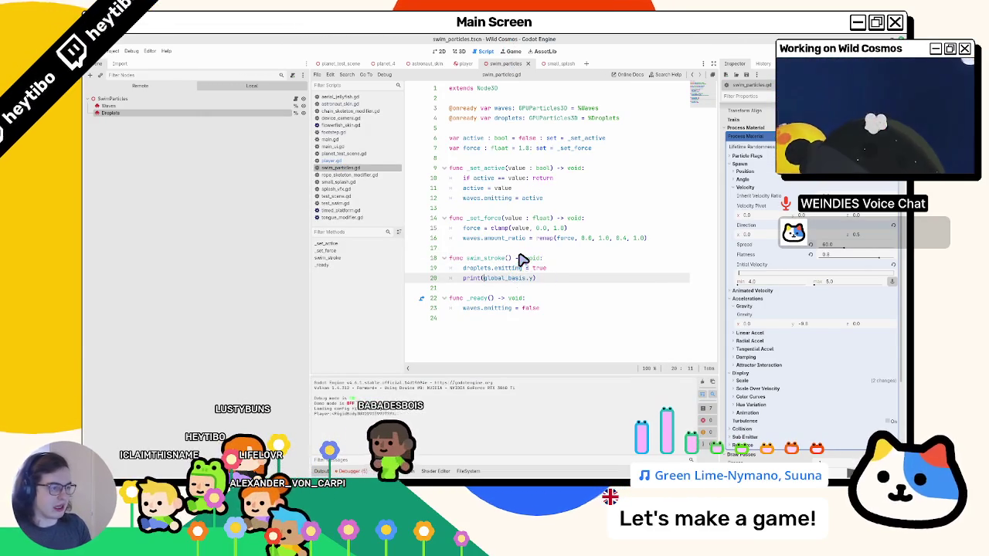
# Playtest to log the player's basis vectors, then stop and select the printed expression.
pyautogui.press('F5')
pyautogui.press('Escape')
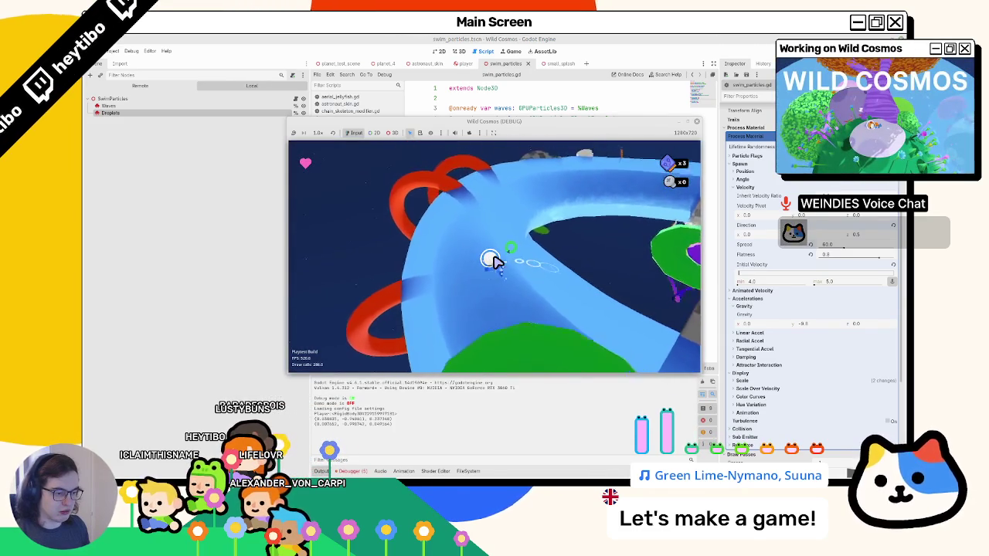
pyautogui.press('F8')
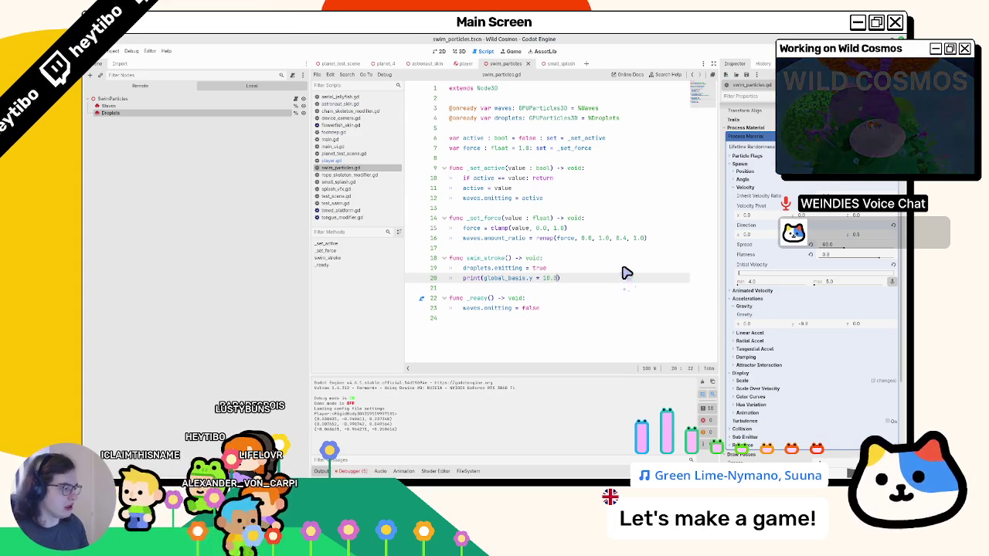
pyautogui.hotkey('ctrl', 'shift', 'Left')
pyautogui.hotkey('ctrl', 'shift', 'Left')
pyautogui.hotkey('ctrl', 'shift', 'Left')
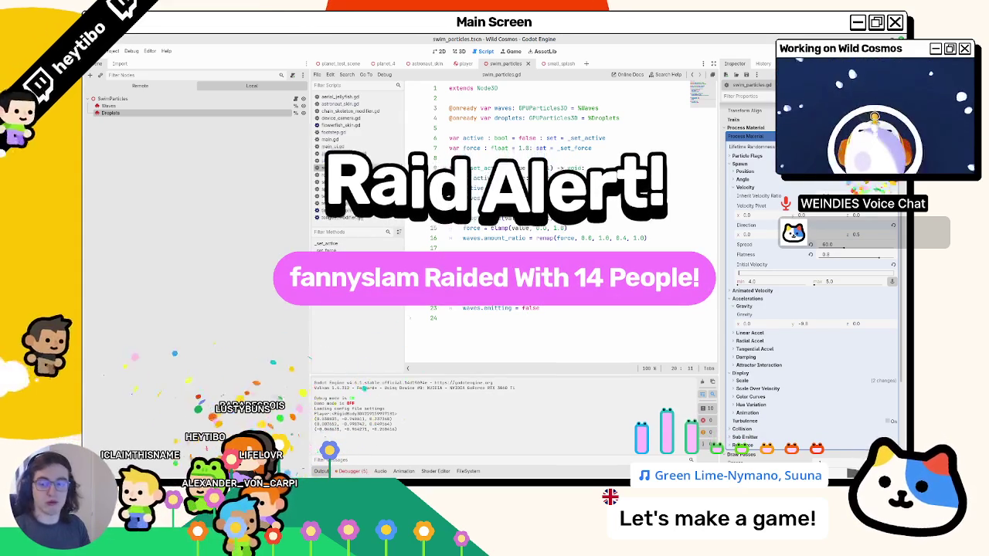
# Delete the expression from print() on line 20 and switch to the raider's Twitch channel.
pyautogui.press('BackSpace')
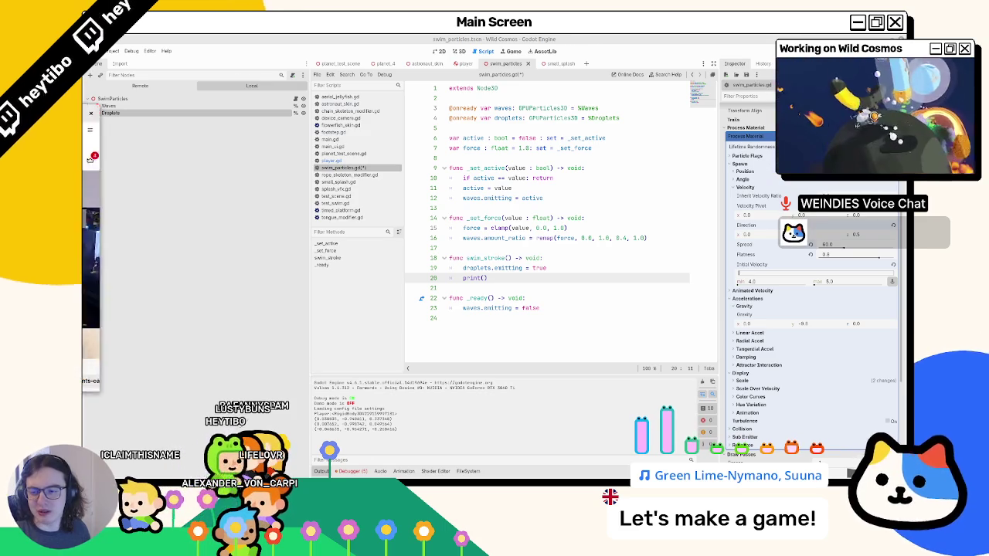
pyautogui.hotkey('alt', 'Tab')
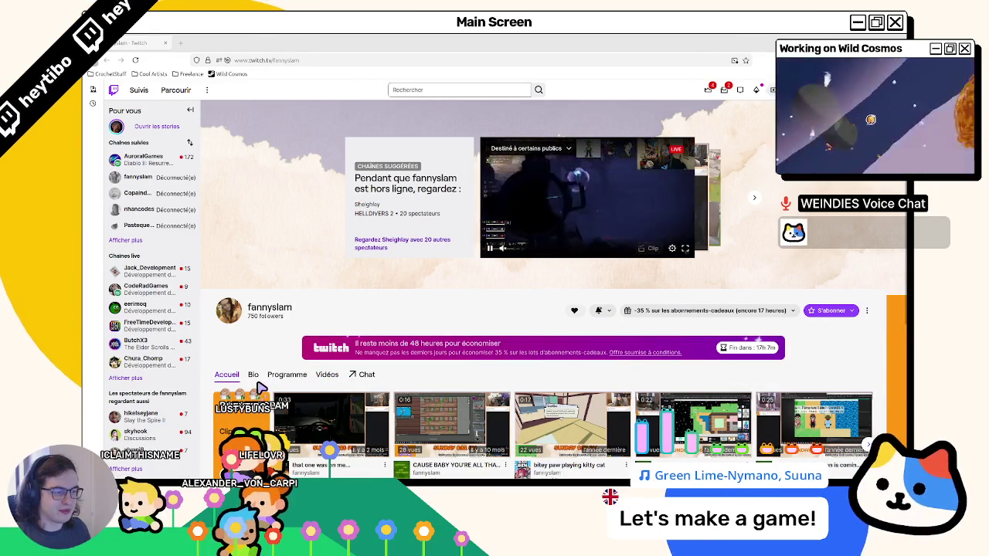
# Open the Vidéos tab, play the latest past broadcast, and accept the mature-content warning.
pyautogui.scroll(-2, 263, 387)
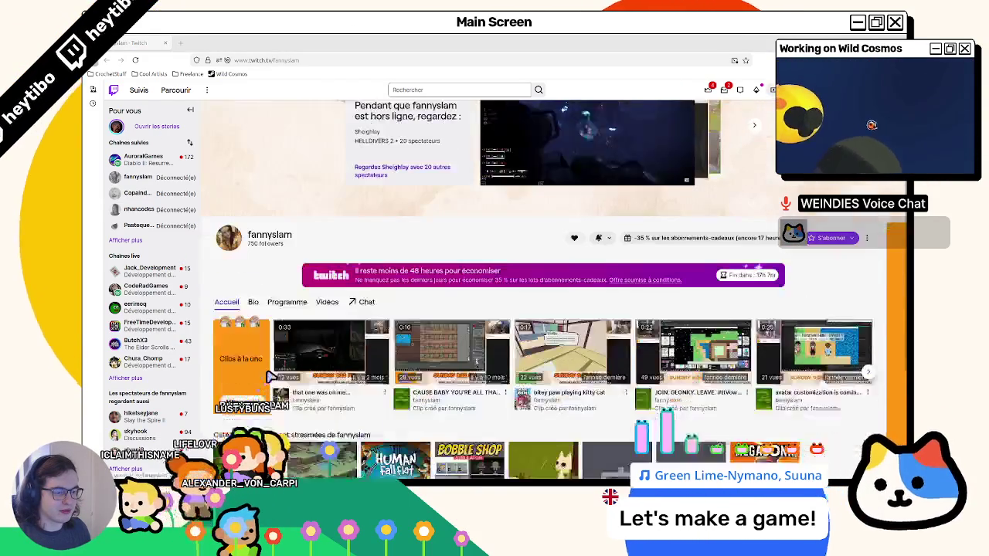
pyautogui.click(321, 297)
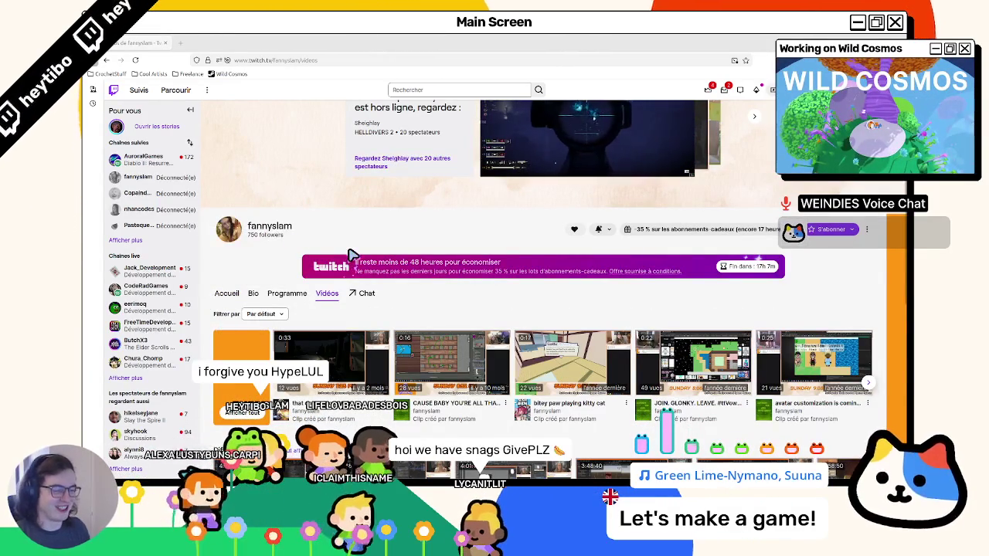
pyautogui.scroll(-2, 329, 246)
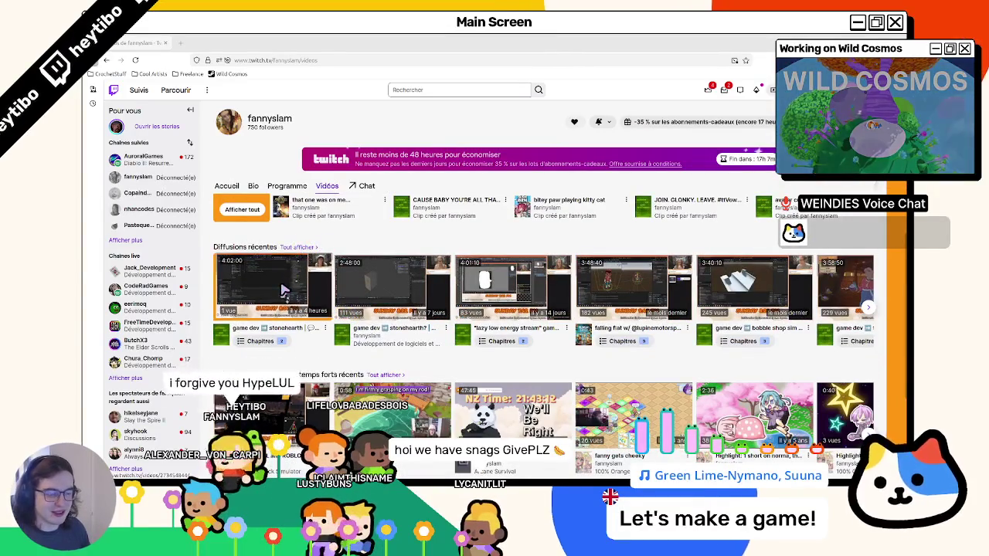
pyautogui.click(309, 293)
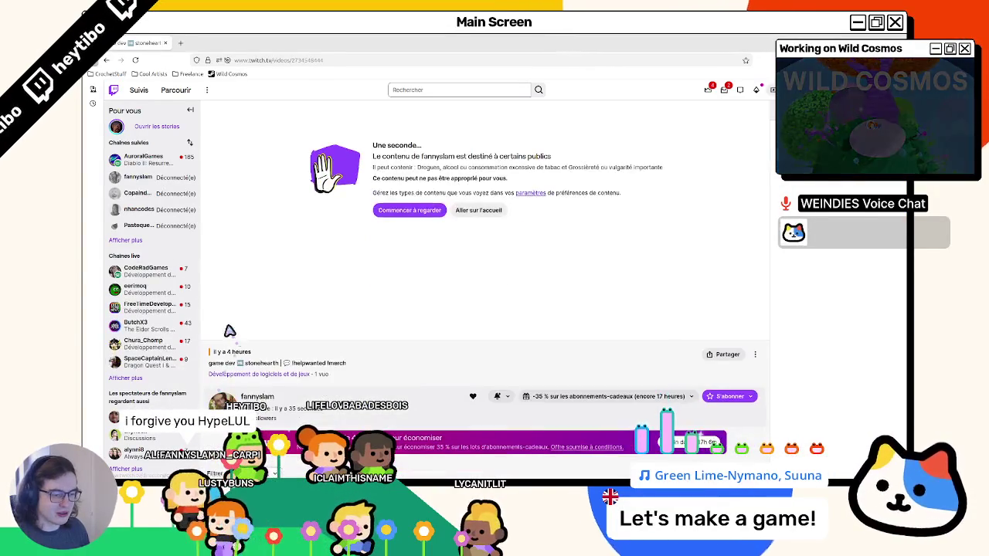
pyautogui.scroll(1, 232, 328)
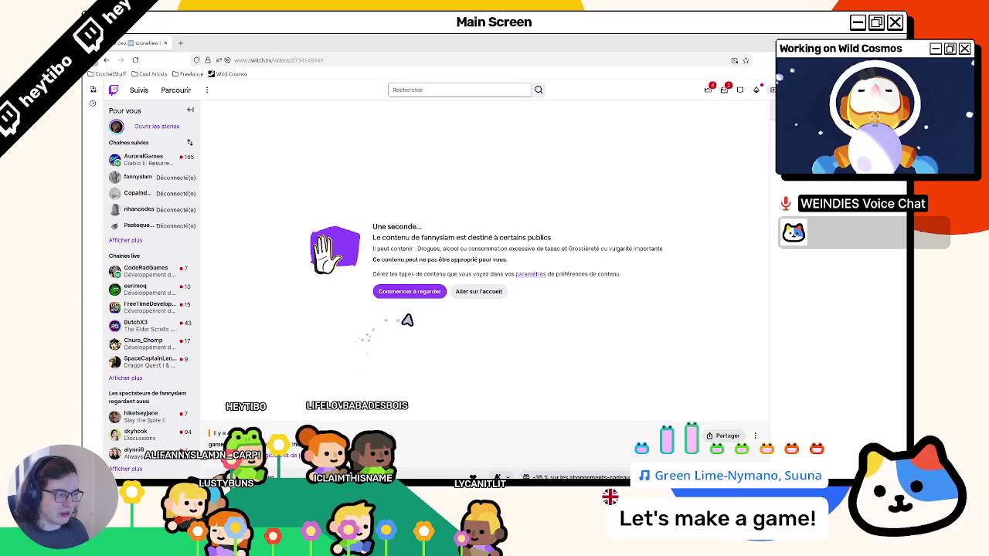
pyautogui.click(434, 291)
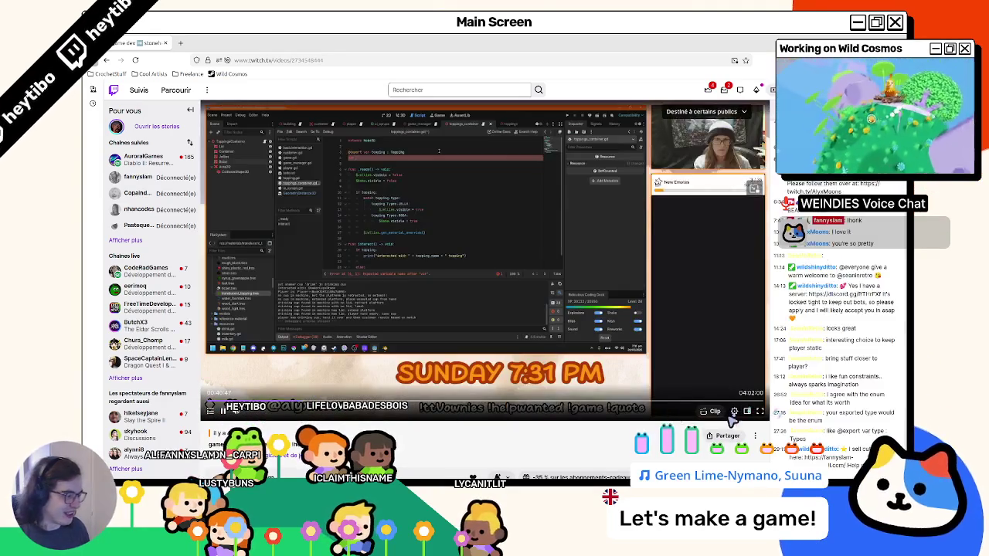
# Open the player's Quality settings menu, then close it and keep watching.
pyautogui.click(733, 413)
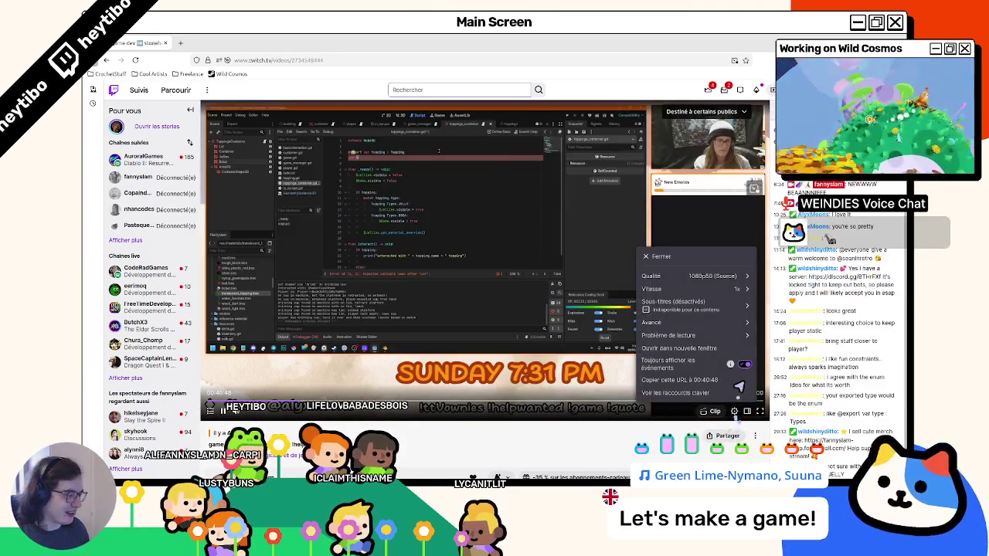
pyautogui.click(730, 291)
pyautogui.click(665, 367)
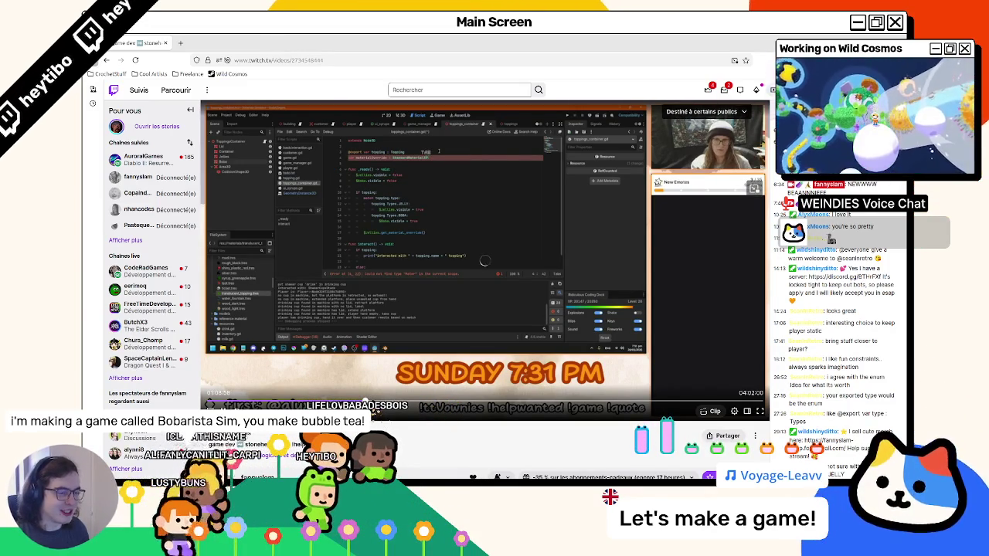
# Jump ahead along the seek bar to later moments, including around 1:46 and the error scene.
pyautogui.click(391, 395)
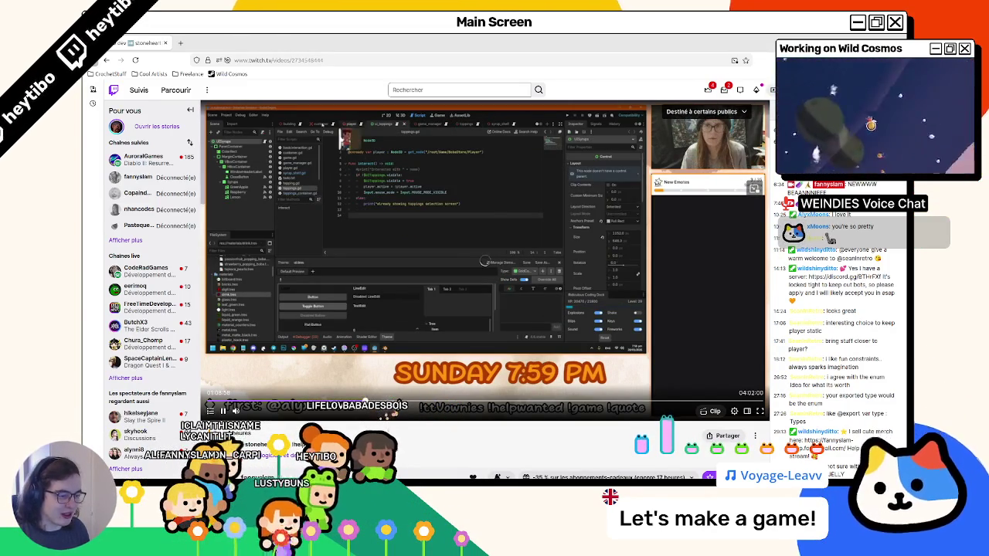
pyautogui.click(396, 408)
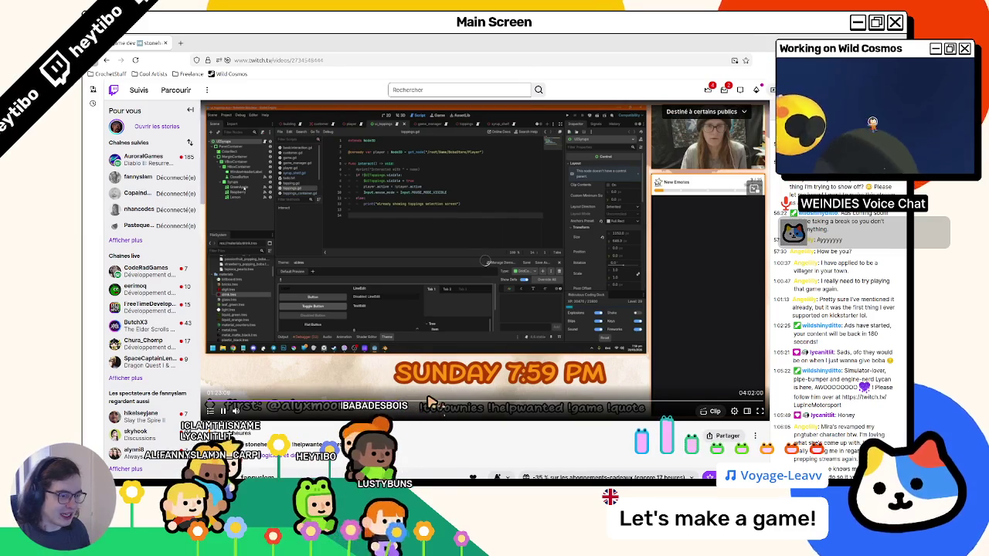
pyautogui.click(431, 402)
pyautogui.click(413, 408)
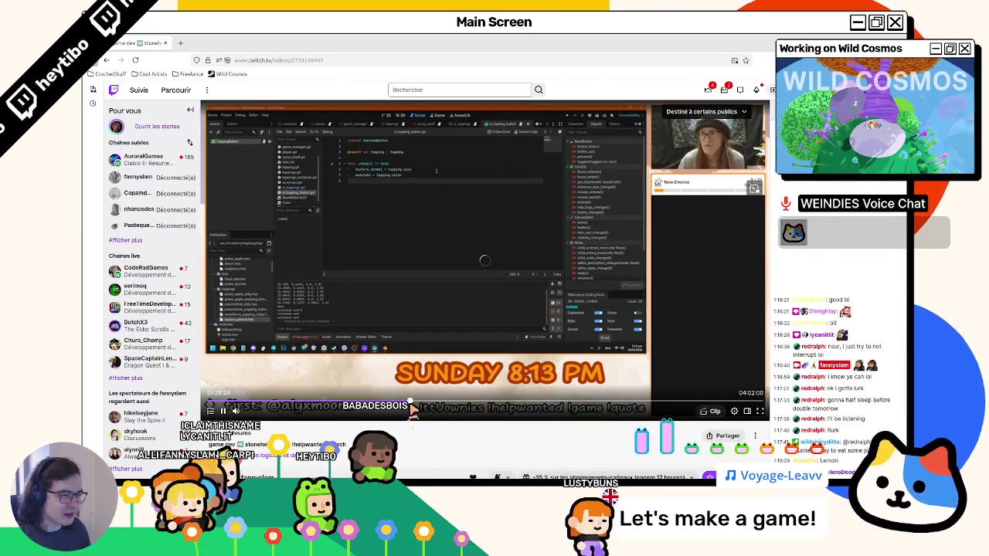
pyautogui.click(456, 406)
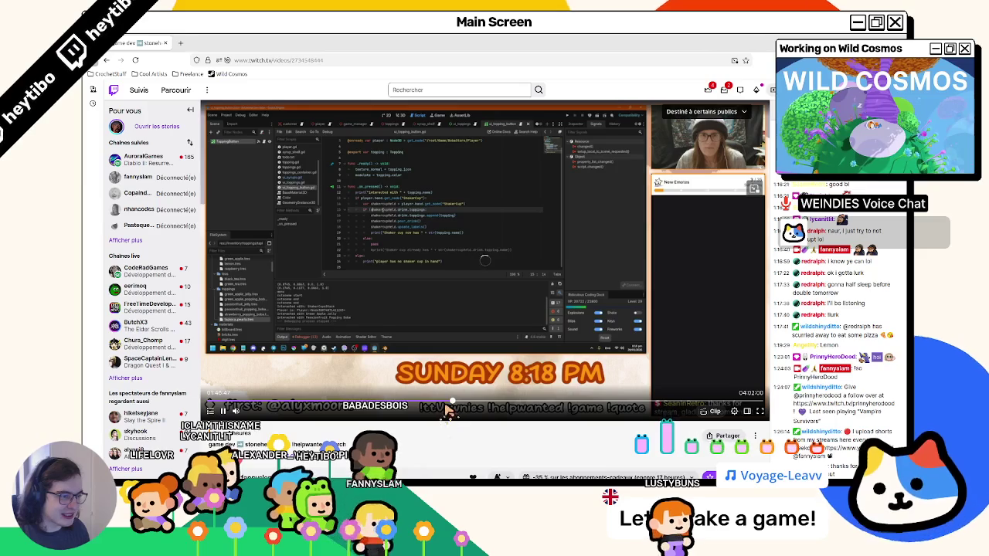
pyautogui.click(512, 406)
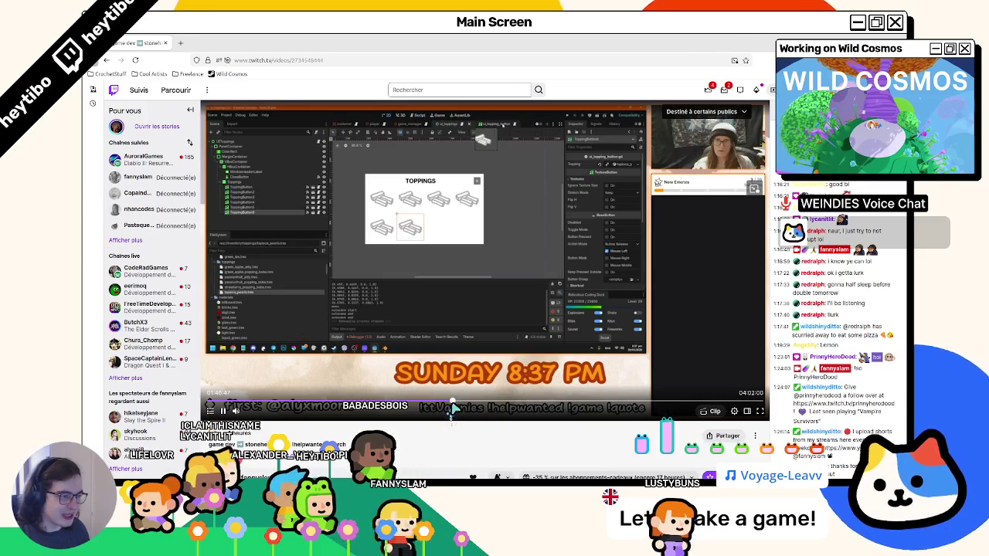
pyautogui.click(505, 406)
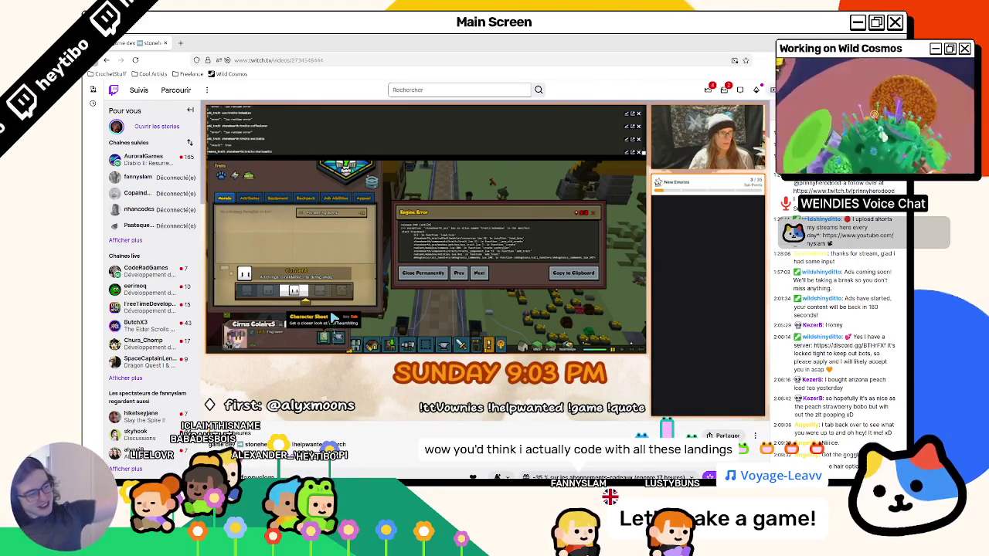
pyautogui.moveTo(224, 255)
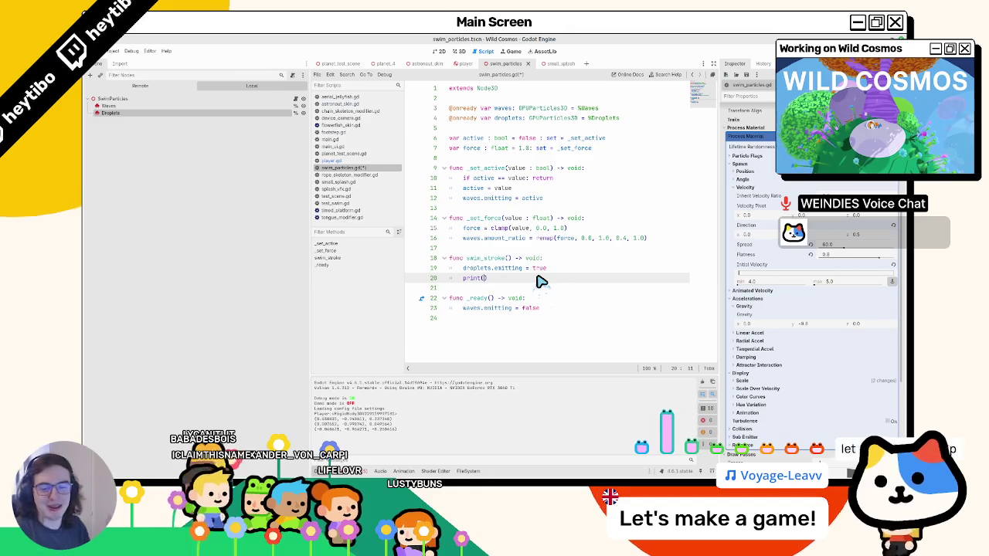
# Change line 20 to droplets.process_material.set("gravity", global_basis.y * 10.0) and run the game.
pyautogui.hotkey('ctrl', 'v')
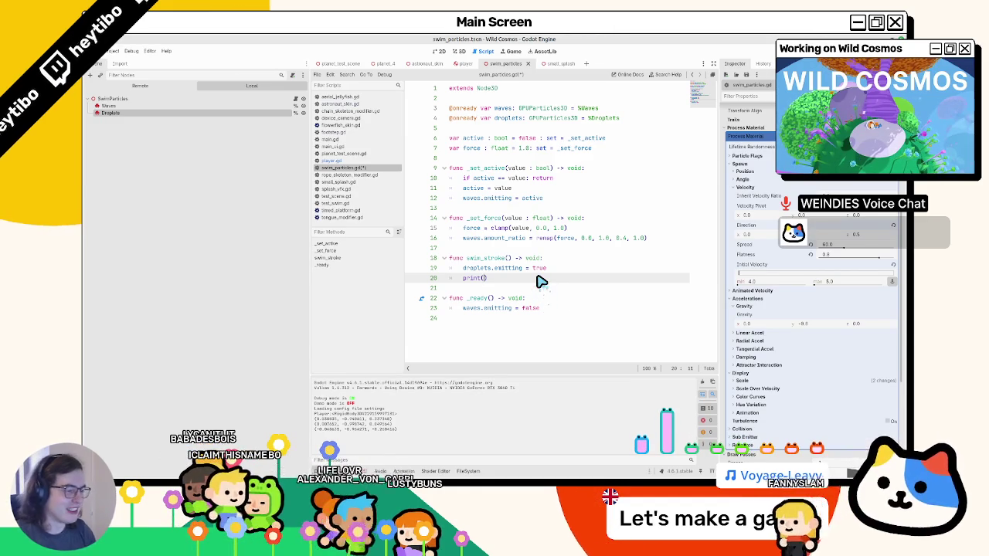
pyautogui.press('Right')
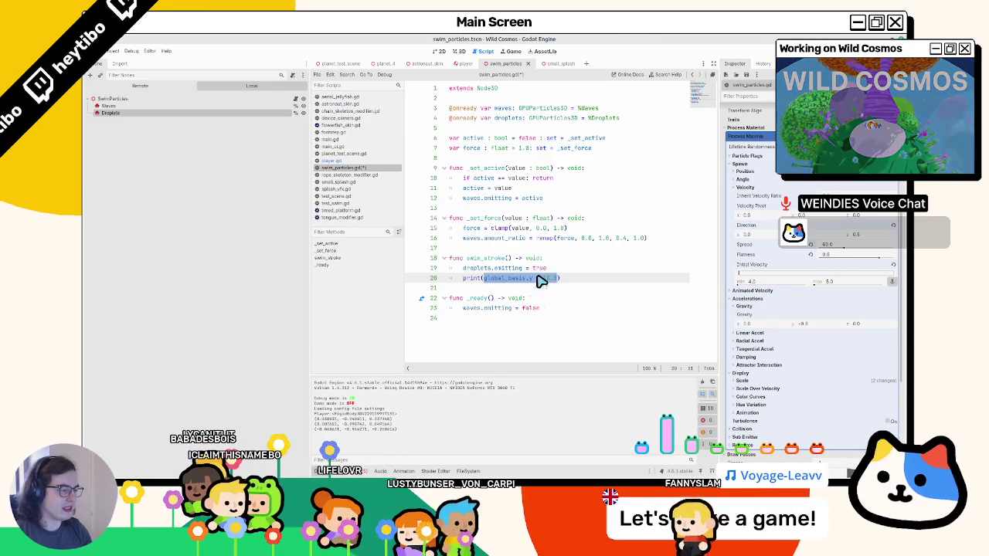
pyautogui.hotkey('ctrl', 'z')
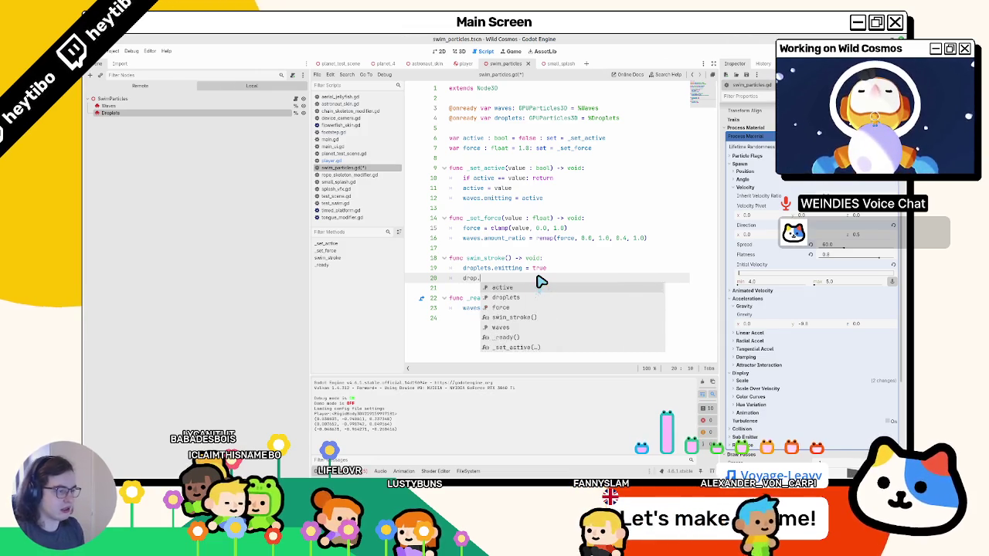
pyautogui.press('Escape')
pyautogui.write('ets.')
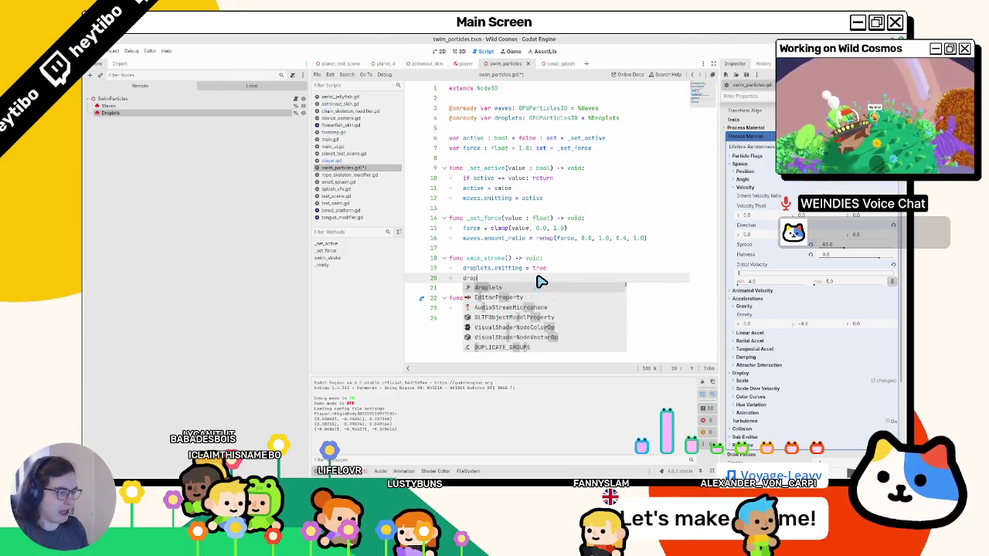
pyautogui.write('process_material')
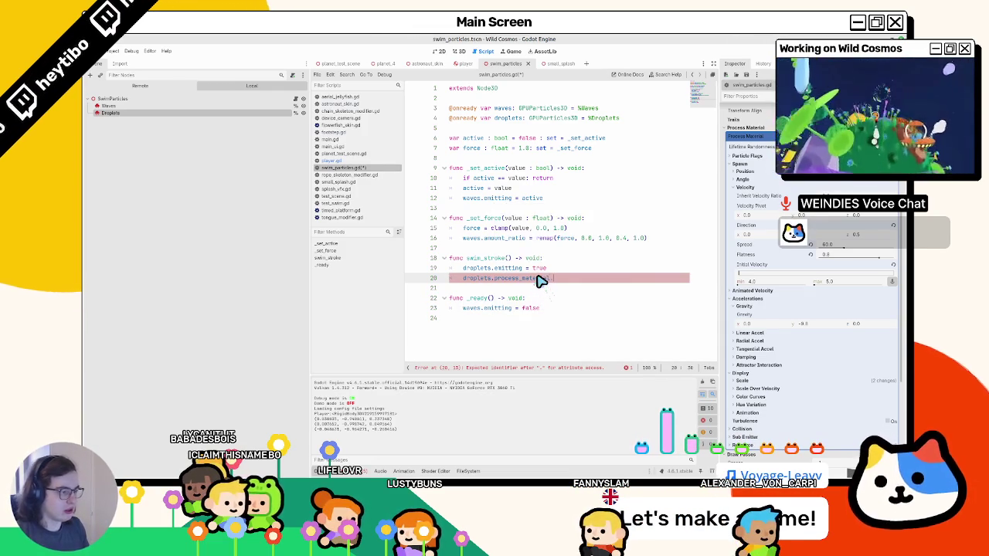
pyautogui.write('.set(')
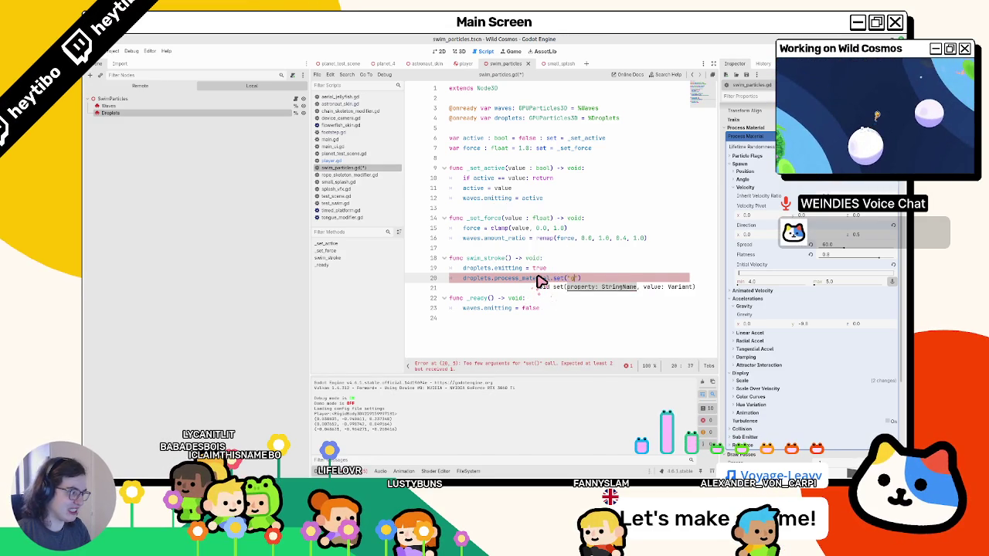
pyautogui.press('BackSpace')
pyautogui.press('BackSpace')
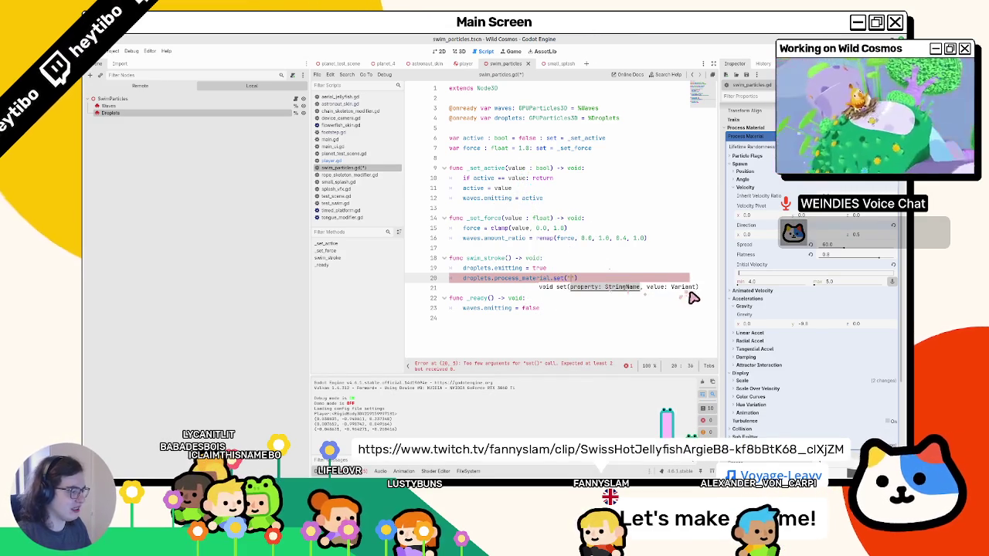
pyautogui.click(743, 306)
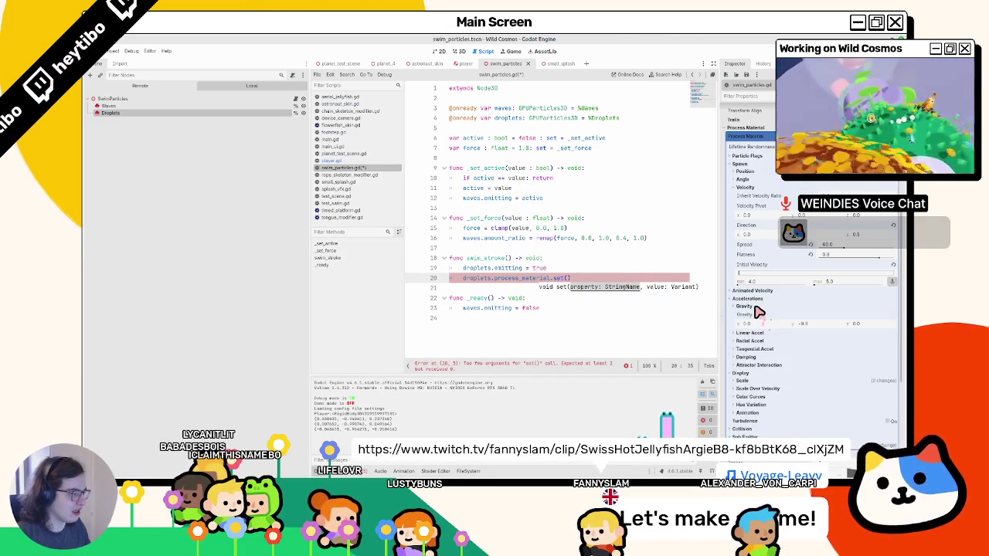
pyautogui.click(743, 306)
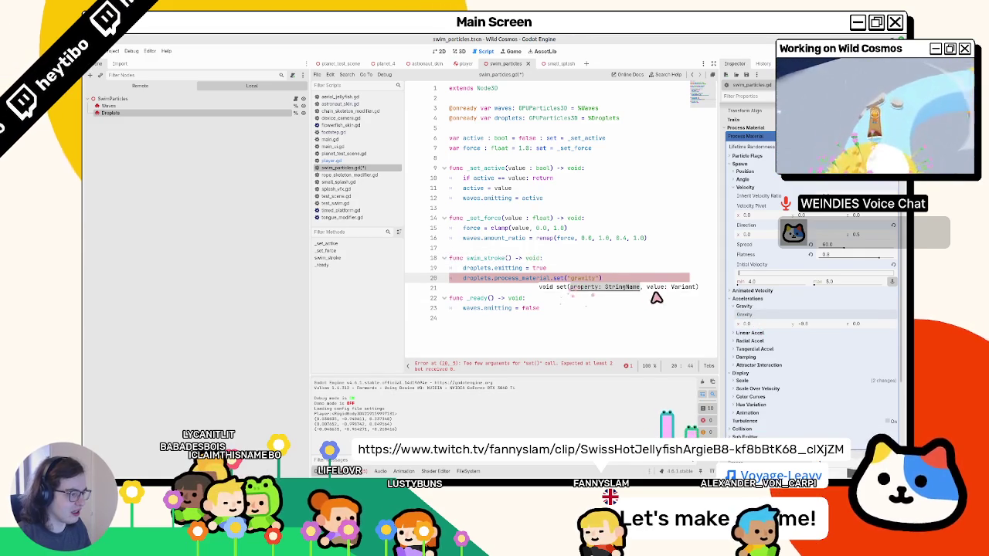
pyautogui.write(', global_basis.y * 10.0')
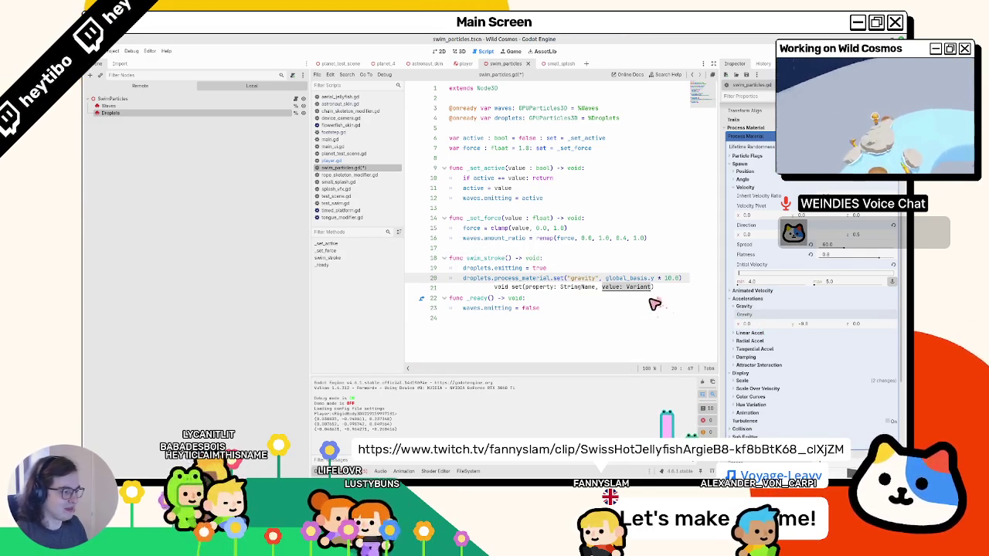
pyautogui.press('F6')
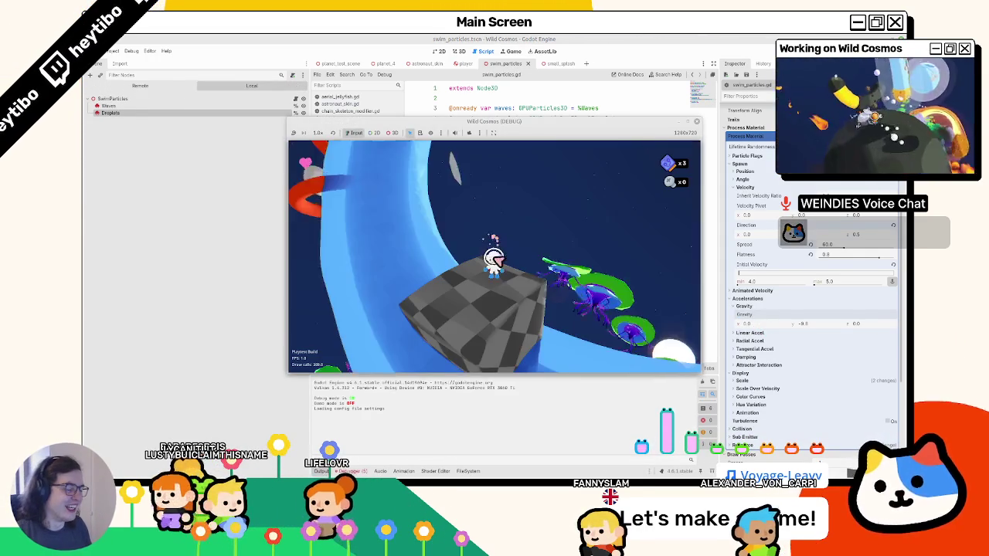
# Swim the player off the cube along the water watching the droplet trail, then stop the game.
pyautogui.press('w')
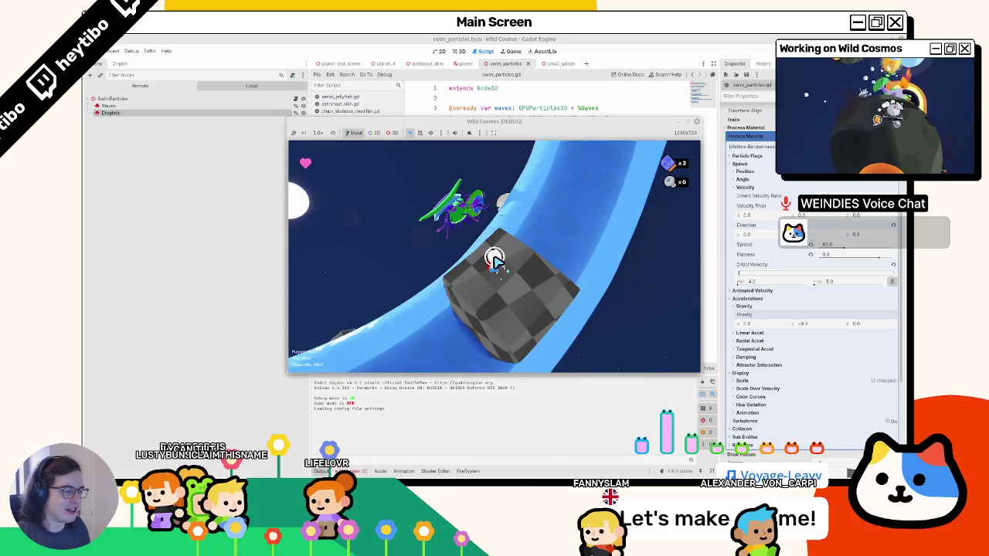
pyautogui.press('w')
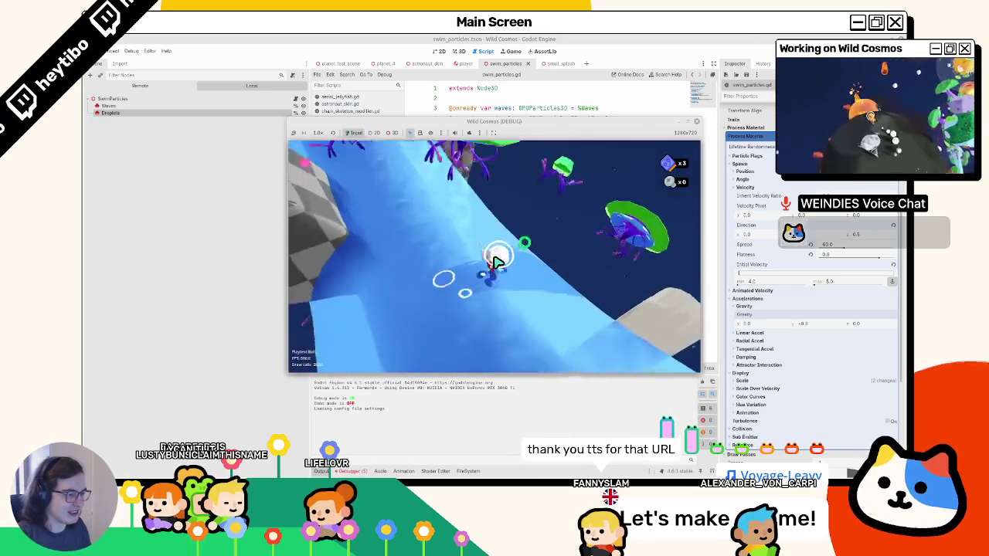
pyautogui.press('w')
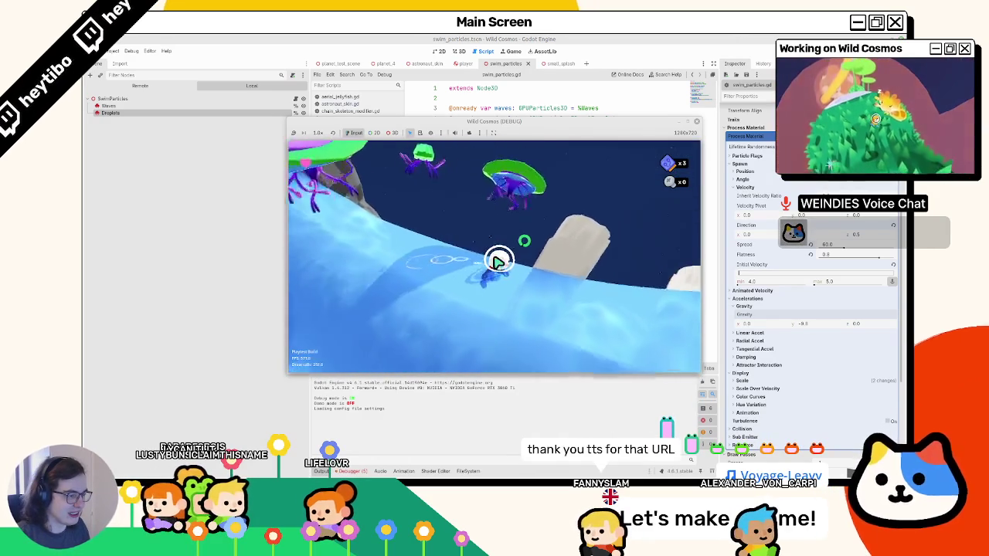
pyautogui.click(510, 41)
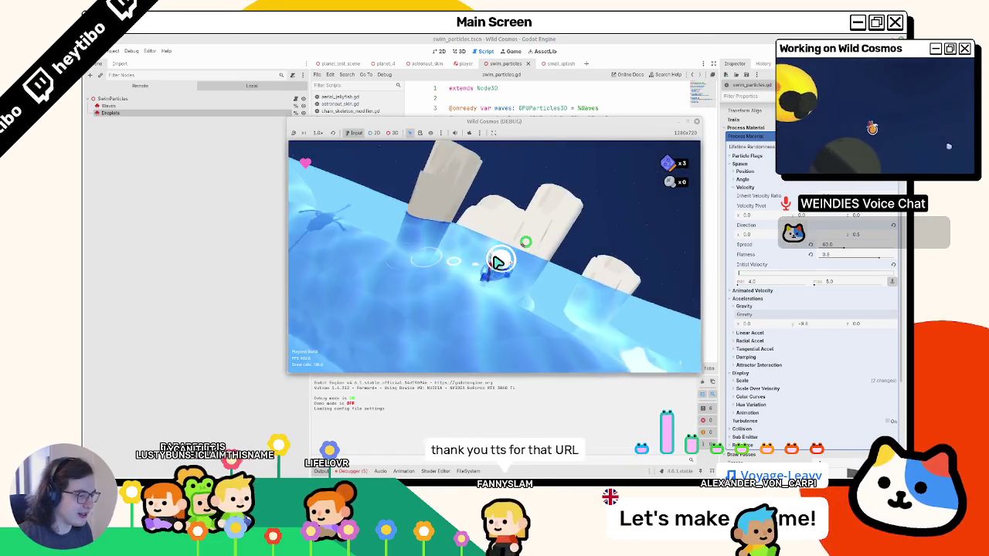
pyautogui.press('w')
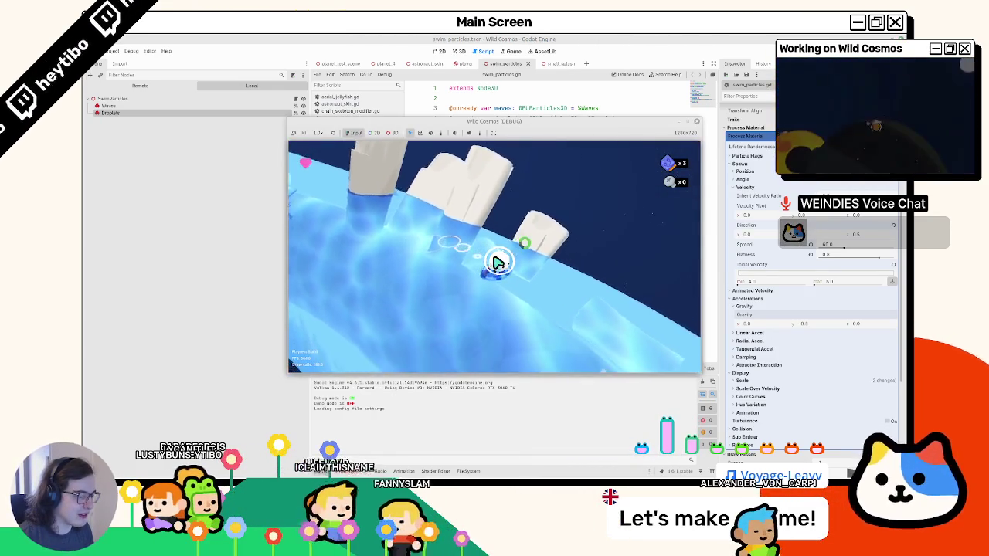
pyautogui.press('w')
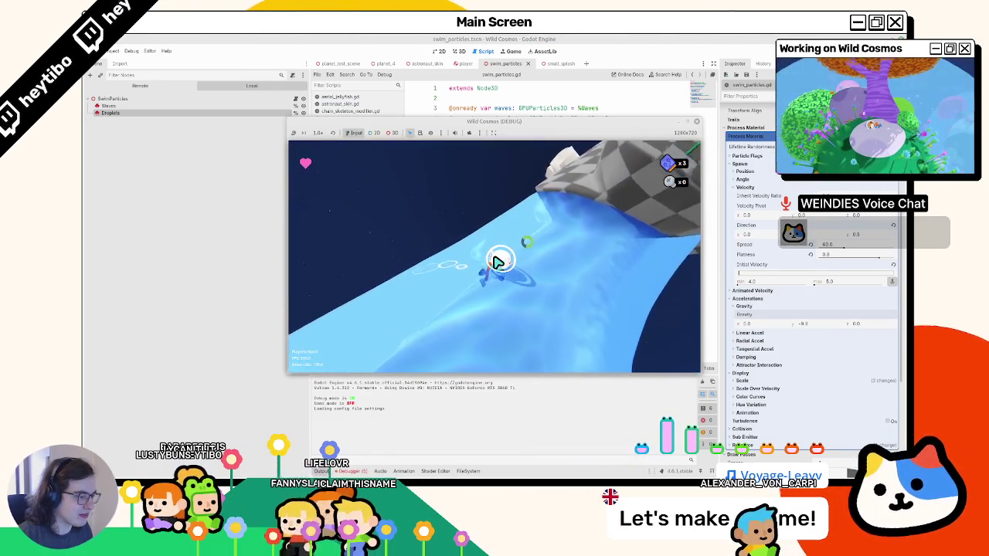
pyautogui.press('w')
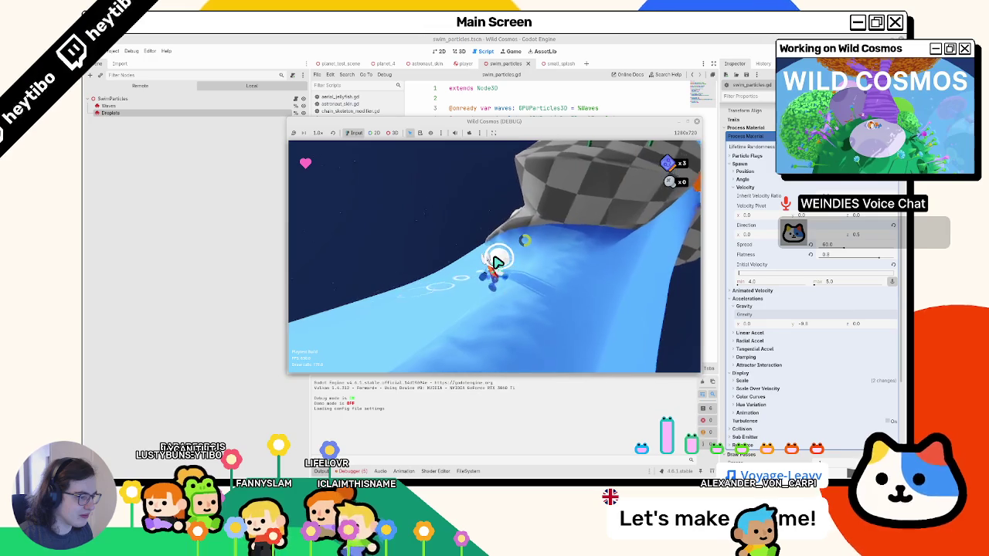
pyautogui.press('w')
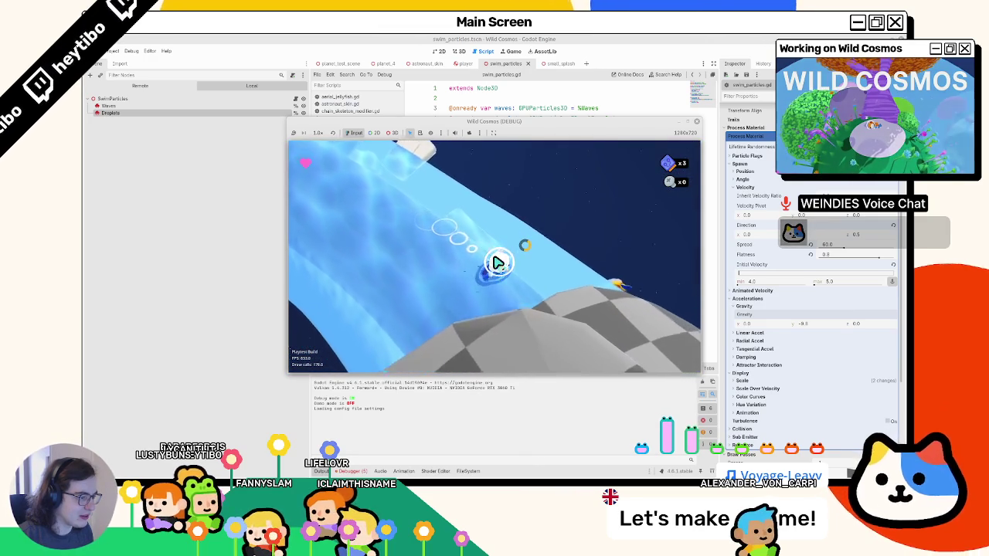
pyautogui.press('F8')
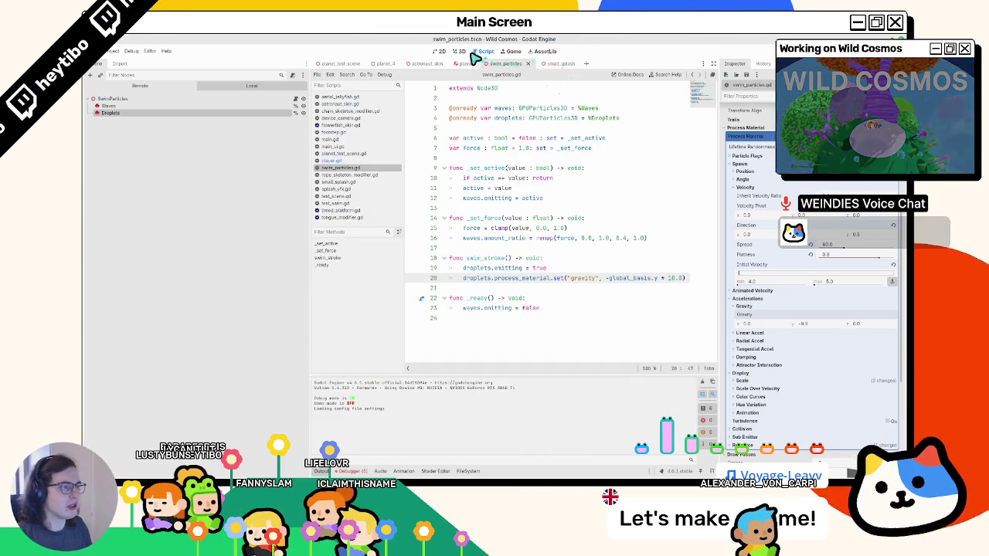
# Nudge the Droplets emitter down-right in the 3D view, playtest it, then save and rerun.
pyautogui.click(456, 52)
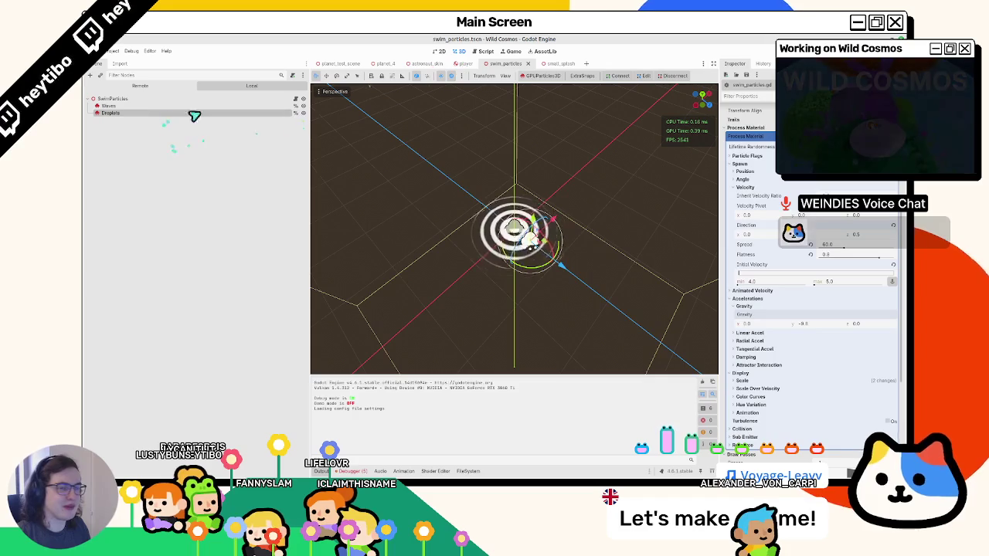
pyautogui.moveTo(589, 294)
pyautogui.mouseDown()
pyautogui.moveTo(591, 283)
pyautogui.moveTo(583, 301)
pyautogui.mouseUp()
pyautogui.press('F5')
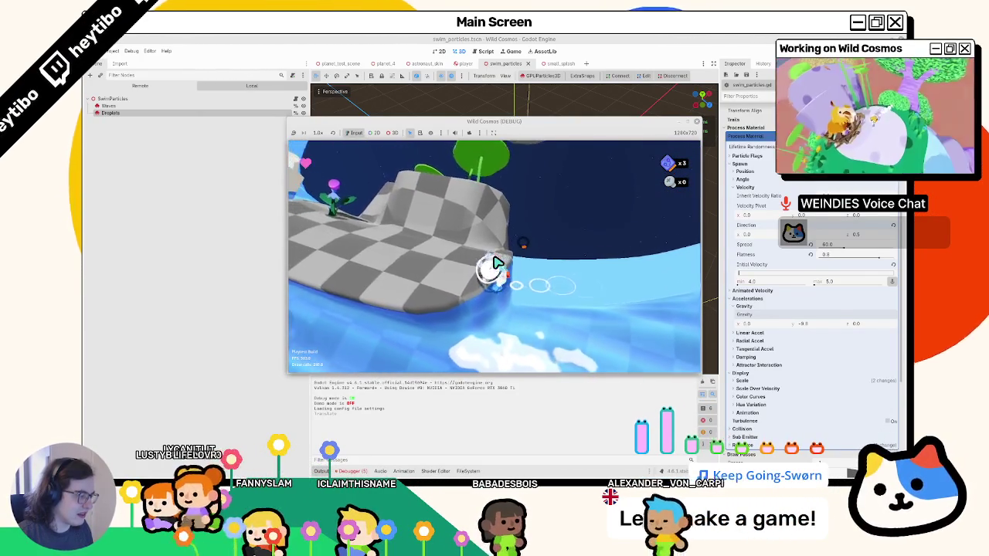
pyautogui.press('F8')
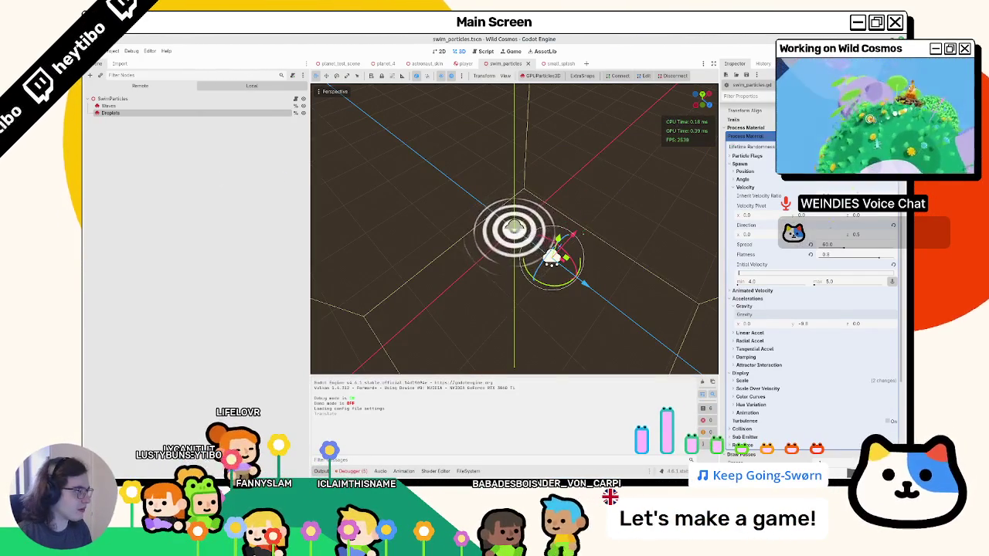
pyautogui.scroll(5, 811, 270)
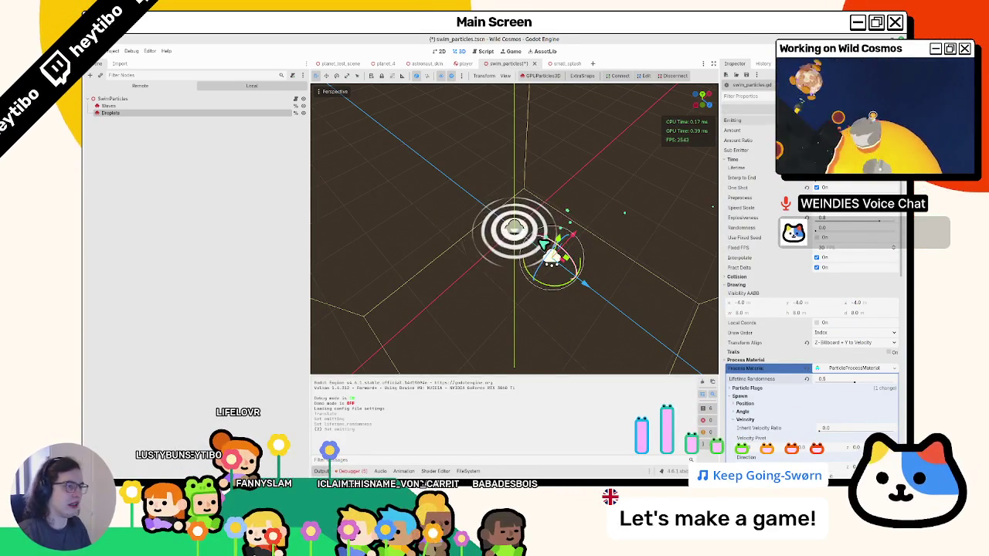
pyautogui.press('F6')
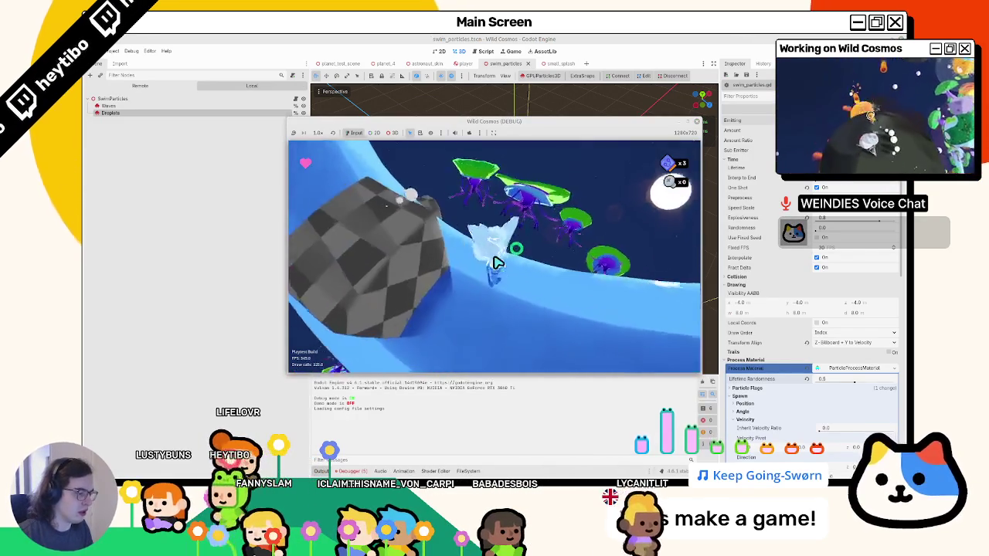
# Swim along the planet surface to test the droplet bursts, pausing and resuming once, then stop the game.
pyautogui.press('w')
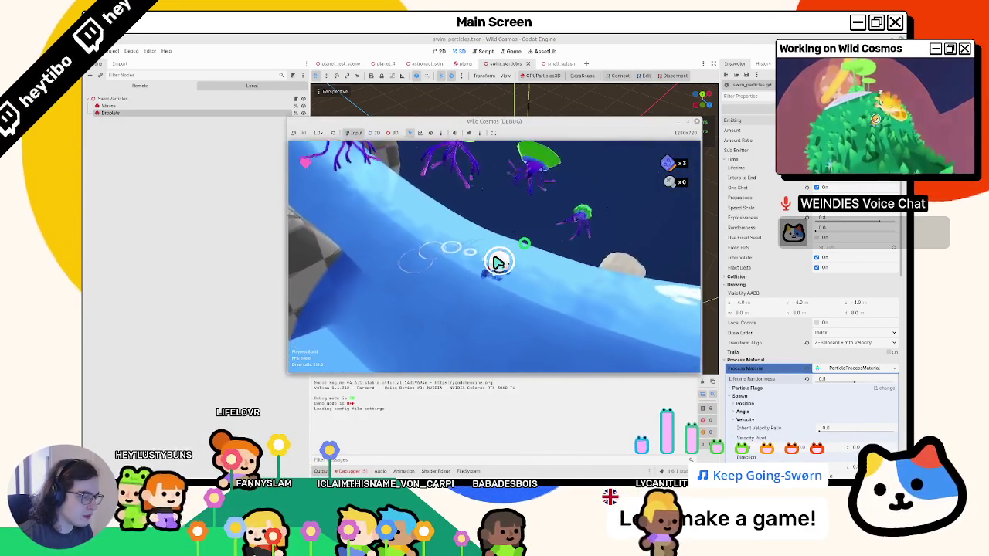
pyautogui.press('w')
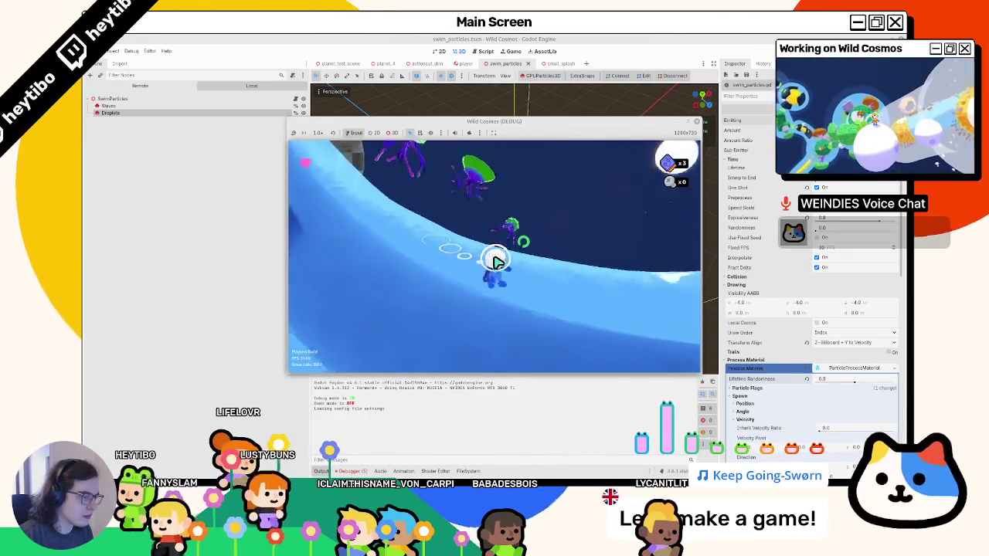
pyautogui.press('Escape')
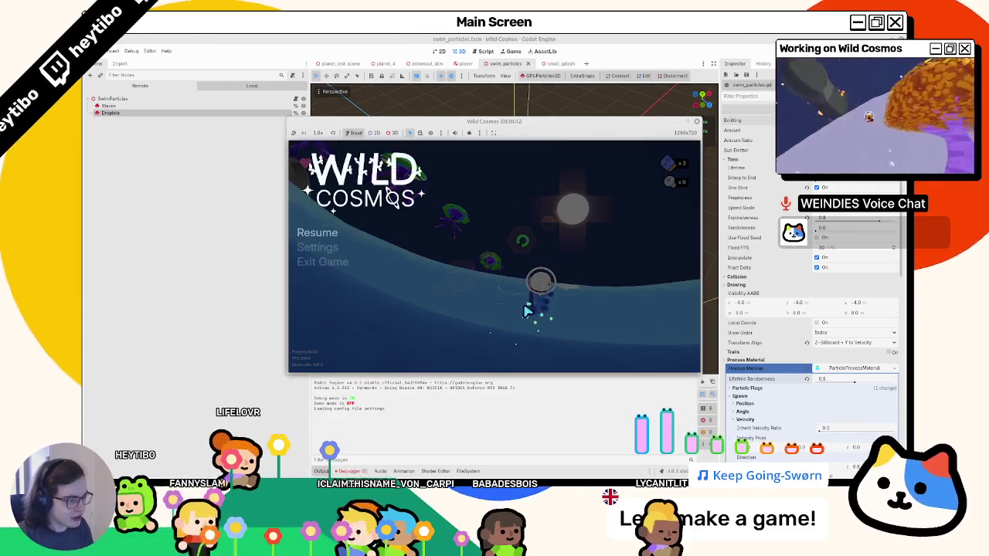
pyautogui.press('Escape')
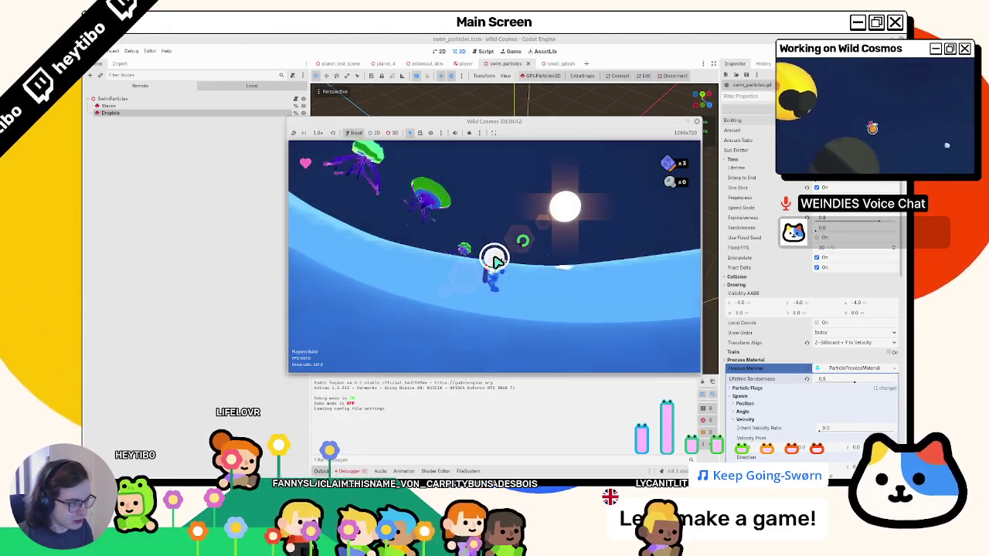
pyautogui.press('w')
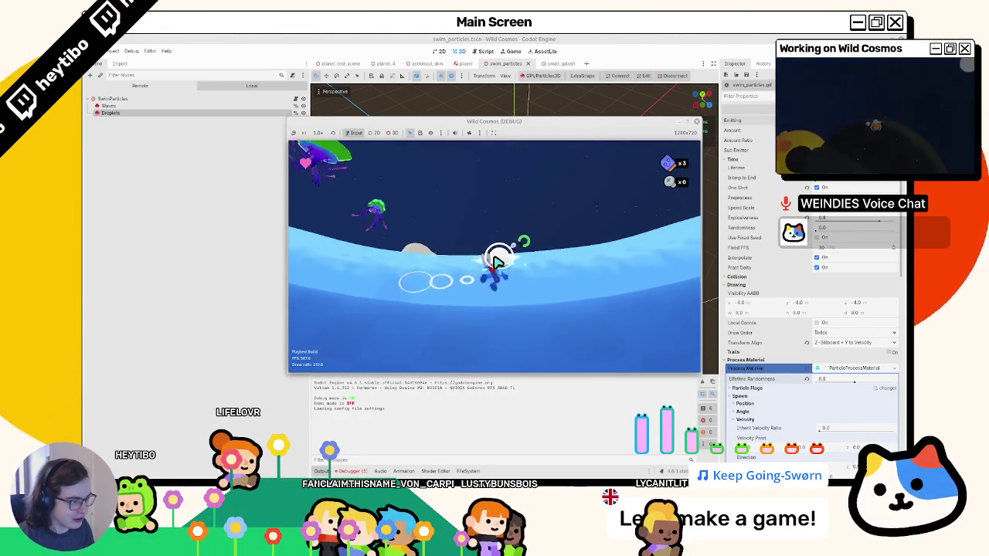
pyautogui.press('w')
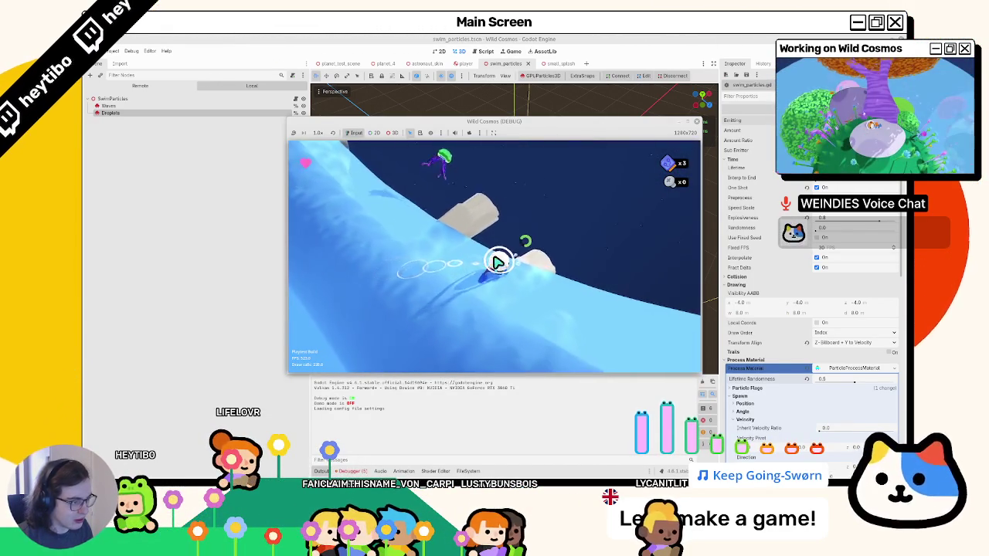
pyautogui.press('w')
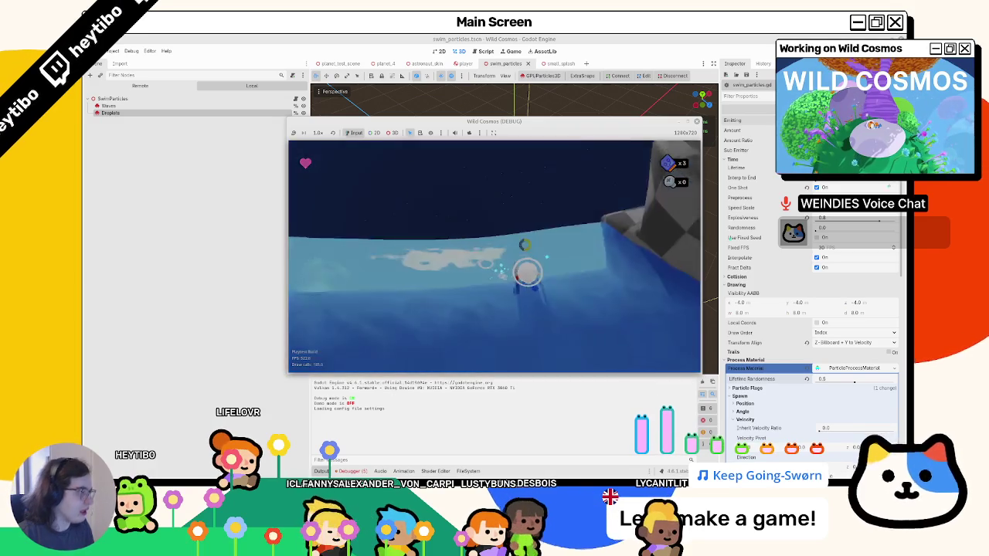
pyautogui.press('F8')
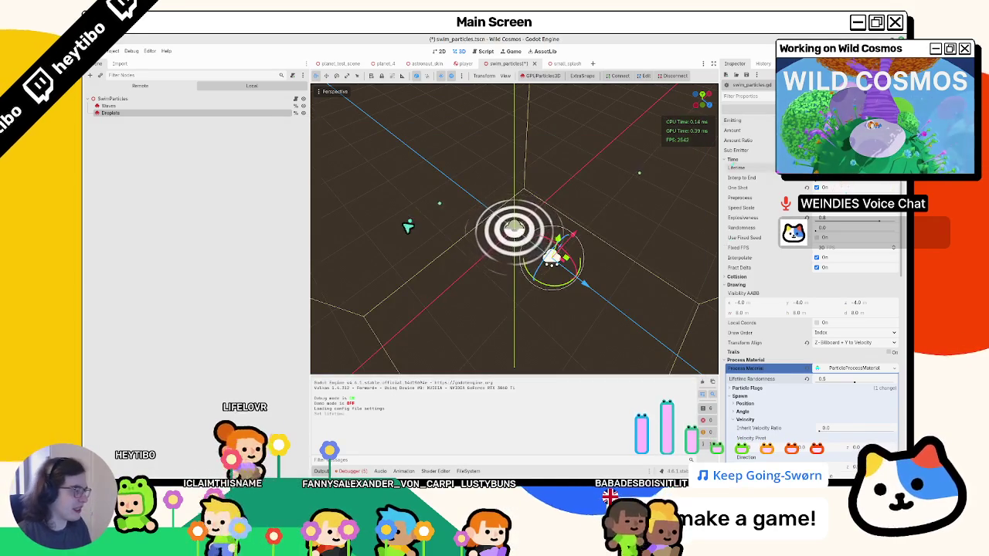
# Clear the selection and run the game again, resuming past the pause menu.
pyautogui.click(409, 224)
pyautogui.press('F5')
pyautogui.press('Escape')
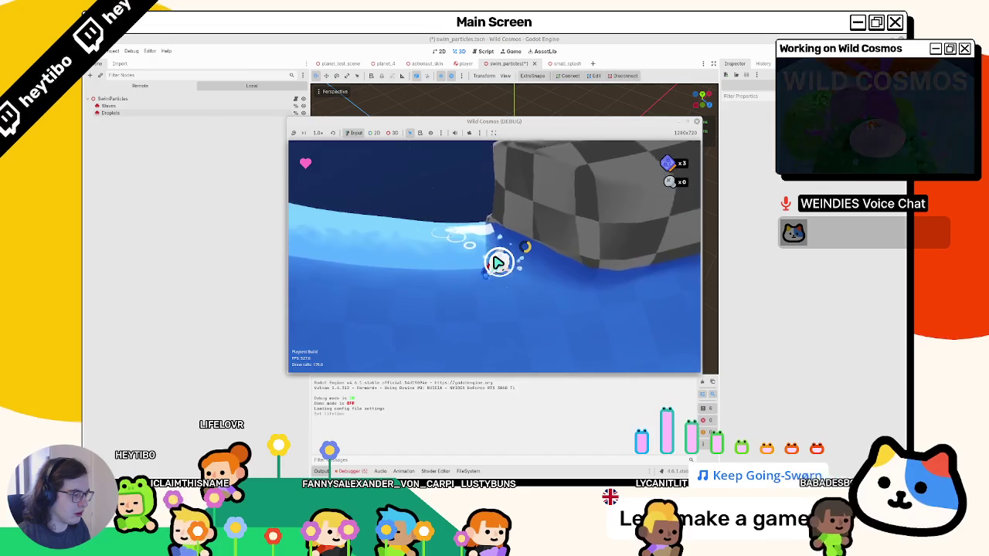
# With the Droplets emitter selected and Interpolate off, run another playtest and stop it.
pyautogui.click(140, 114)
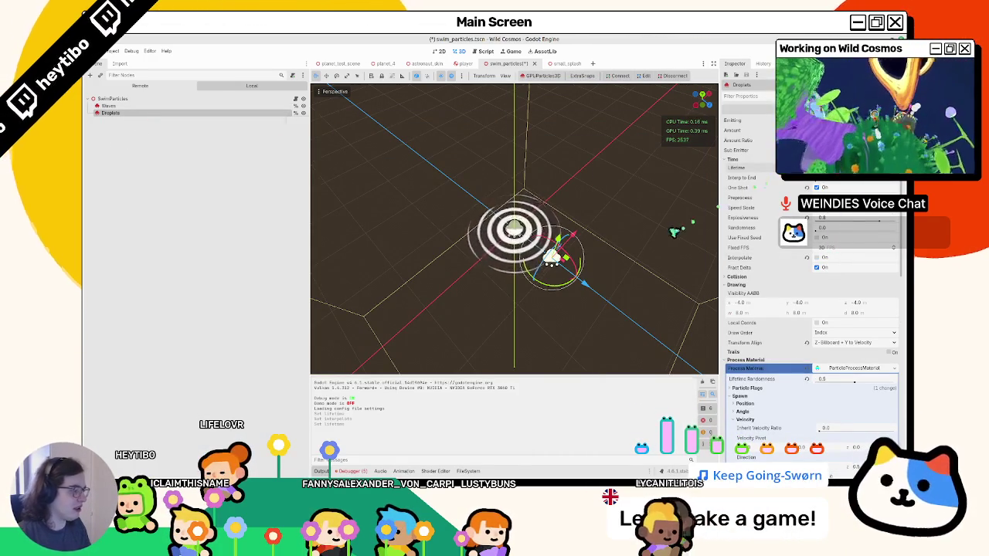
pyautogui.press('F5')
pyautogui.press('Escape')
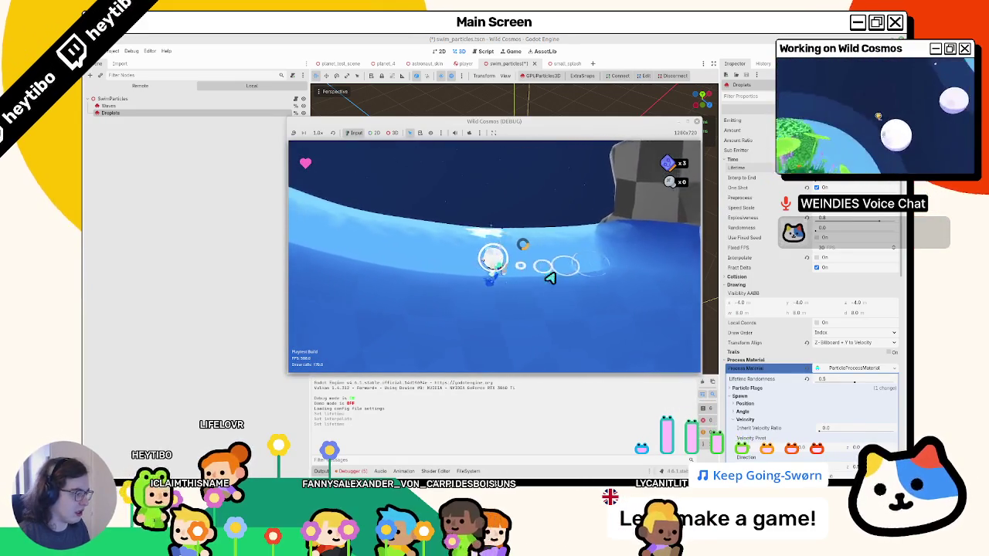
pyautogui.press('F8')
# Toggle Fract Delta on the Droplets, then playtest the swim particles for about 25 seconds and stop.
pyautogui.click(825, 268)
pyautogui.press('F5')
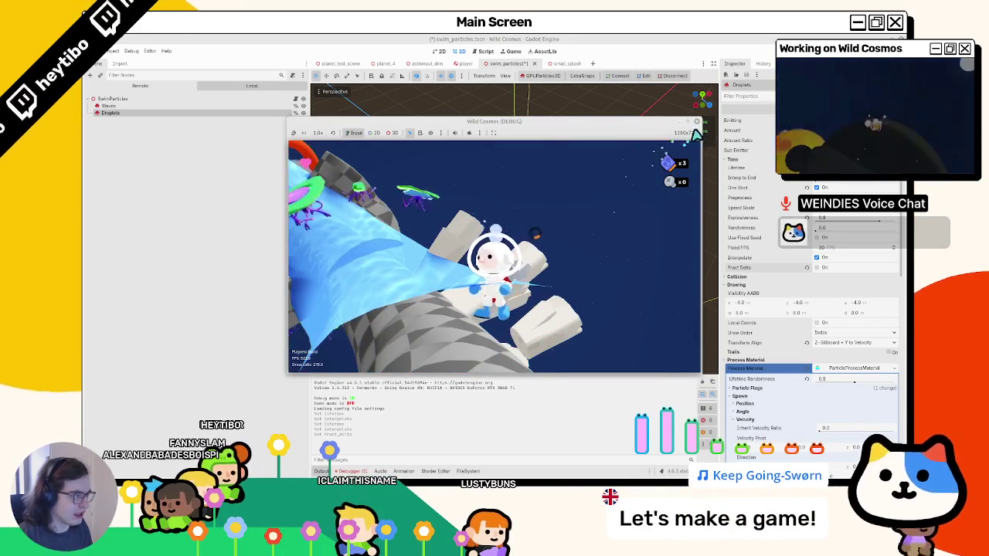
pyautogui.press('F8')
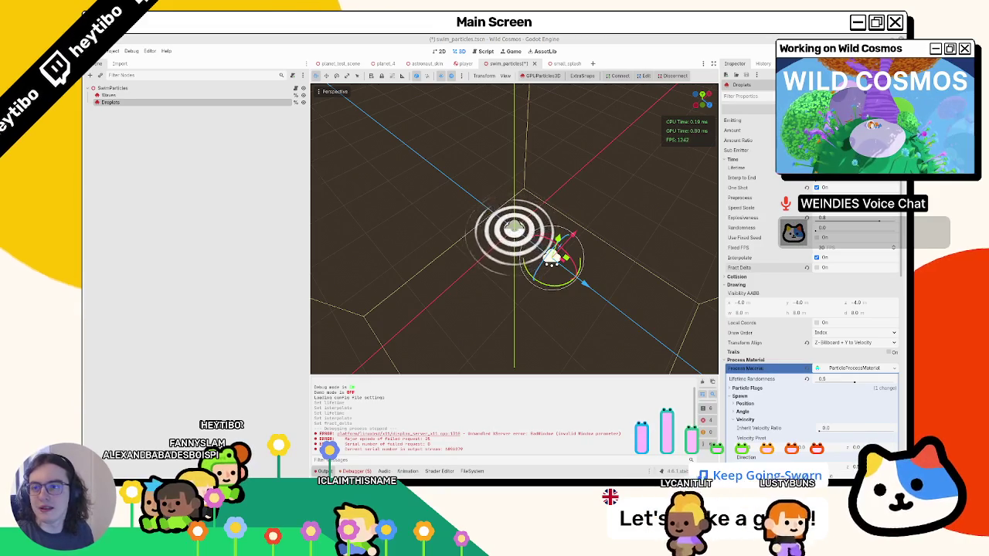
# Switch from the Godot editor to the browser window with the Twitch clip.
pyautogui.hotkey('alt', 'Tab')
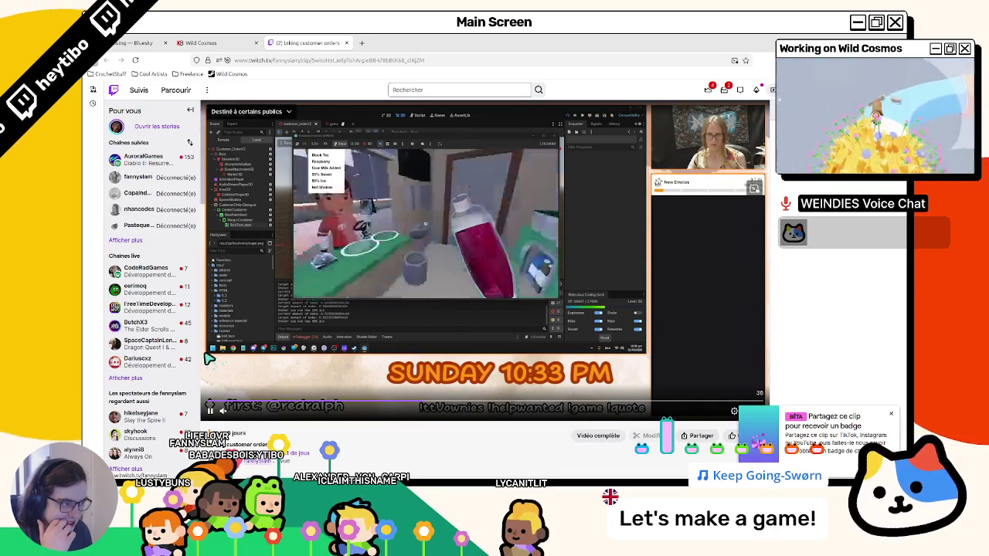
# Unmute the Twitch clip and play it fullscreen.
pyautogui.click(223, 411)
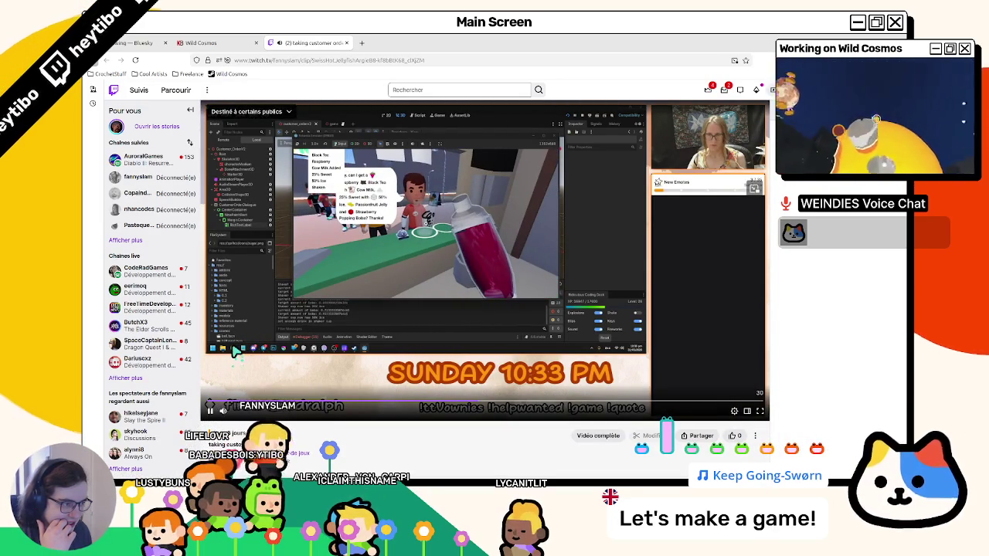
pyautogui.click(760, 412)
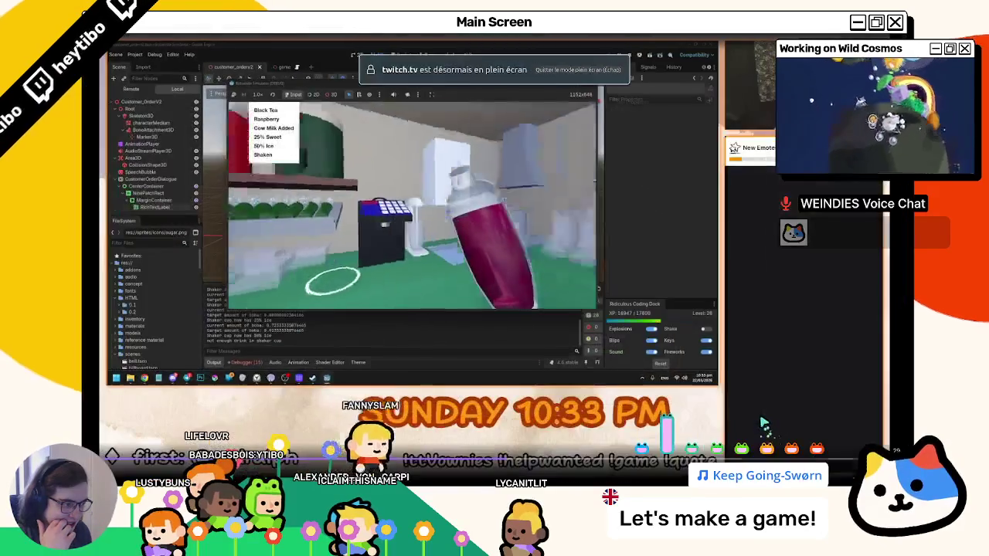
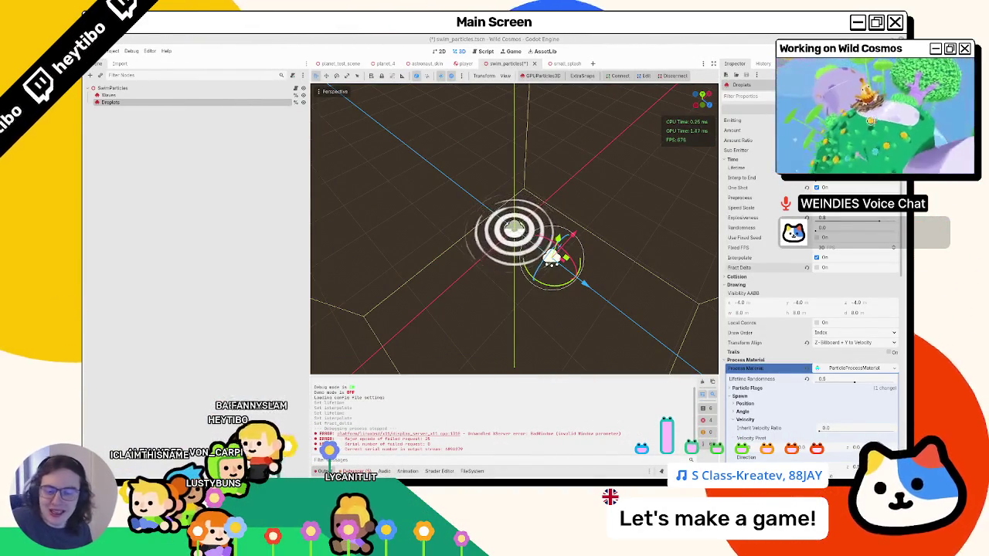
# Run the game with F6 and swim forward to check the bubble trail, then stop it.
pyautogui.scroll(2, 494, 209)
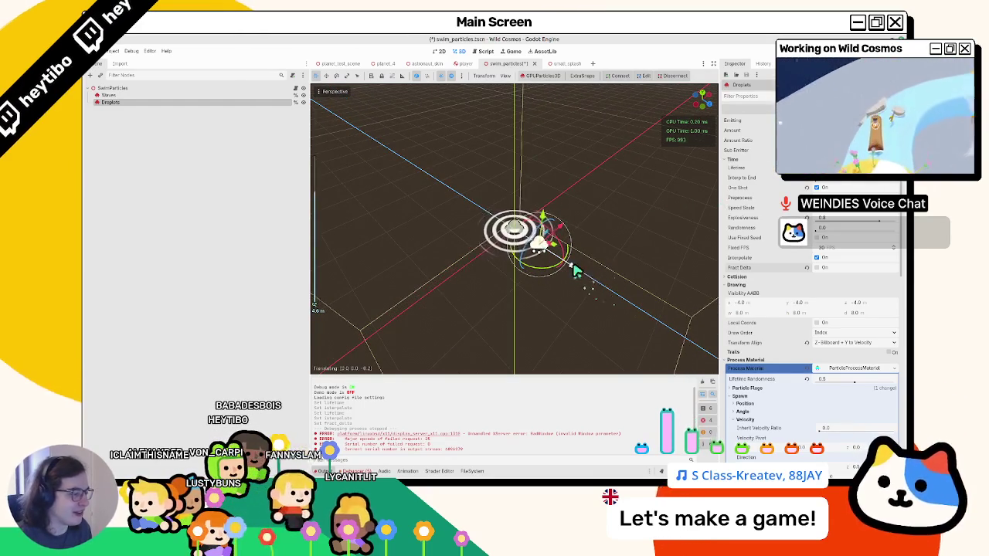
pyautogui.scroll(-10, 837, 366)
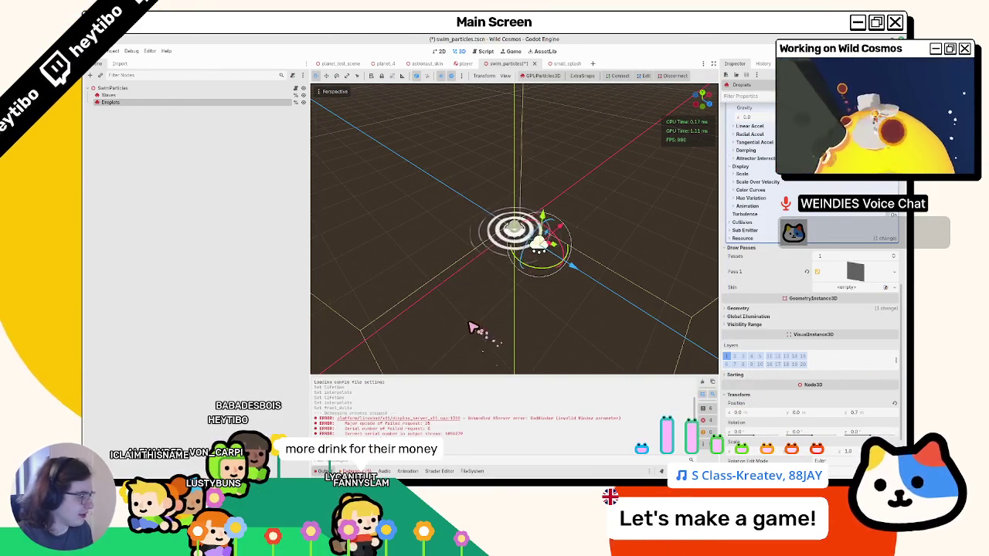
pyautogui.press('F6')
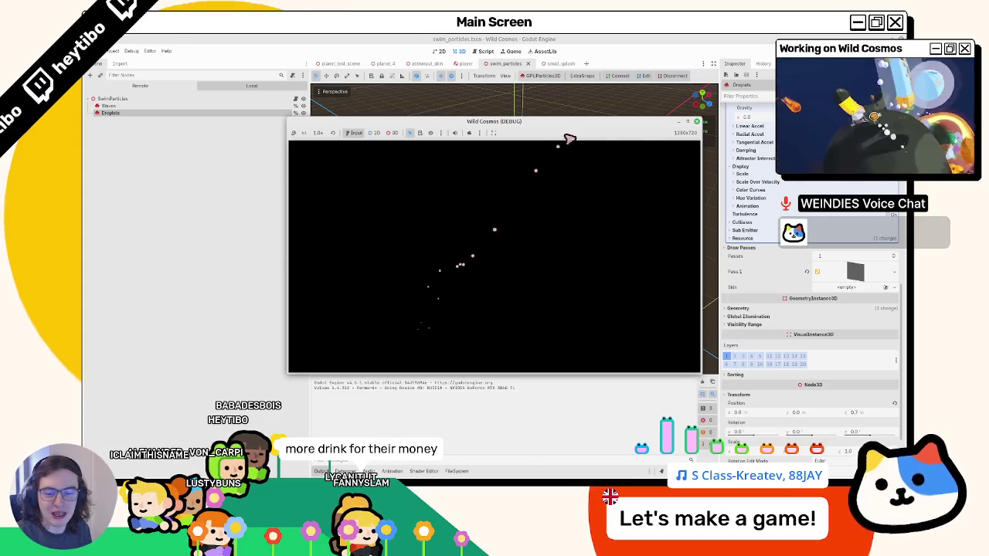
pyautogui.click(687, 122)
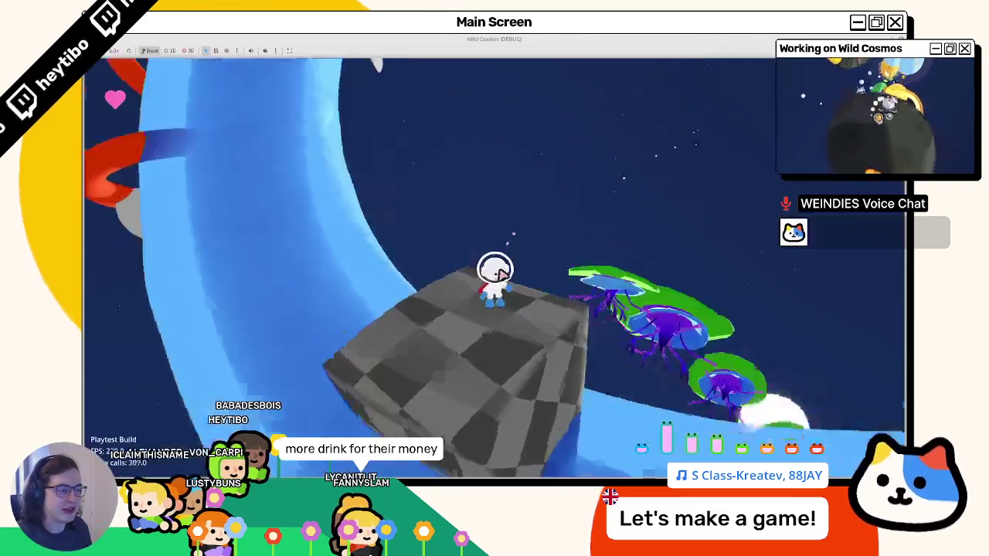
pyautogui.press('w')
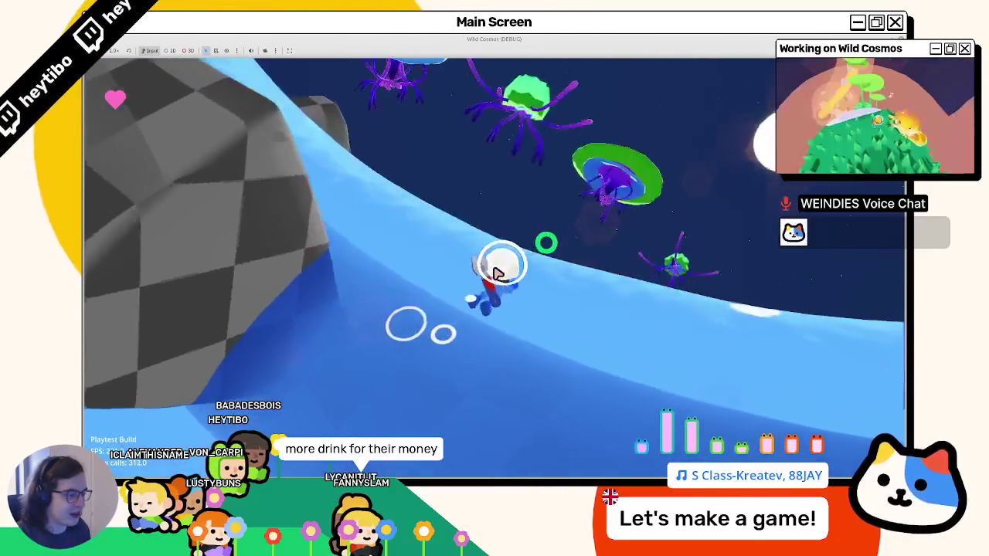
pyautogui.press('w')
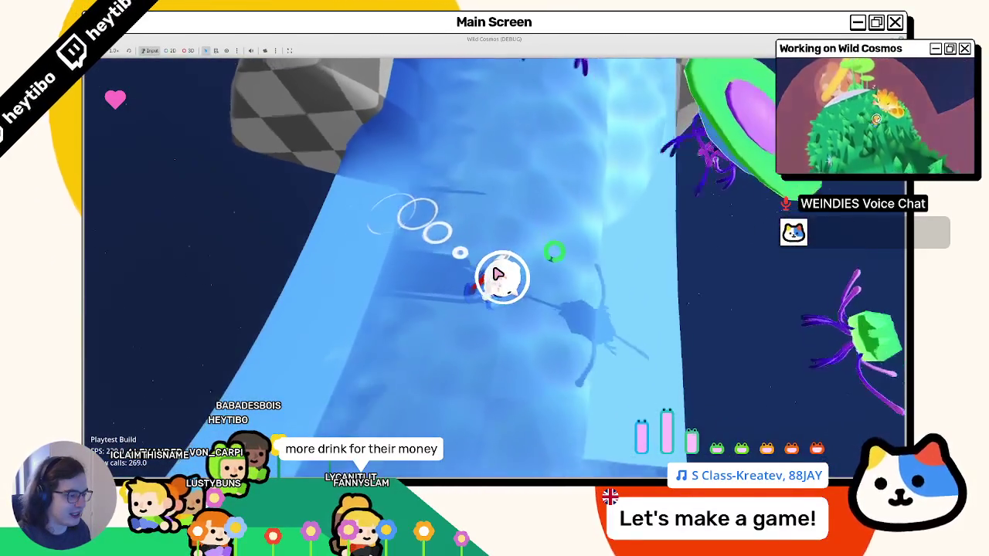
pyautogui.press('w')
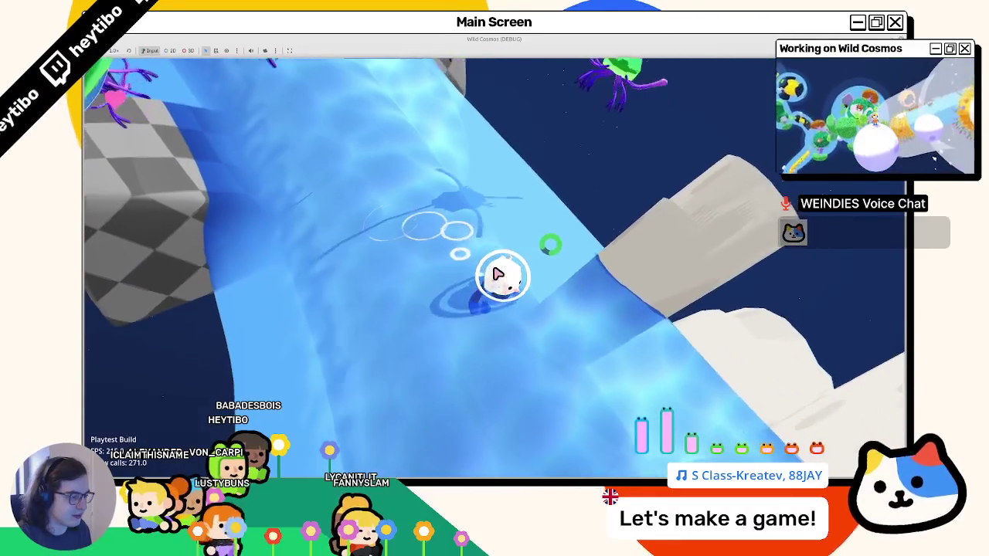
pyautogui.press('w')
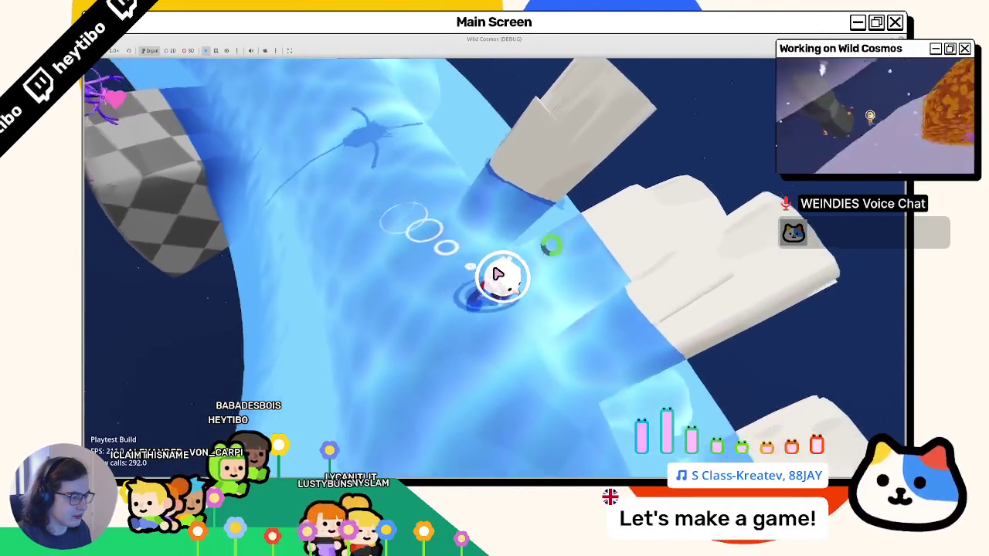
pyautogui.press('w')
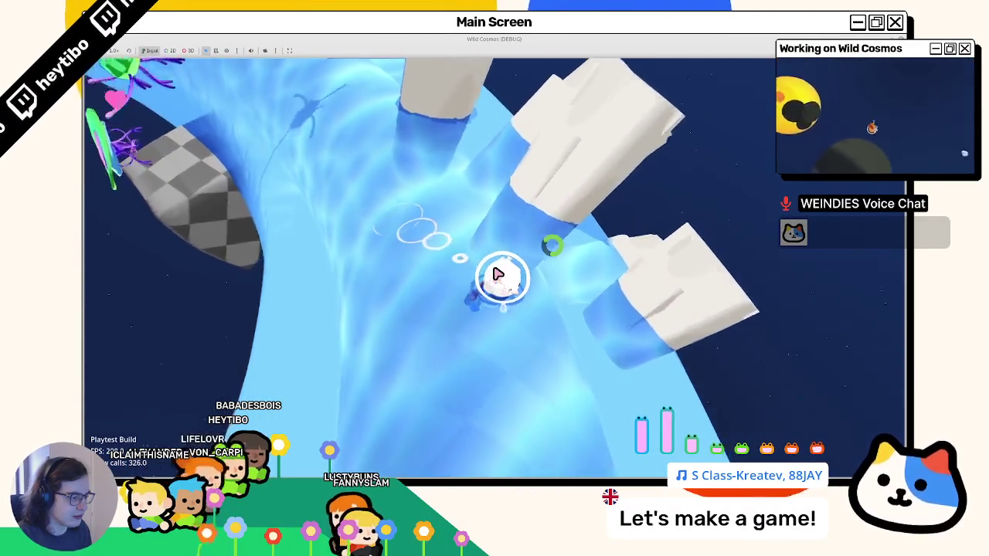
pyautogui.press('w')
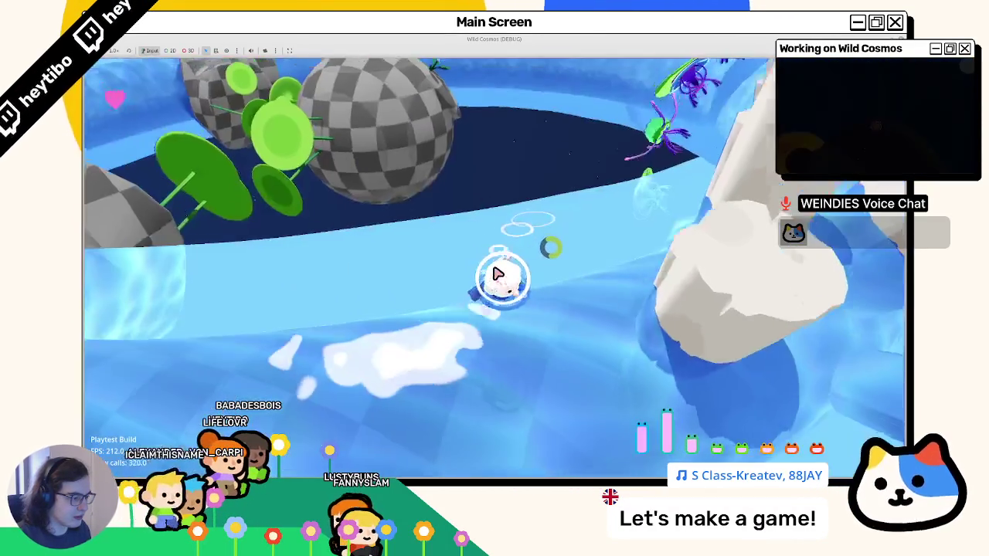
pyautogui.press('F8')
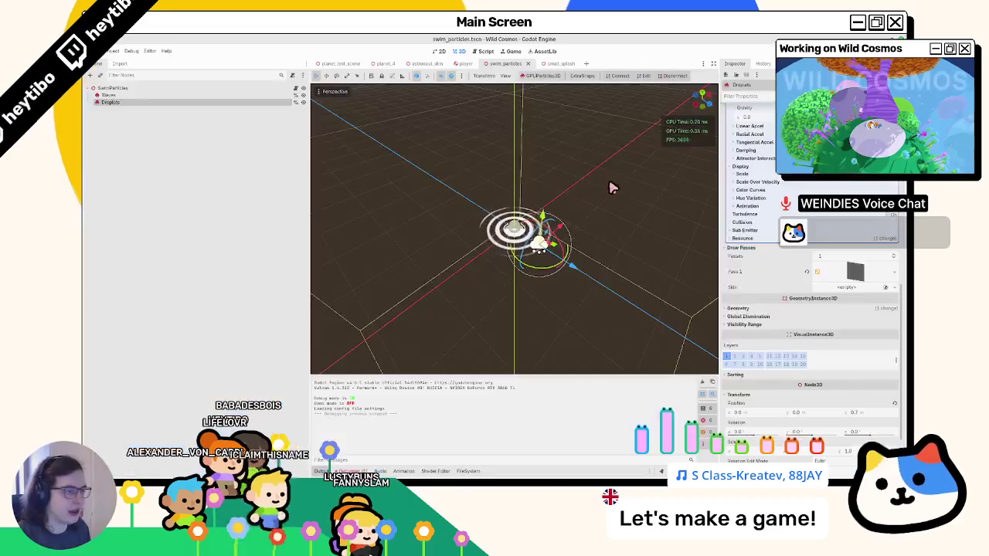
# Duplicate the Droplets emitter and name the copy Bubbles.
pyautogui.hotkey('ctrl', 'd')
pyautogui.write('Bubble')
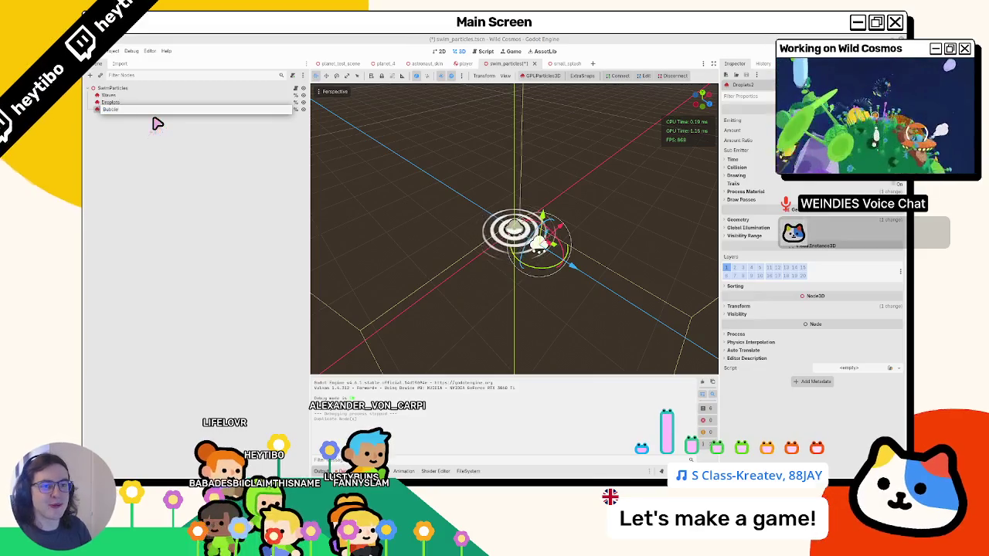
pyautogui.write('s')
pyautogui.press('Return')
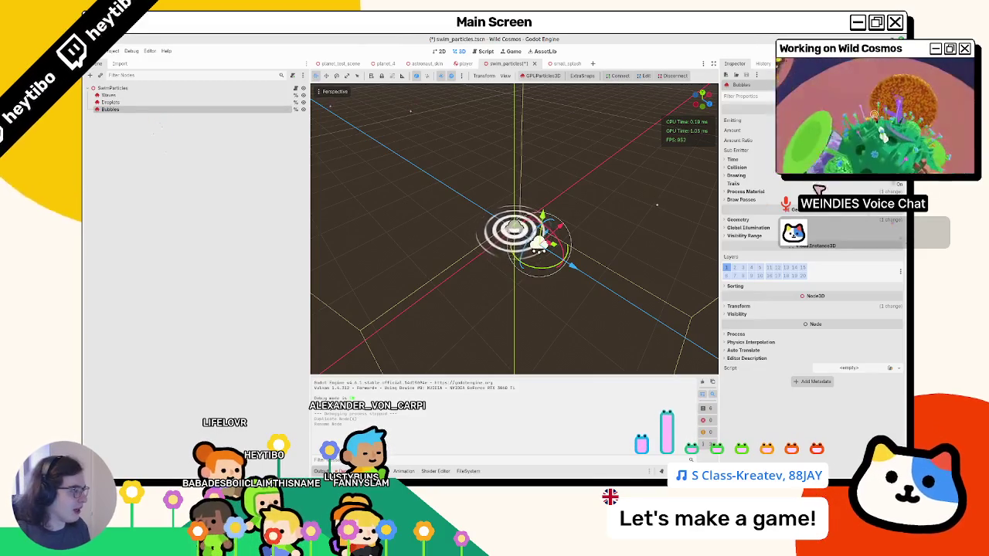
# Reset the Bubbles position to the origin, then lower it to y -1.317.
pyautogui.click(752, 305)
pyautogui.click(897, 315)
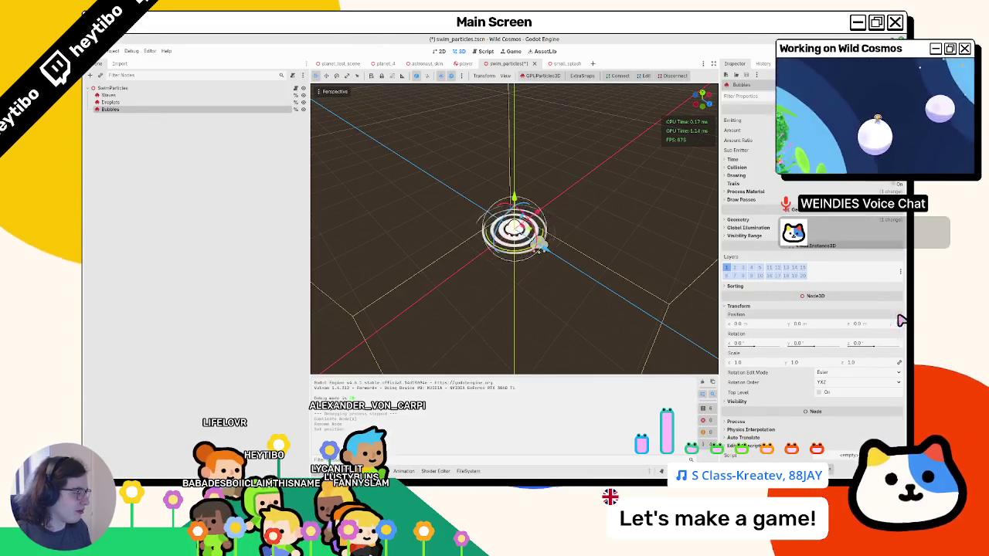
pyautogui.click(734, 160)
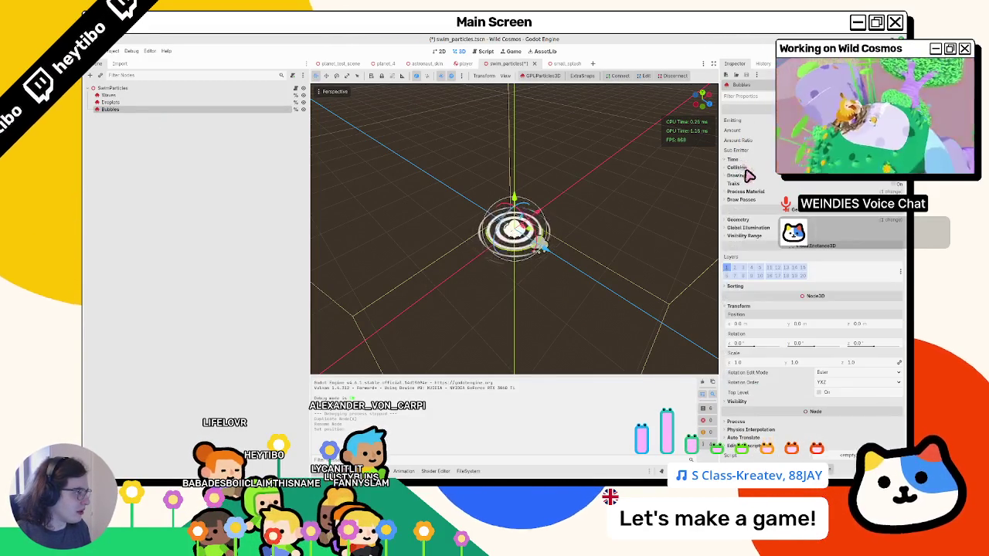
pyautogui.moveTo(487, 197); pyautogui.dragTo(488, 234)
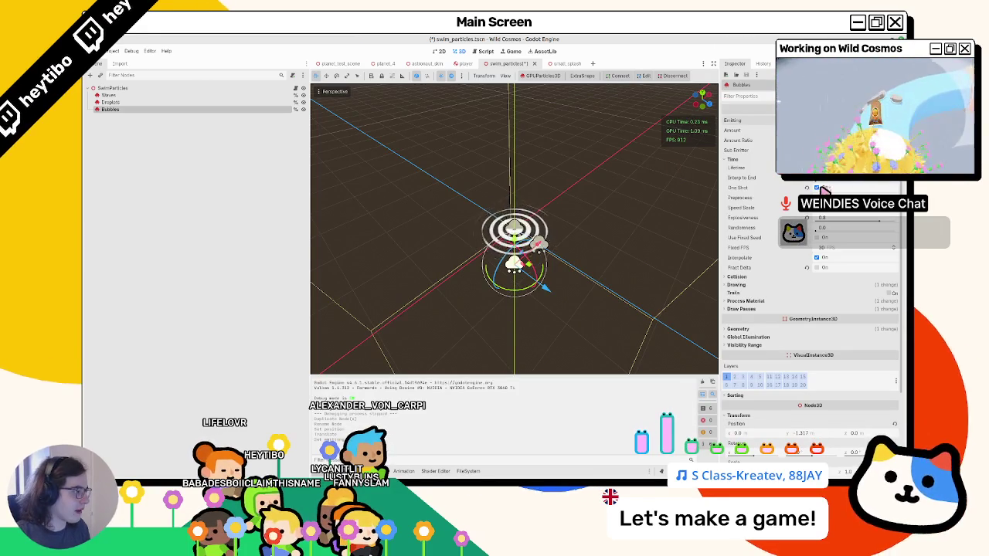
pyautogui.moveTo(514, 232); pyautogui.dragTo(513, 255)
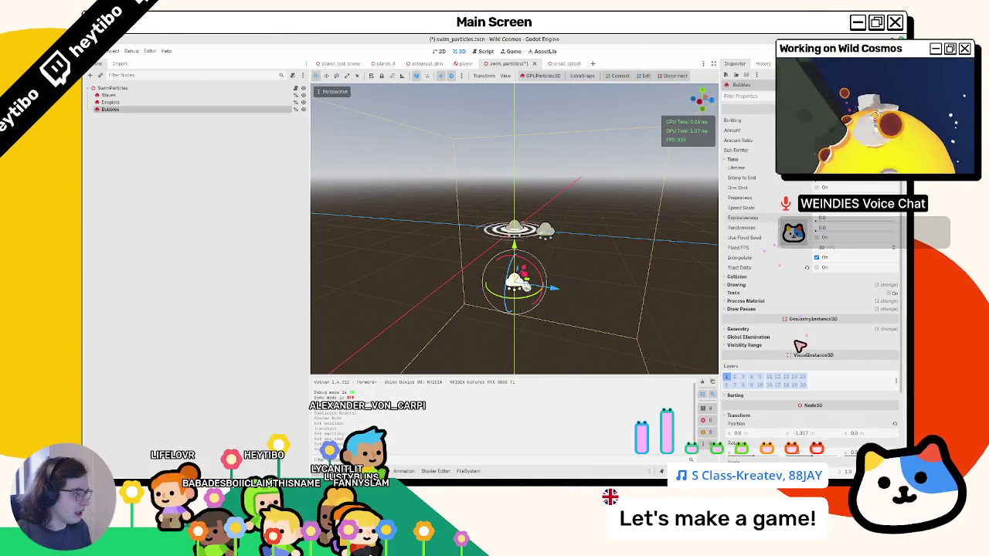
# Expand the Bubbles Process Material to show its ParticleProcessMaterial properties.
pyautogui.click(747, 301)
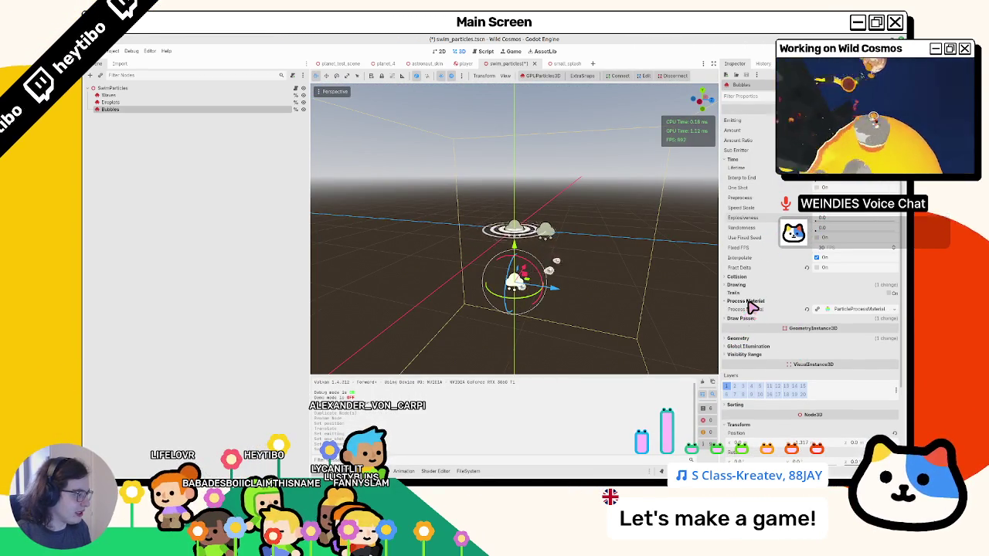
pyautogui.click(847, 309)
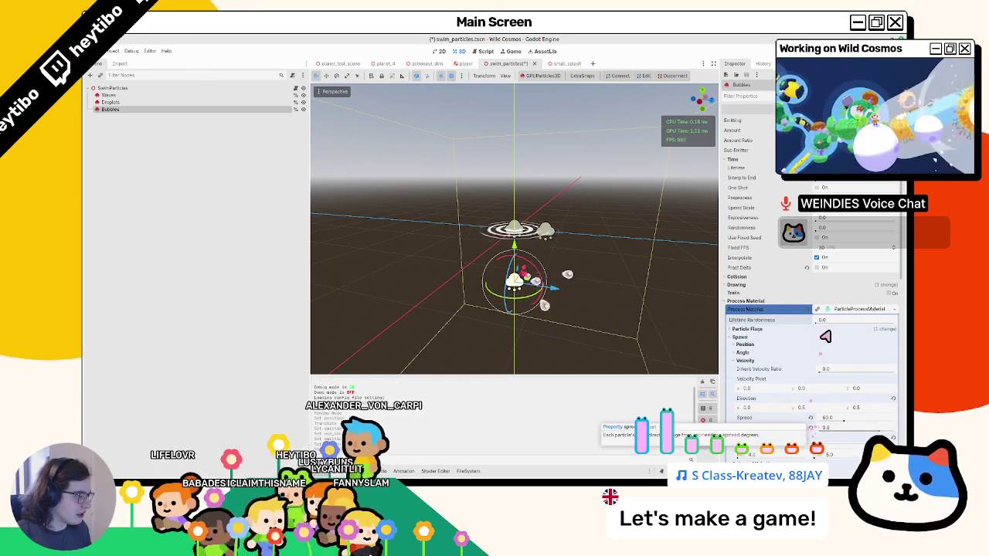
pyautogui.scroll(-5, 831, 326)
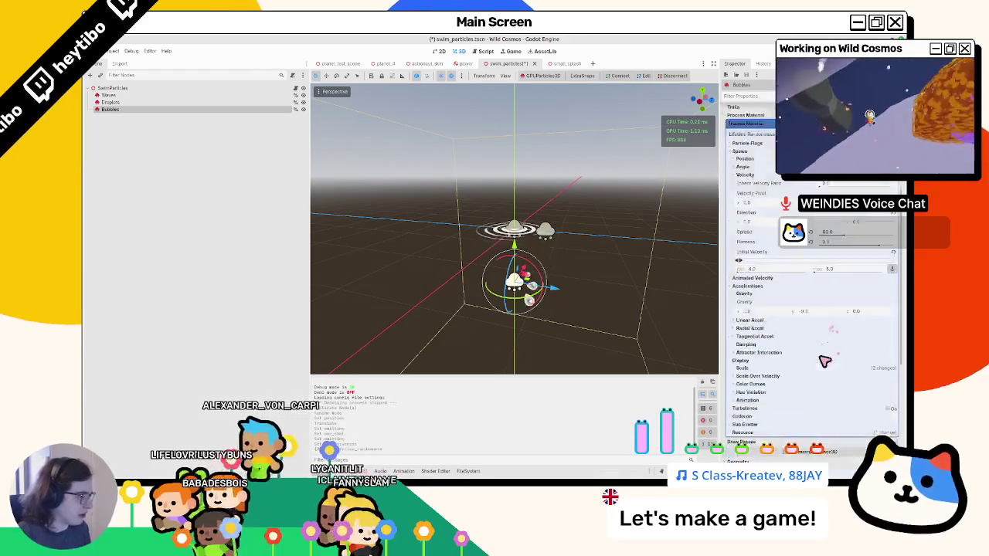
pyautogui.click(748, 303)
pyautogui.click(746, 303)
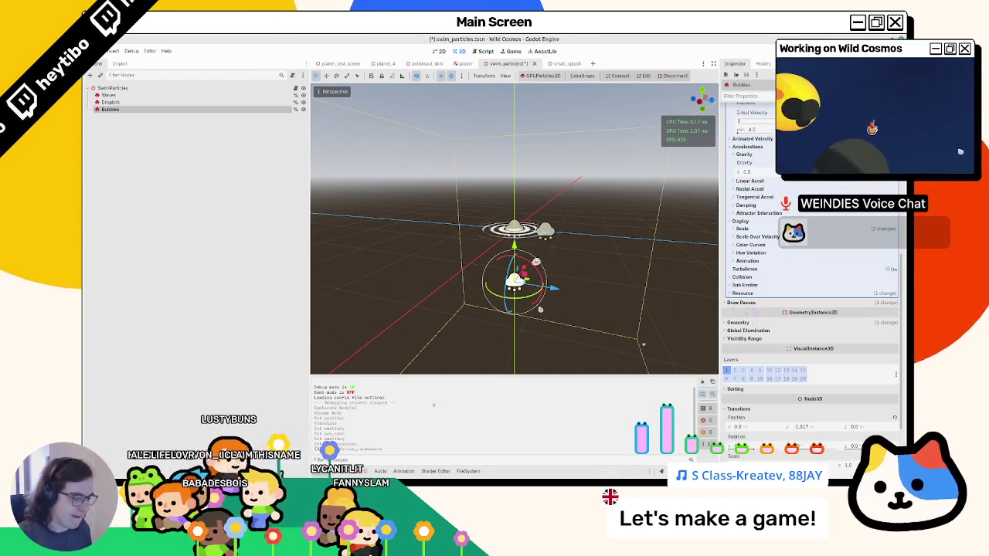
# Cycle the bottom panel through FileSystem, Animation and Debugger, back to Output.
pyautogui.click(466, 471)
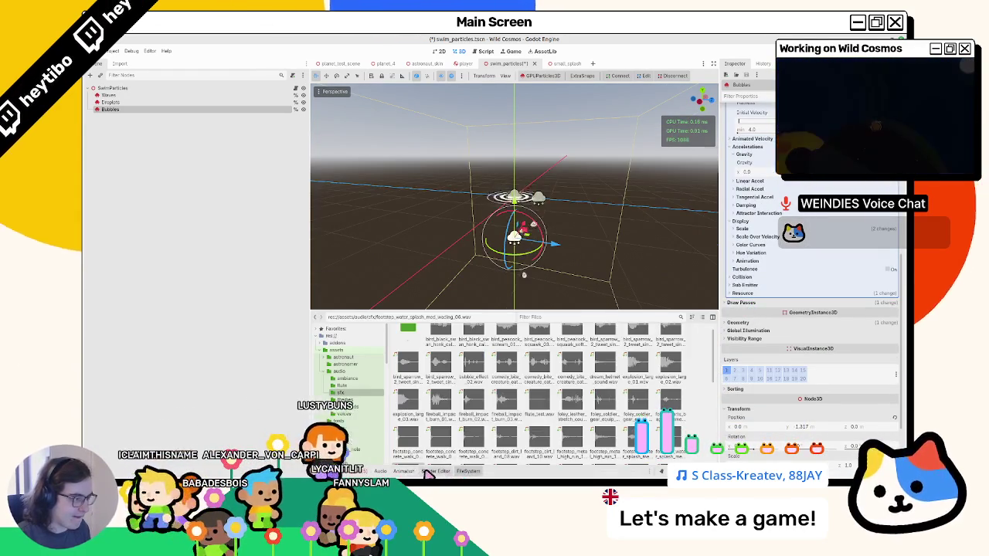
pyautogui.click(403, 471)
pyautogui.click(383, 471)
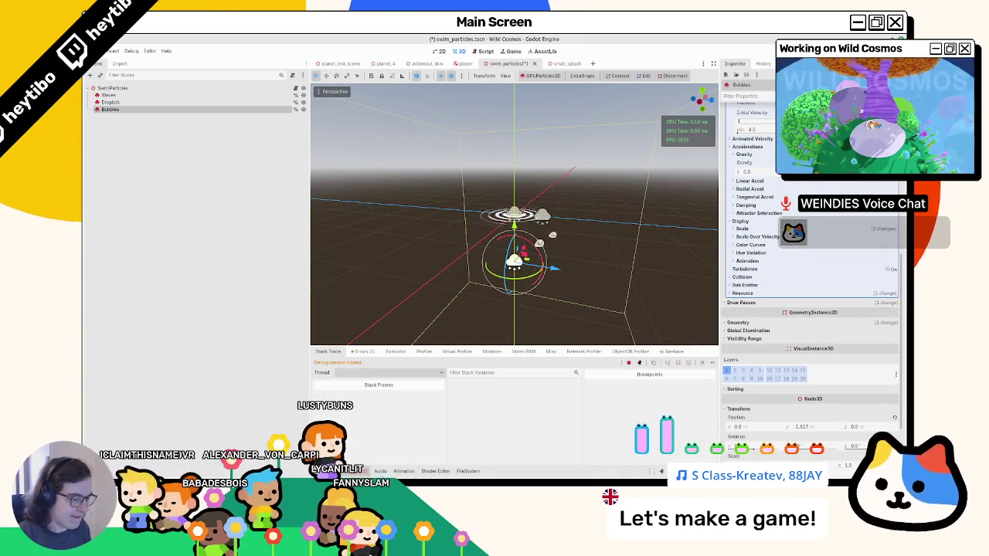
pyautogui.click(340, 471)
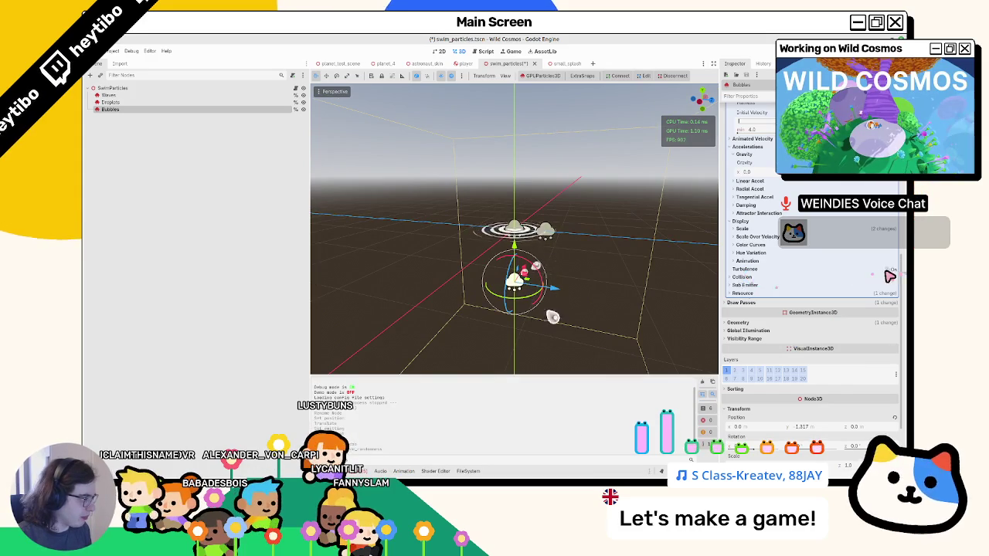
# Expand the Turbulence and Animation sections of the particle process material.
pyautogui.click(757, 270)
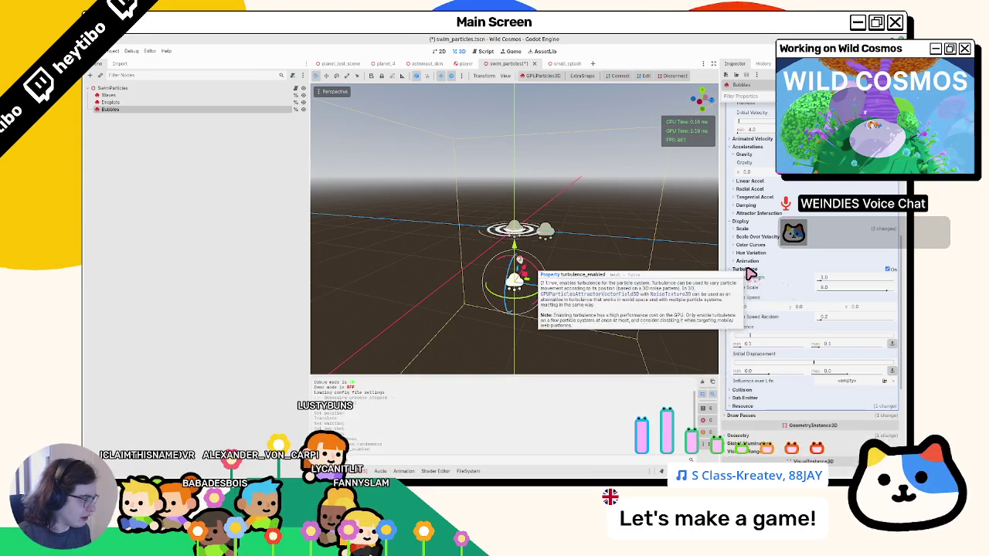
pyautogui.click(751, 270)
pyautogui.click(748, 271)
pyautogui.click(750, 261)
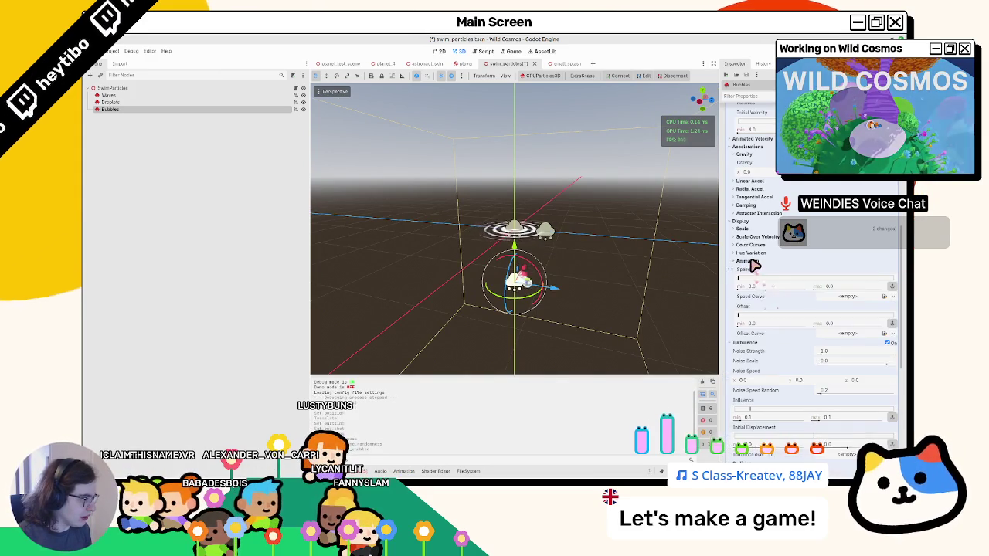
pyautogui.scroll(3, 753, 170)
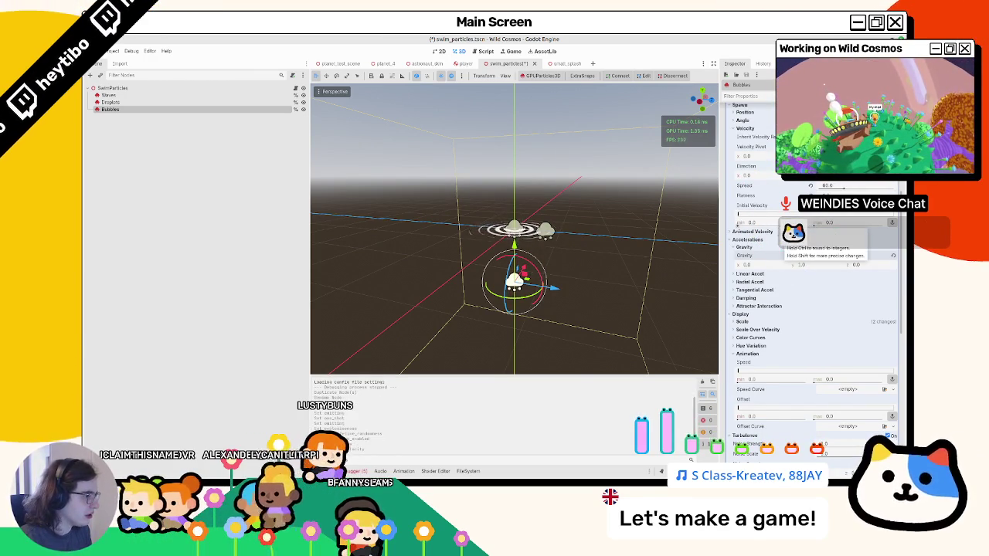
# Select the Bubbles minimum initial velocity field and orbit around the particles.
pyautogui.click(746, 222)
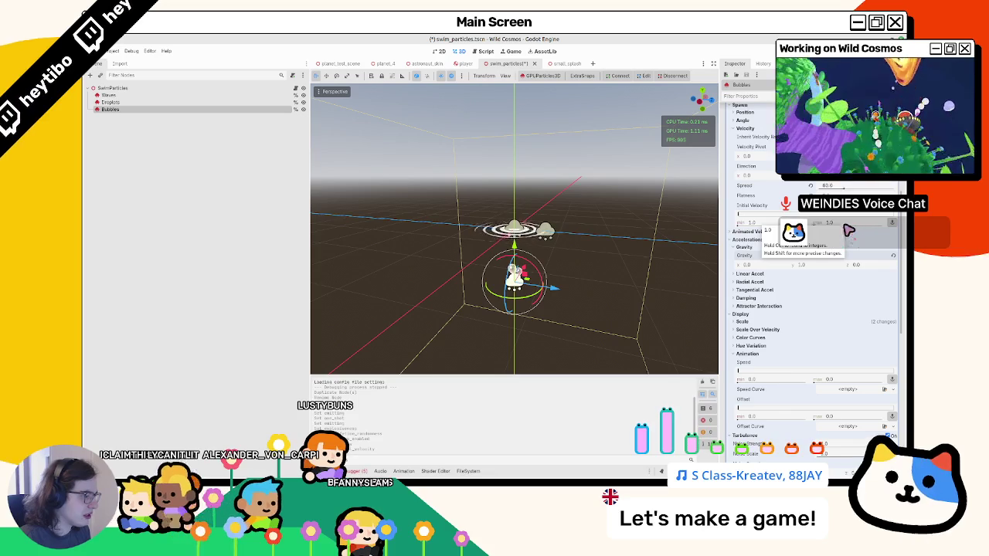
pyautogui.moveTo(703, 255); pyautogui.dragTo(663, 263)
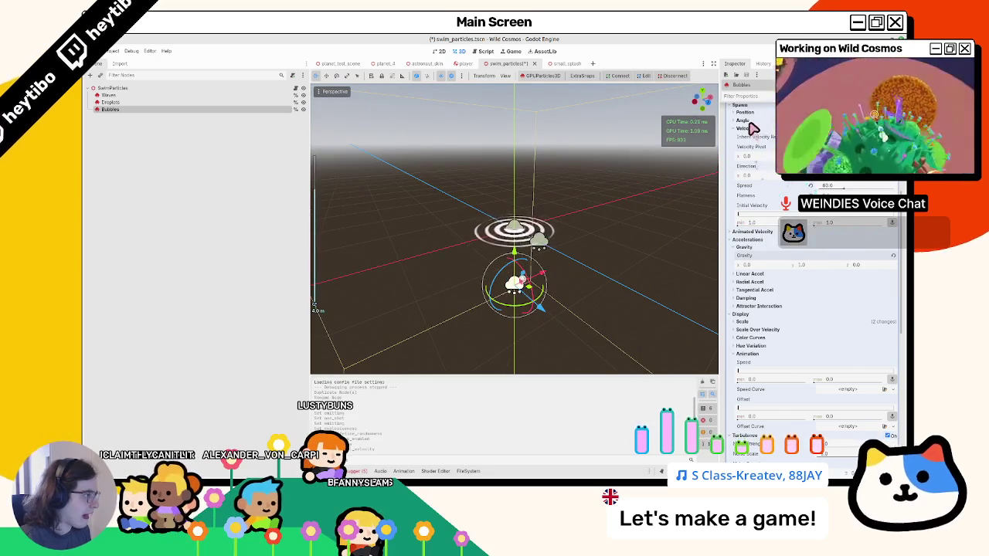
pyautogui.scroll(3, 760, 154)
# Browse the Spawn Position emission shape choices, then show the Droplets node's settings.
pyautogui.click(746, 205)
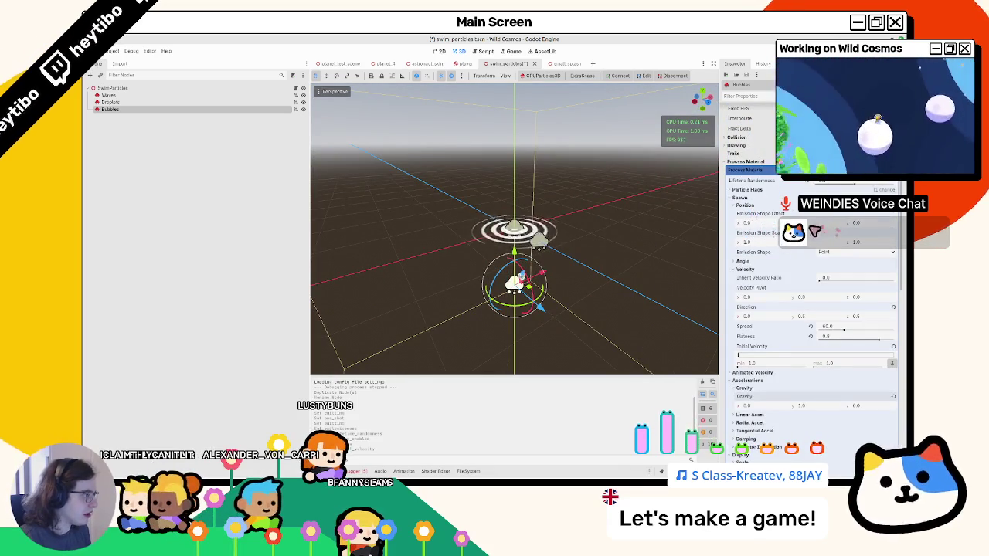
pyautogui.click(826, 253)
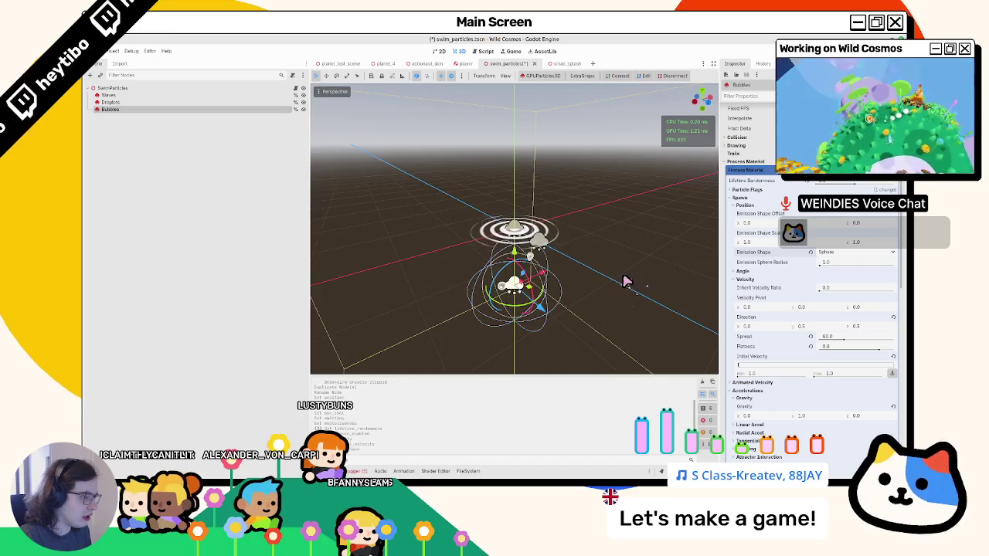
pyautogui.scroll(-5, 813, 254)
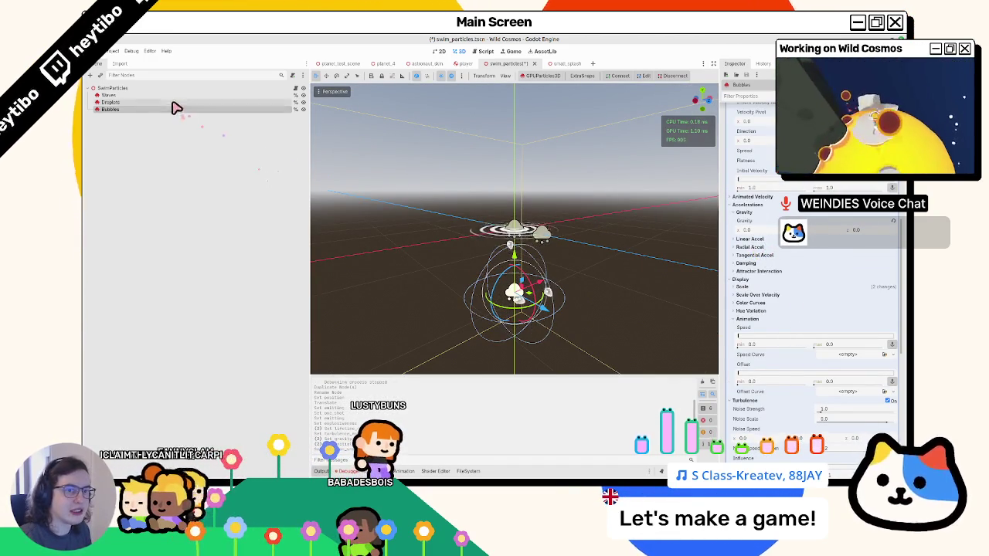
pyautogui.click(124, 102)
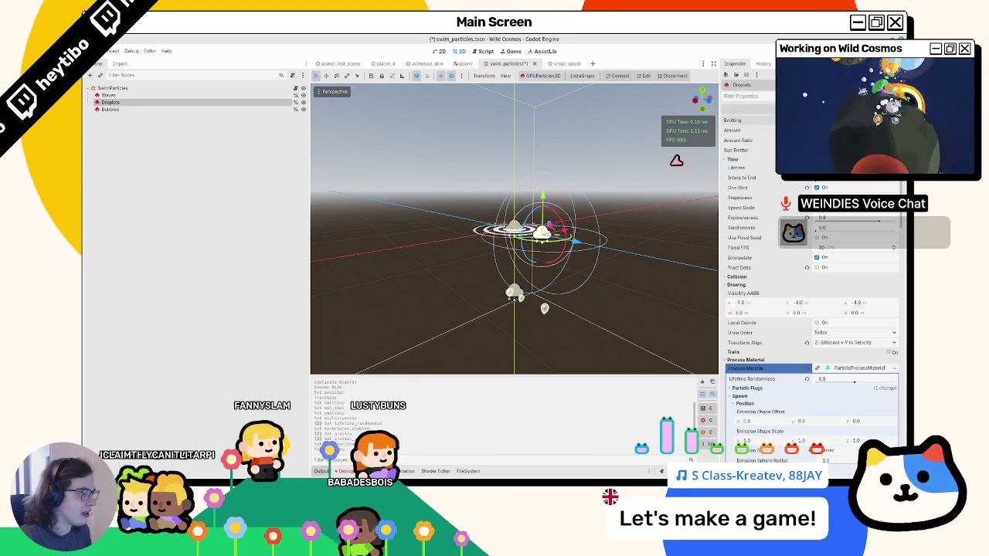
# Select the Bubbles node and turn Turbulence on in its process material.
pyautogui.press('KP_4')
pyautogui.click(525, 236)
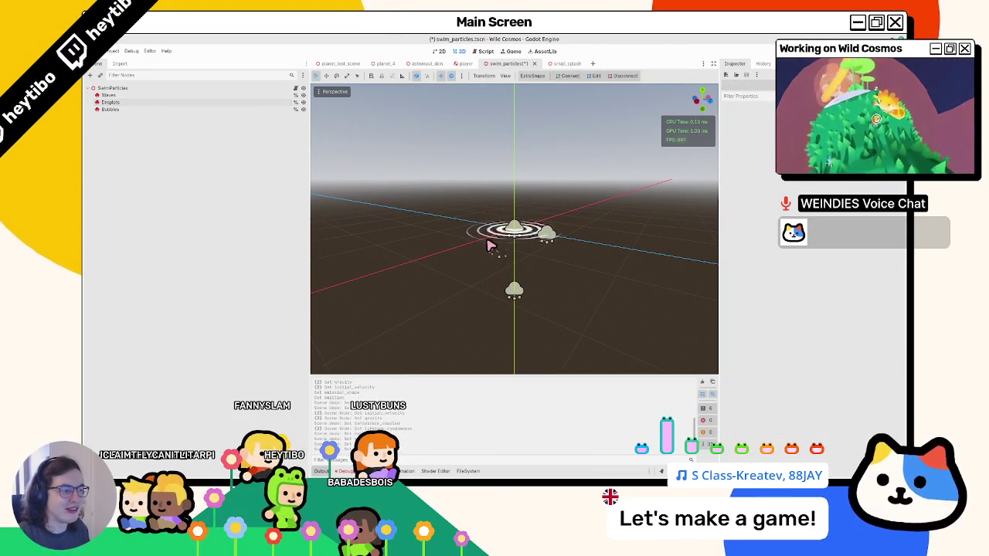
pyautogui.click(141, 102)
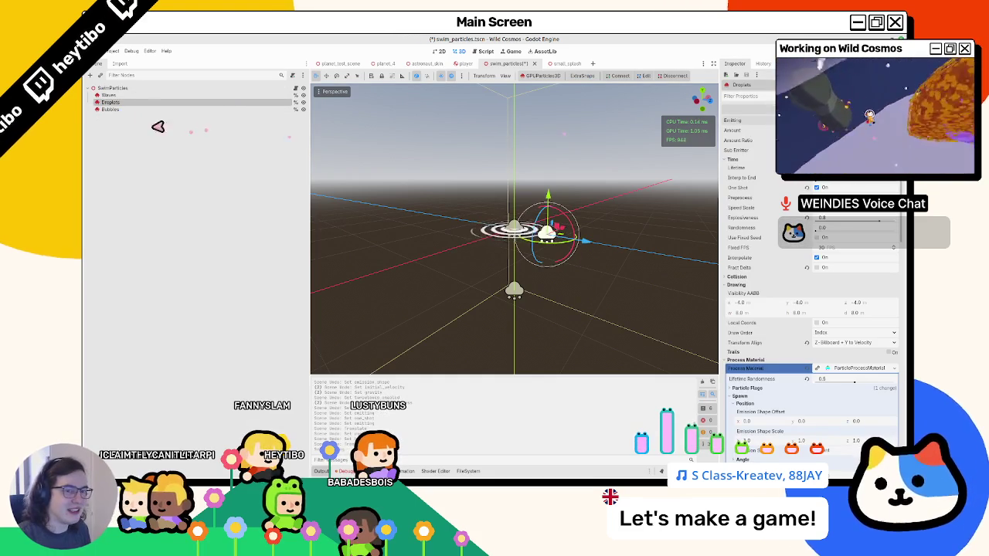
pyautogui.click(154, 109)
pyautogui.scroll(5, 840, 251)
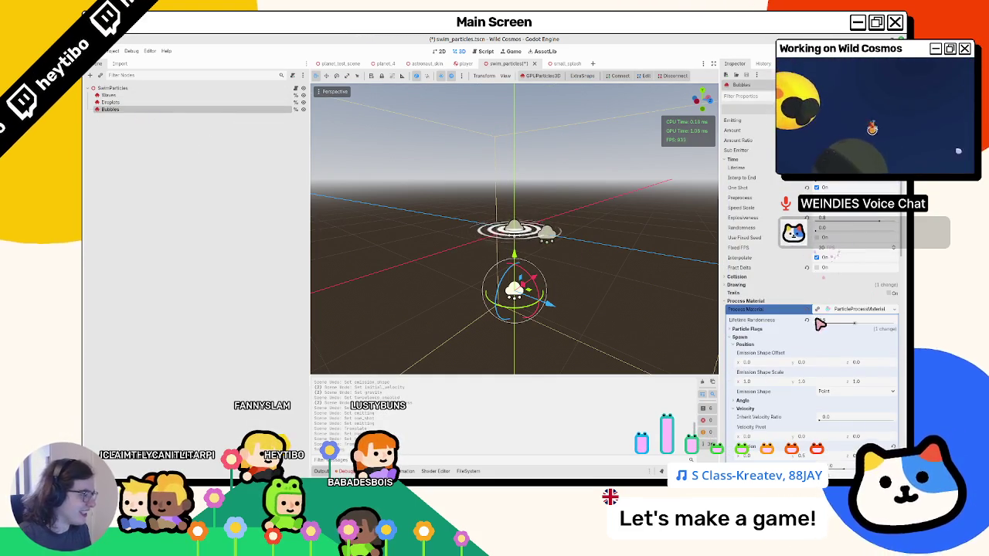
pyautogui.click(738, 338)
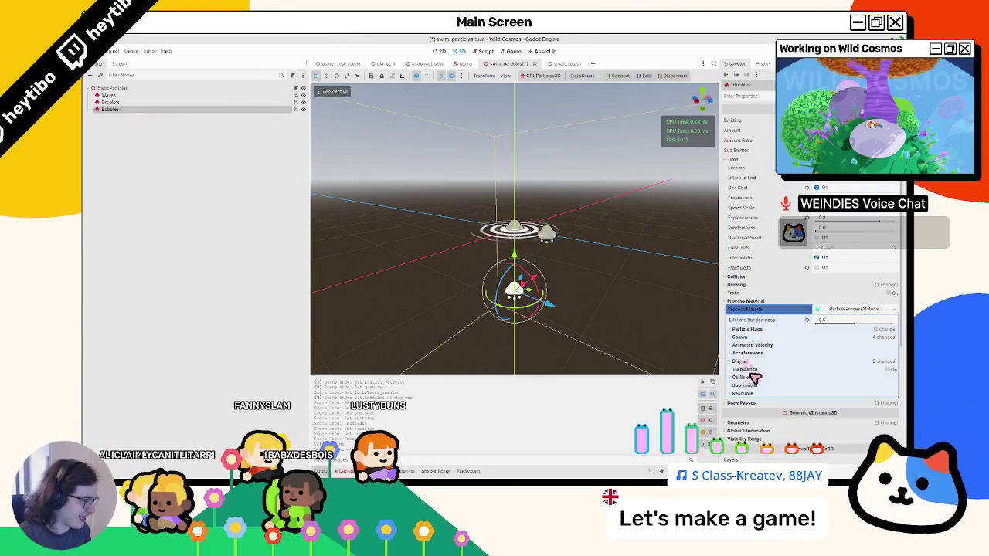
pyautogui.click(892, 370)
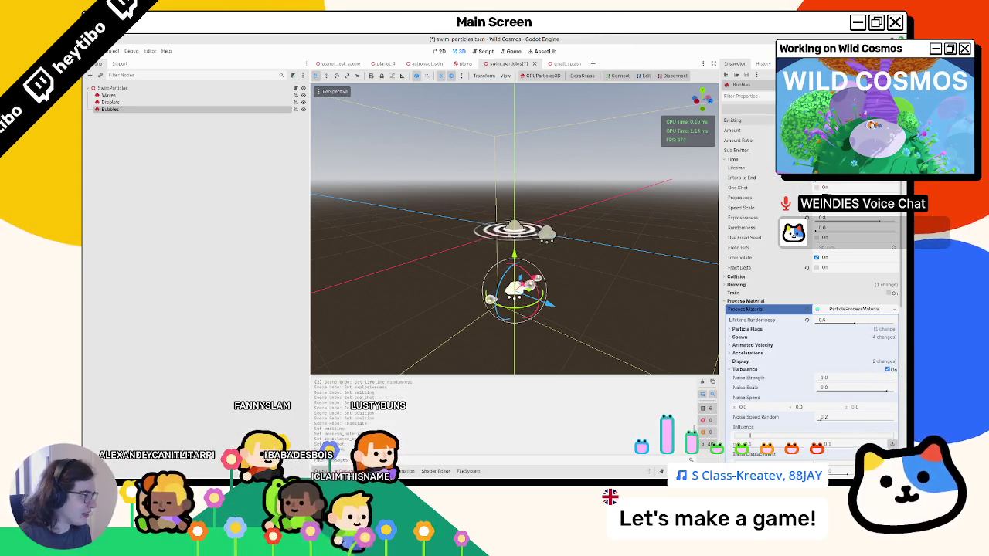
# Set the Spawn Position emission shape to Sphere, then switch to the Blender whiteboard.
pyautogui.scroll(-2, 739, 322)
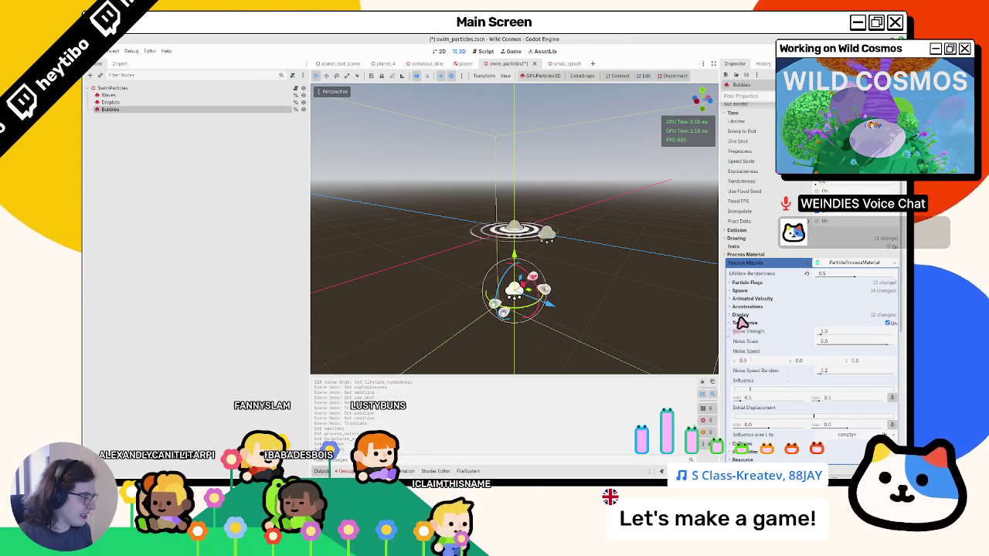
pyautogui.click(806, 290)
pyautogui.click(810, 298)
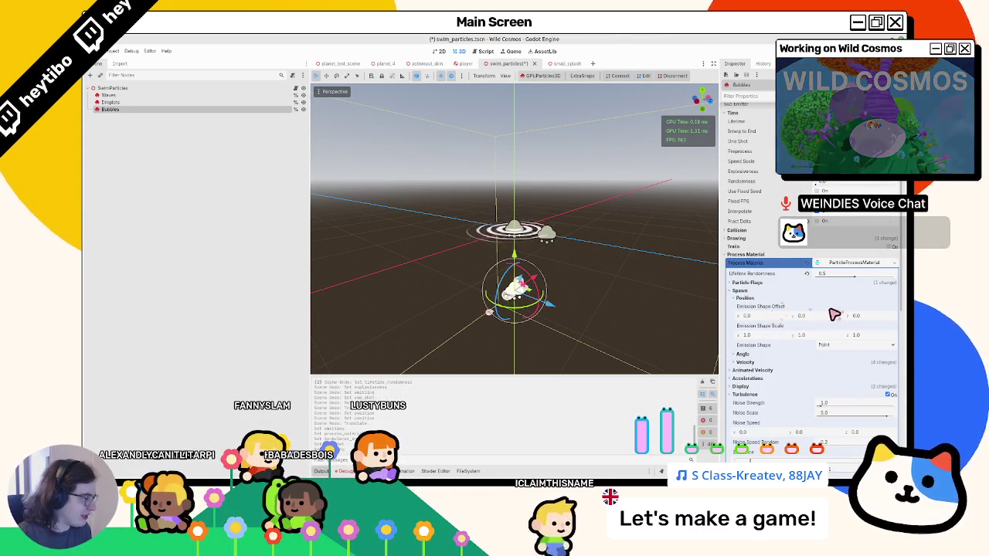
pyautogui.click(850, 344)
pyautogui.click(828, 363)
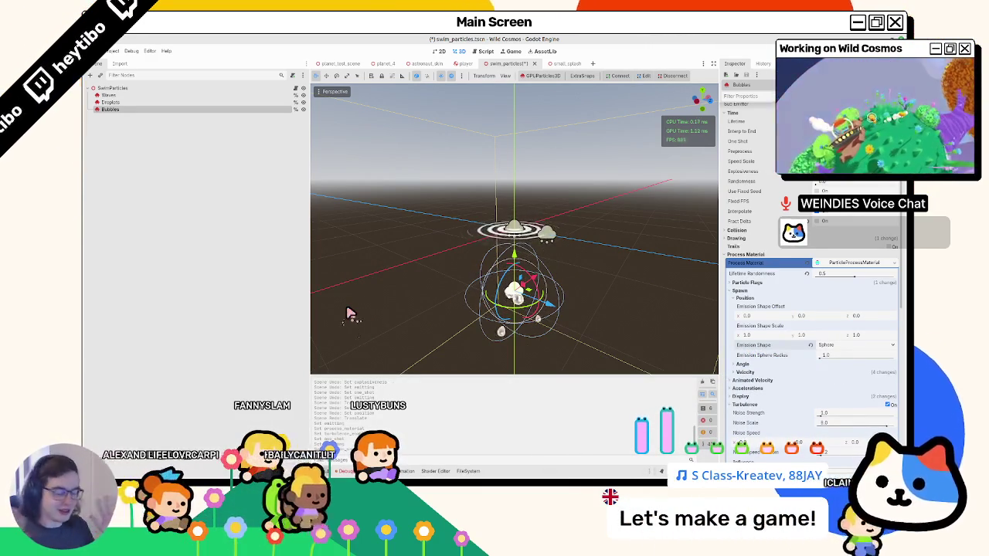
pyautogui.hotkey('alt', 'Tab')
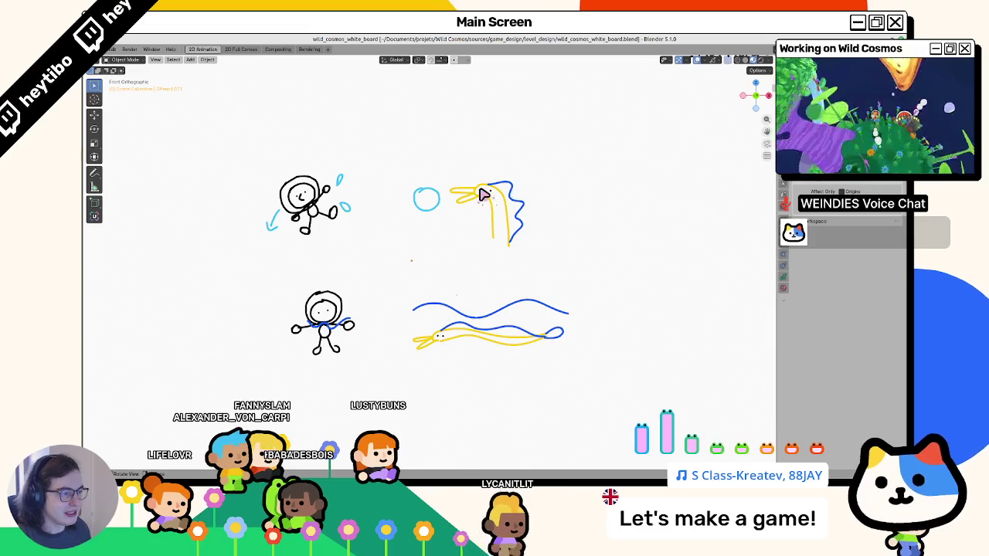
pyautogui.click(485, 197)
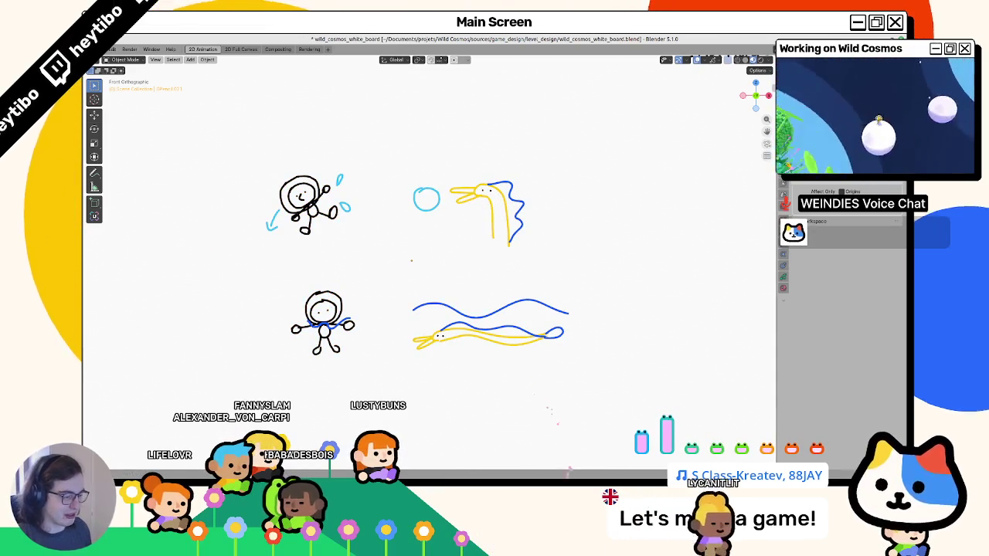
pyautogui.click(533, 437)
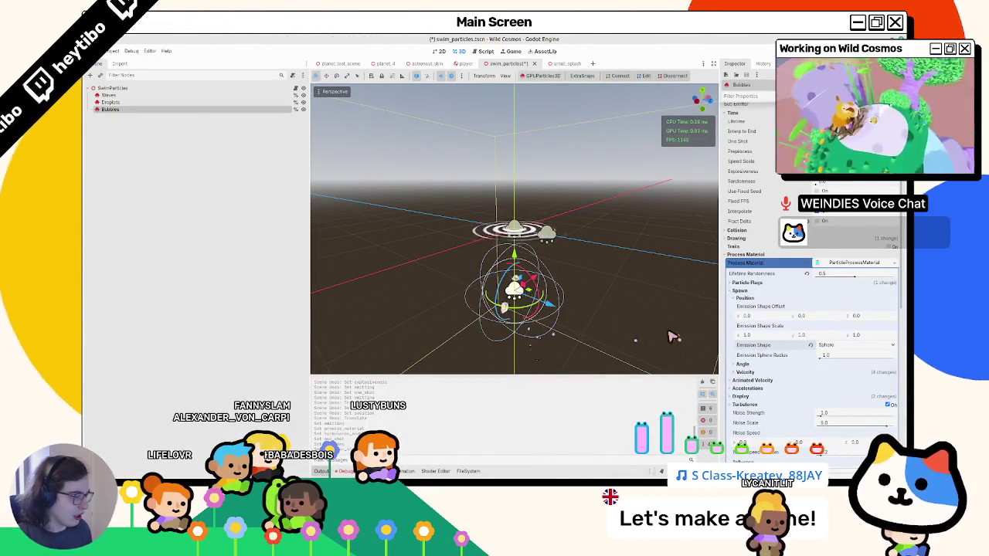
pyautogui.scroll(-5, 785, 340)
pyautogui.scroll(3, 784, 341)
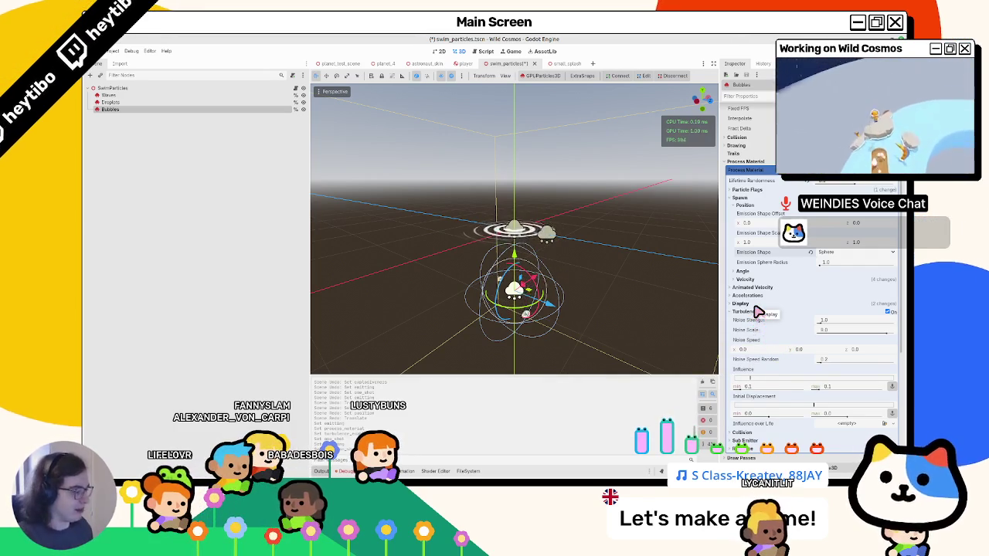
pyautogui.click(753, 304)
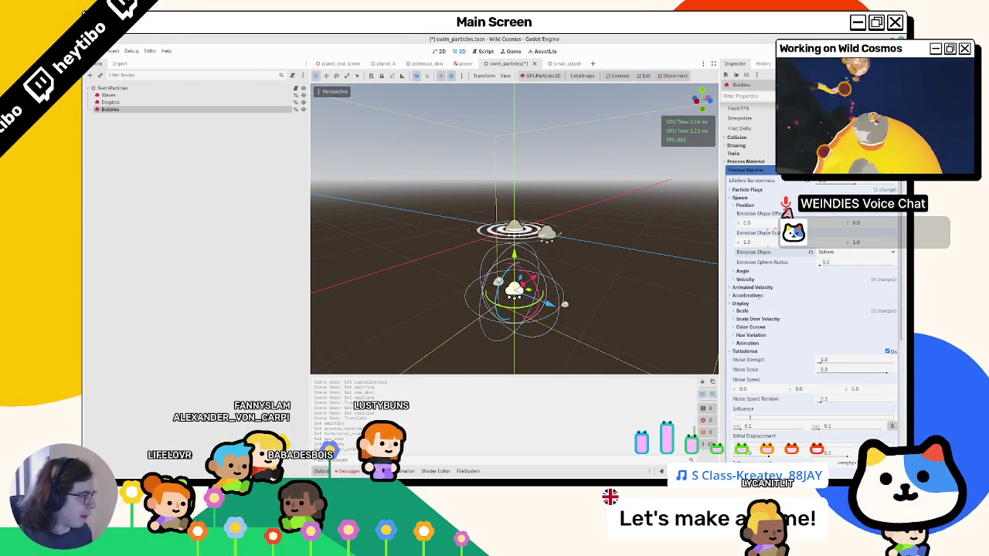
pyautogui.scroll(4, 809, 249)
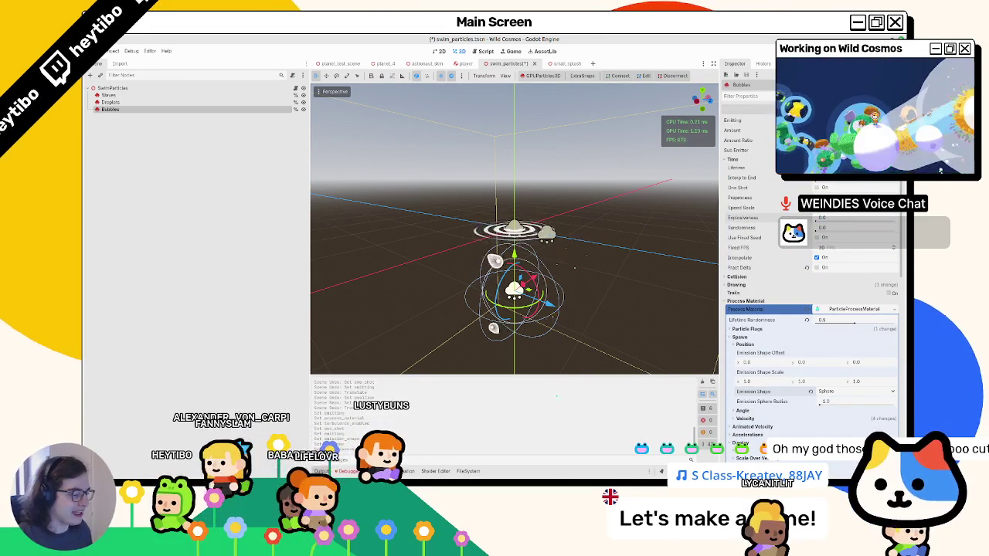
pyautogui.hotkey('alt', 'Tab')
pyautogui.scroll(-5, 474, 223)
# Save the whiteboard file with Ctrl+S.
pyautogui.scroll(5, 484, 254)
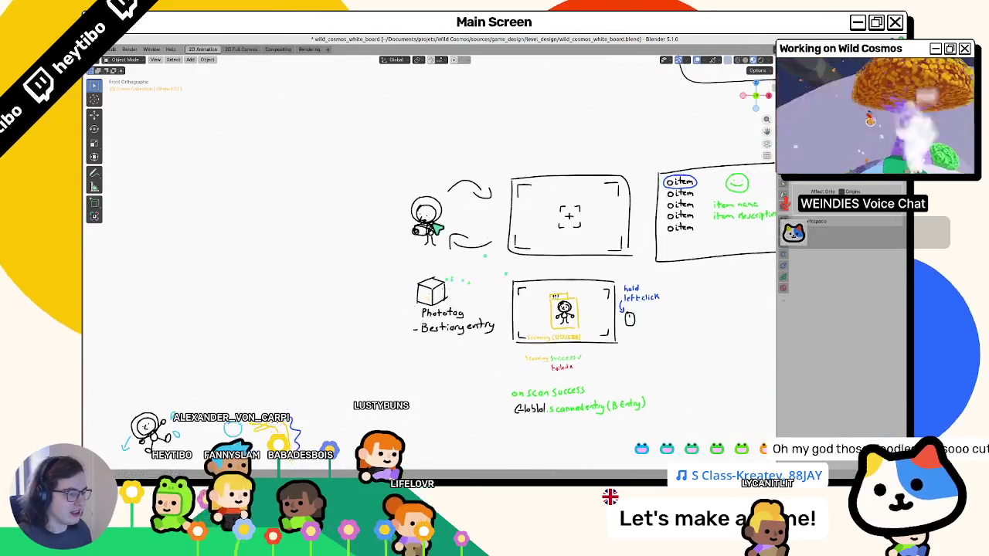
pyautogui.scroll(-3, 484, 254)
pyautogui.hotkey('ctrl', 's')
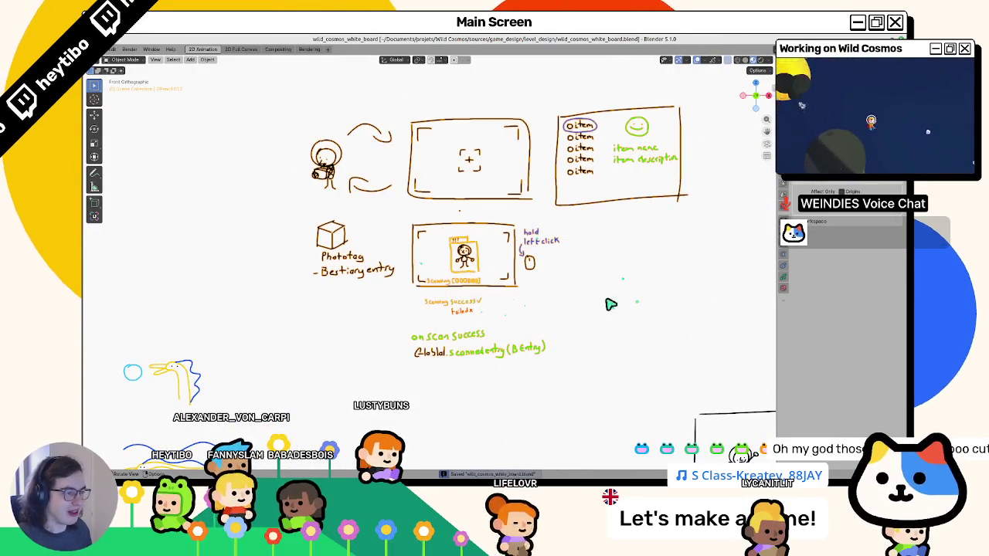
pyautogui.click(462, 309)
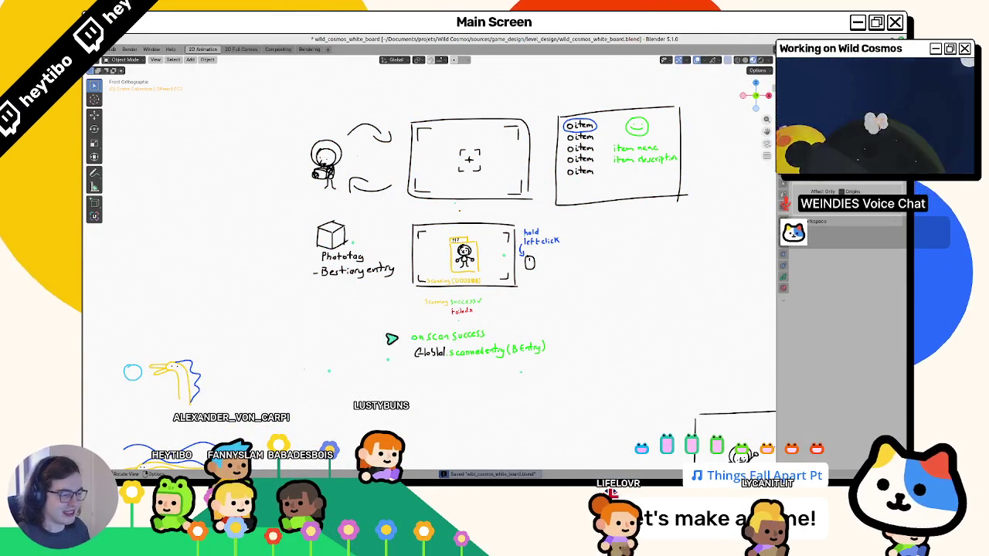
# Look over the playable-scenes, Bubble Input and swim-state sketches, then return to Godot.
pyautogui.scroll(-2, 685, 217)
pyautogui.moveTo(684, 216)
pyautogui.mouseDown()
pyautogui.moveTo(526, 435)
pyautogui.moveTo(567, 194)
pyautogui.moveTo(501, 146)
pyautogui.moveTo(353, 90)
pyautogui.mouseUp()
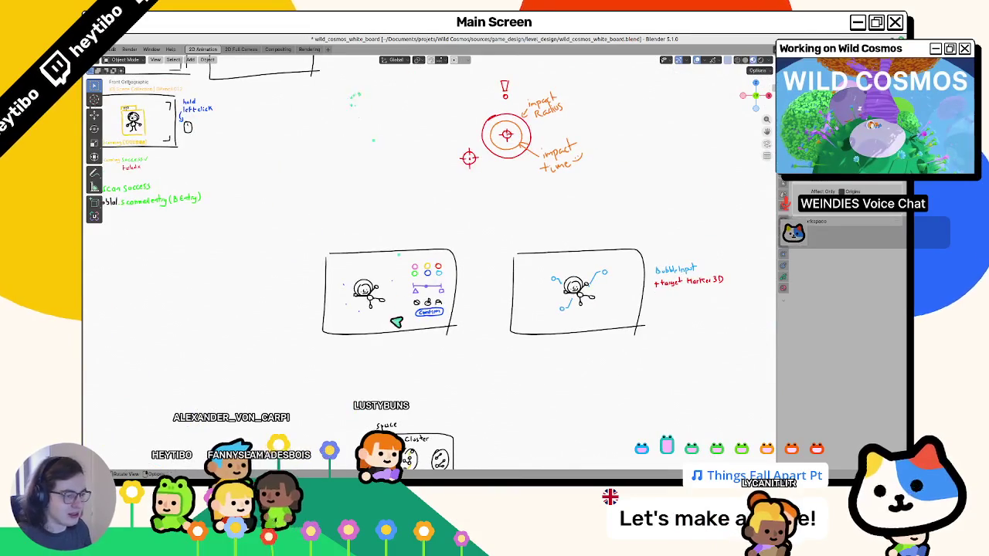
pyautogui.scroll(2, 379, 292)
pyautogui.moveTo(495, 278)
pyautogui.mouseDown()
pyautogui.moveTo(329, 207)
pyautogui.moveTo(532, 255)
pyautogui.moveTo(344, 172)
pyautogui.moveTo(342, 181)
pyautogui.moveTo(356, 93)
pyautogui.moveTo(344, 75)
pyautogui.moveTo(224, 329)
pyautogui.moveTo(507, 229)
pyautogui.mouseUp()
pyautogui.scroll(-5, 426, 261)
pyautogui.moveTo(359, 335)
pyautogui.mouseDown()
pyautogui.moveTo(314, 285)
pyautogui.moveTo(505, 219)
pyautogui.mouseUp()
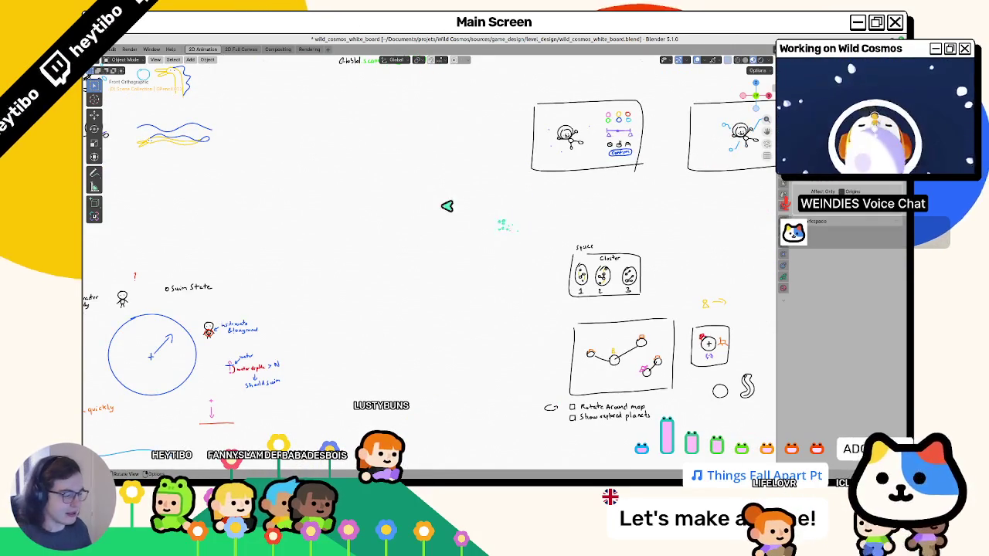
pyautogui.moveTo(360, 253); pyautogui.dragTo(765, 438)
pyautogui.hotkey('alt', 'Tab')
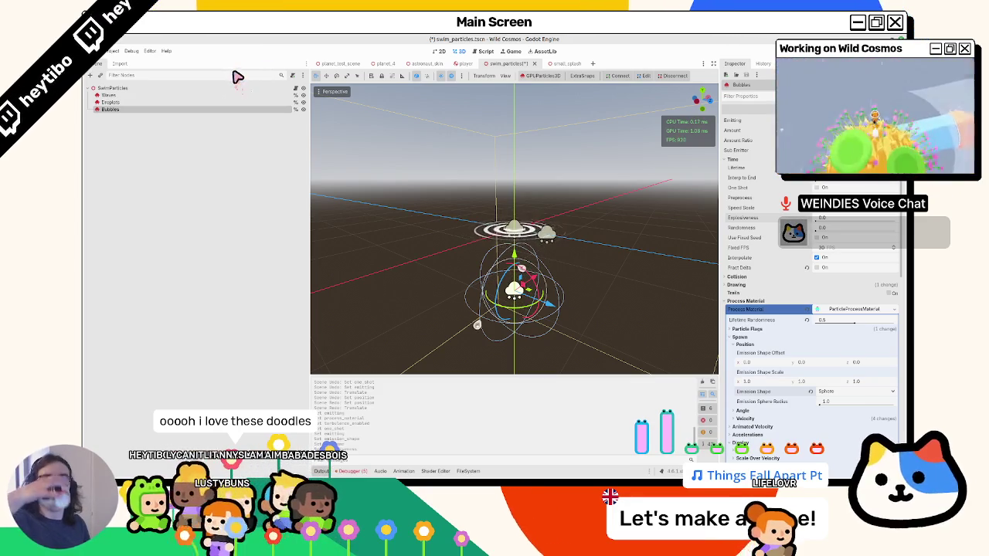
# Set the Bubbles minimum initial velocity to 1.0 and widen the spread to 180.
pyautogui.moveTo(345, 199); pyautogui.dragTo(433, 209)
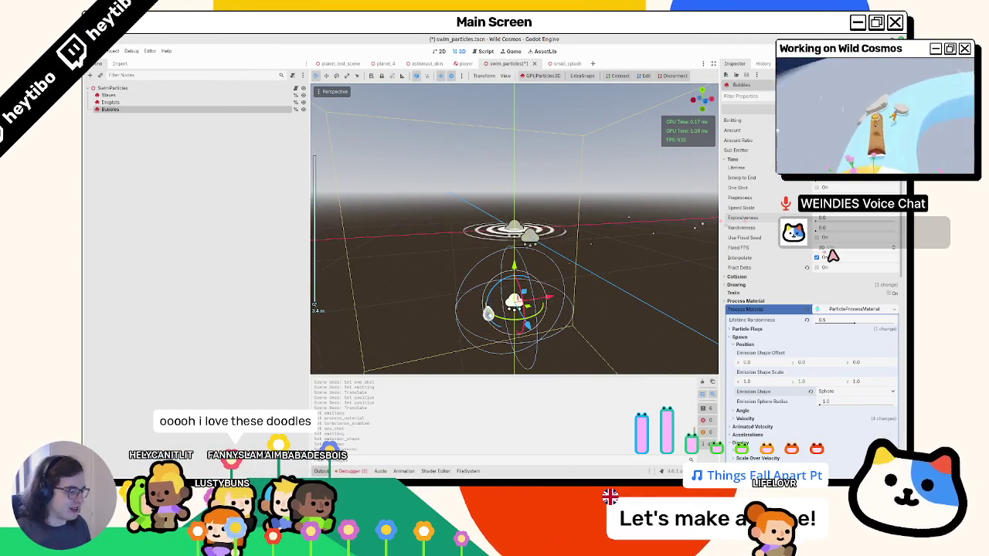
pyautogui.scroll(-5, 838, 263)
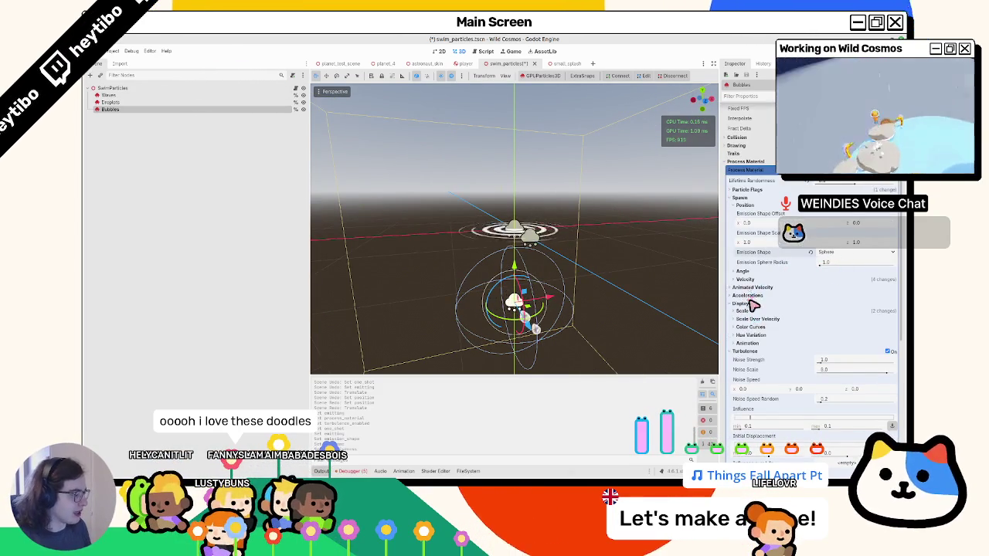
pyautogui.scroll(-3, 753, 305)
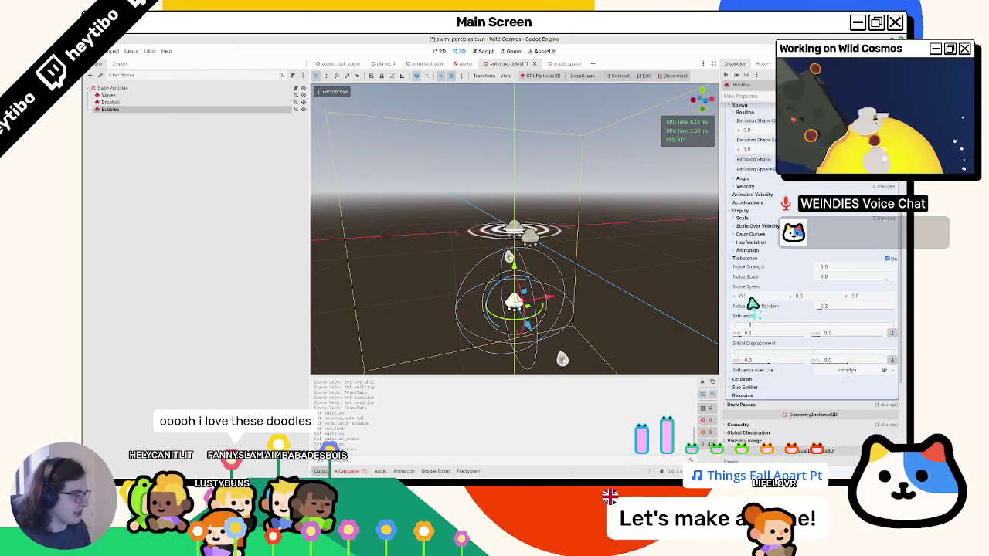
pyautogui.click(748, 188)
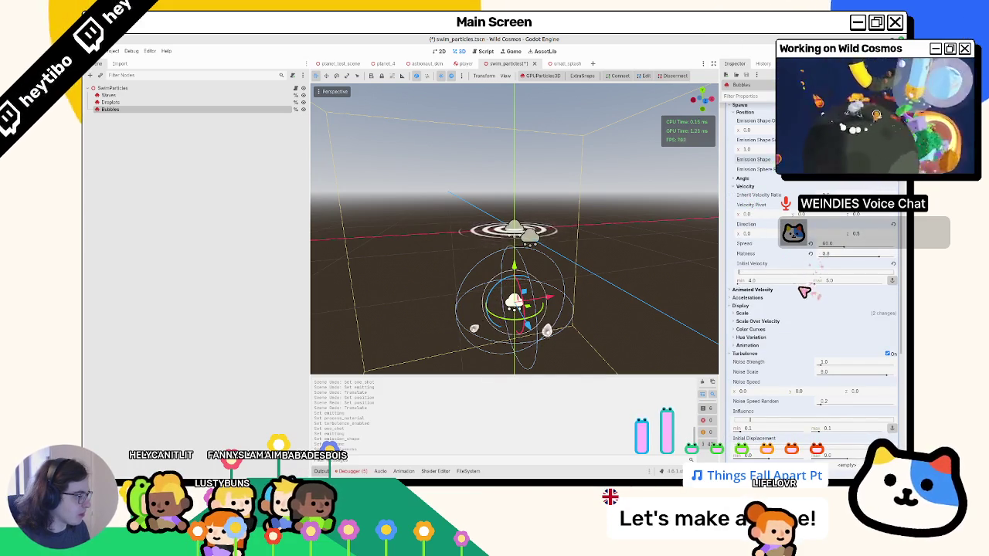
pyautogui.write('1')
pyautogui.press('Tab')
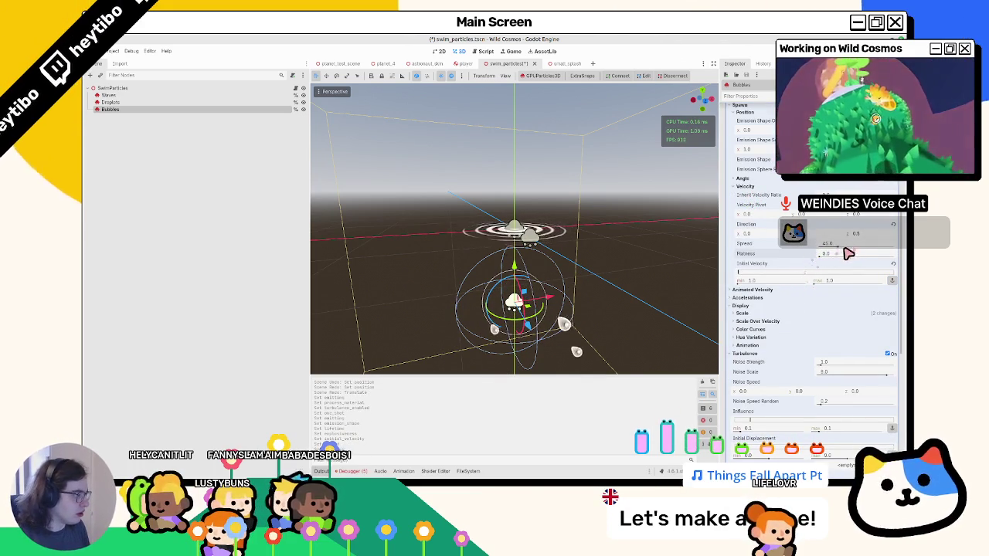
pyautogui.moveTo(840, 244); pyautogui.dragTo(860, 236)
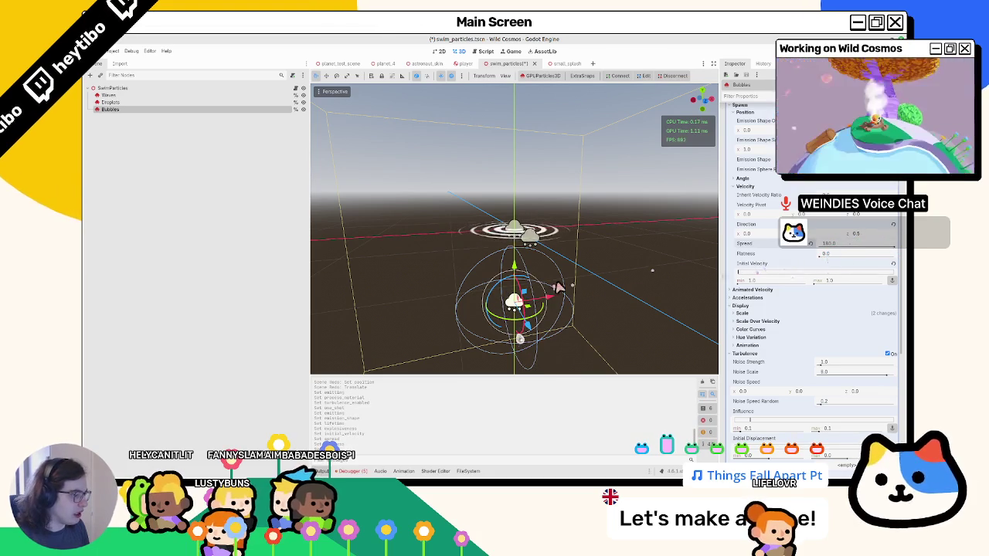
# Set the Accelerations gravity to (0, 5, 0) and orbit to view the emitter.
pyautogui.click(748, 298)
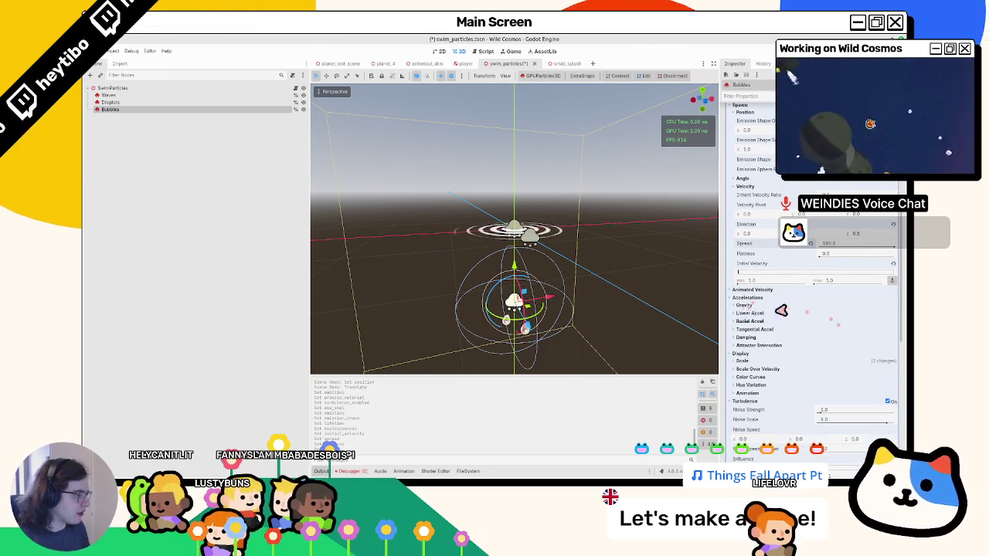
pyautogui.click(823, 325)
pyautogui.write('0')
pyautogui.press('Return')
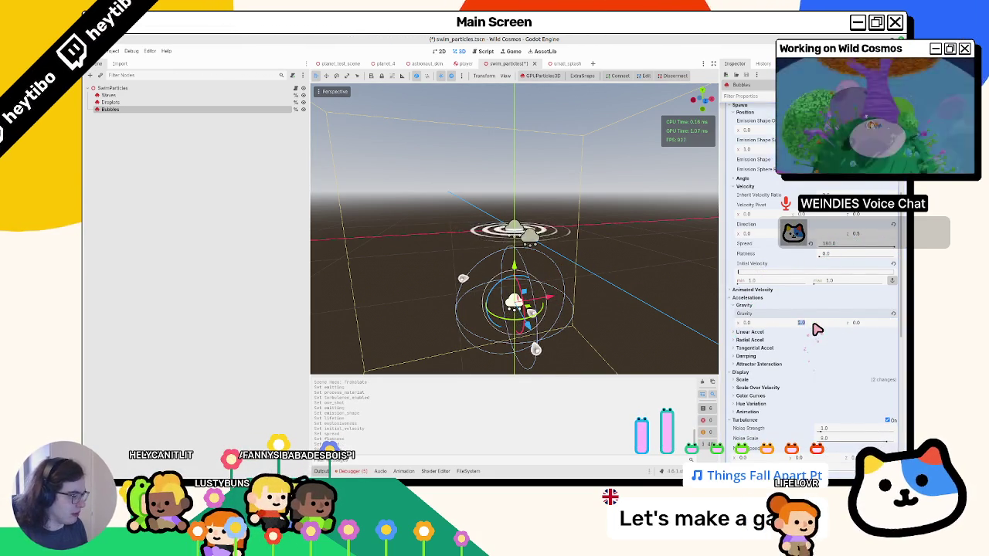
pyautogui.write('5')
pyautogui.press('Tab')
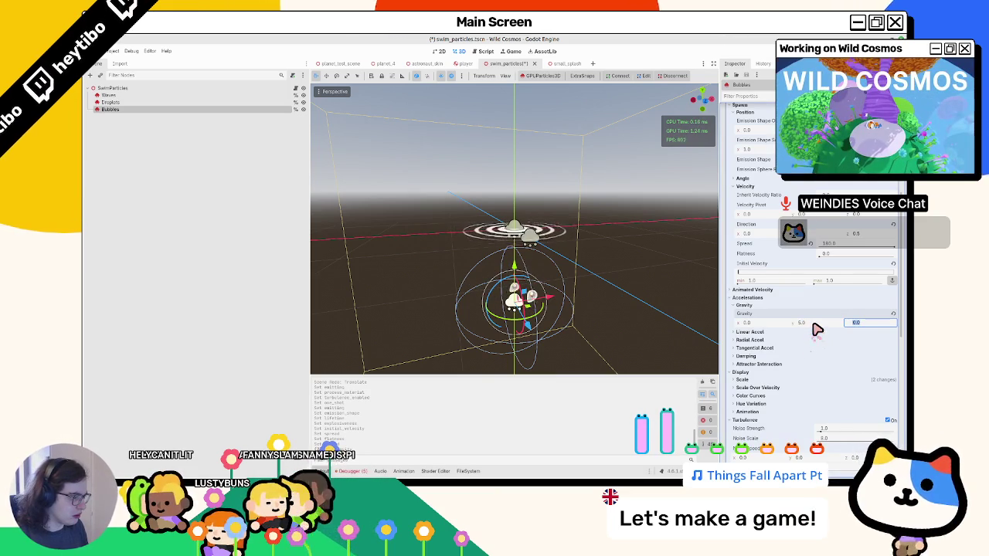
pyautogui.moveTo(457, 277); pyautogui.dragTo(519, 255)
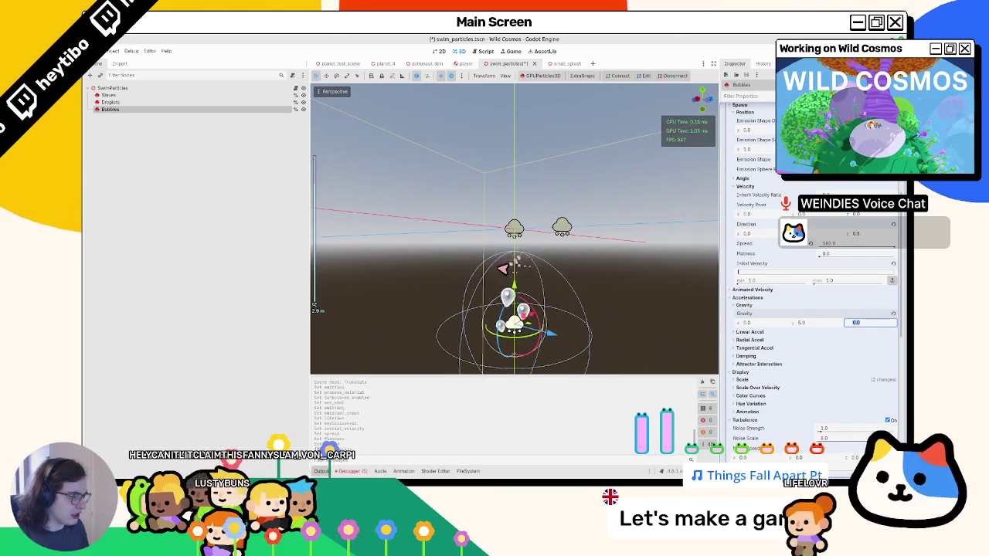
pyautogui.scroll(2, 519, 255)
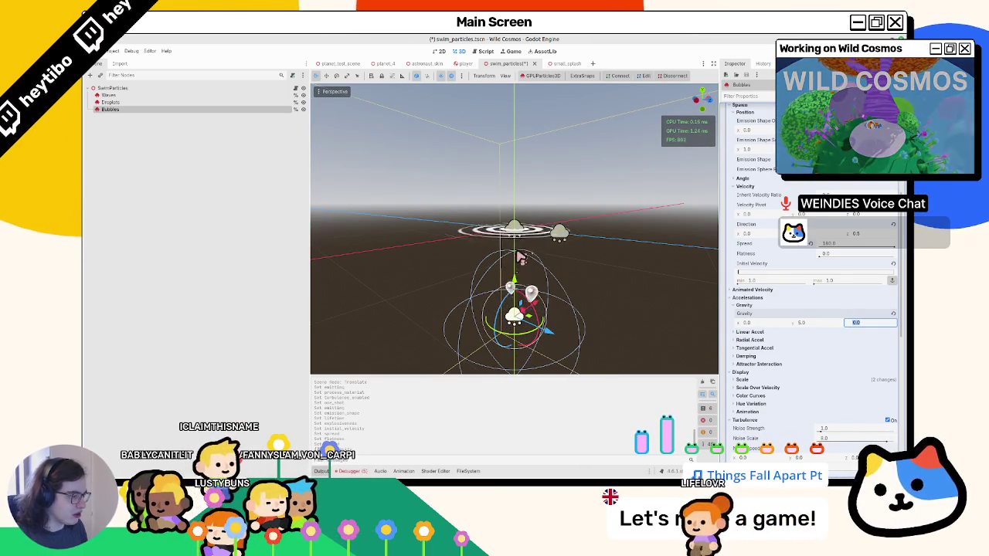
pyautogui.scroll(-3, 534, 247)
pyautogui.moveTo(535, 247)
pyautogui.mouseDown()
pyautogui.moveTo(512, 267)
pyautogui.moveTo(518, 216)
pyautogui.mouseUp()
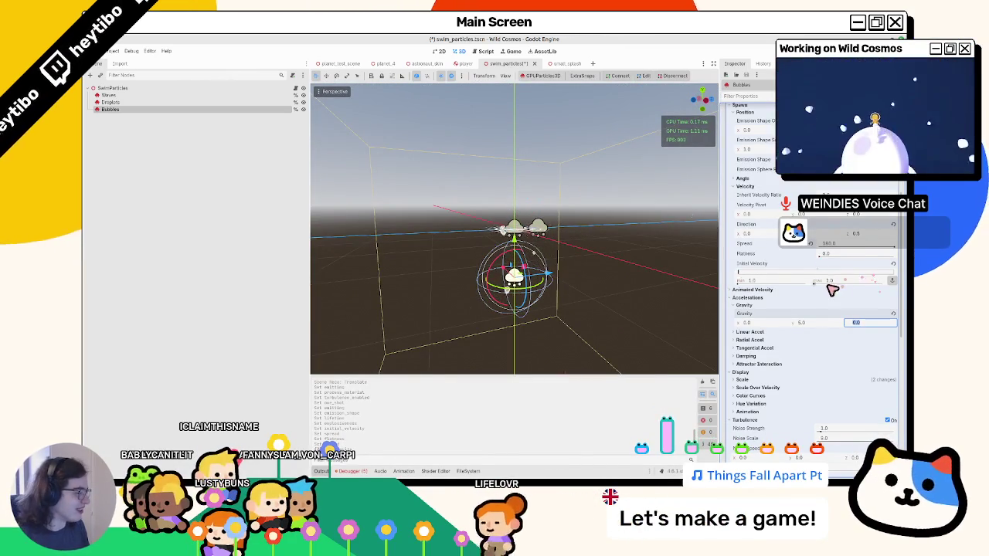
pyautogui.scroll(-3, 801, 370)
# Try Noise Scale 2 and Noise Strength 0.2, reset both, and raise Influence max.
pyautogui.click(842, 345)
pyautogui.write('2')
pyautogui.press('Tab')
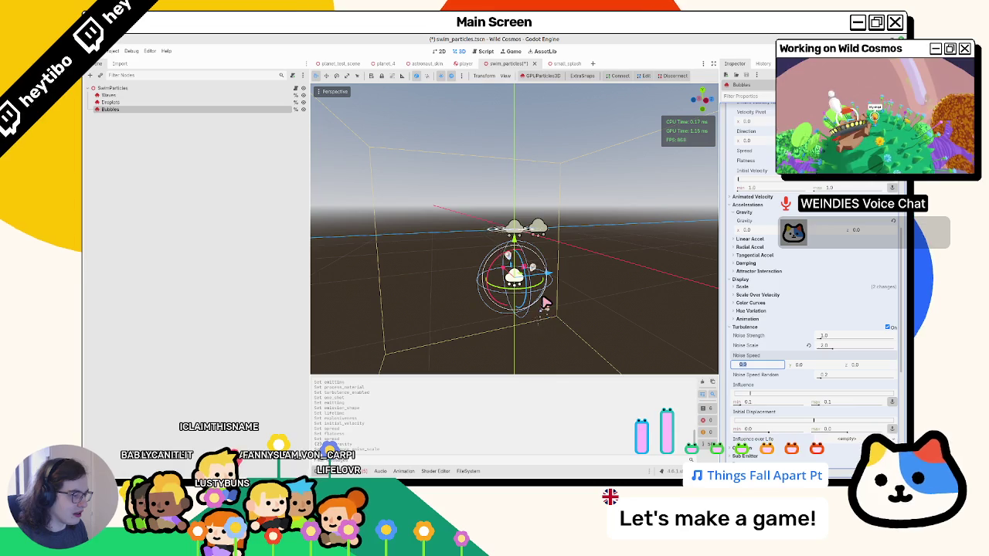
pyautogui.click(808, 346)
pyautogui.click(836, 337)
pyautogui.write('0.2')
pyautogui.press('Tab')
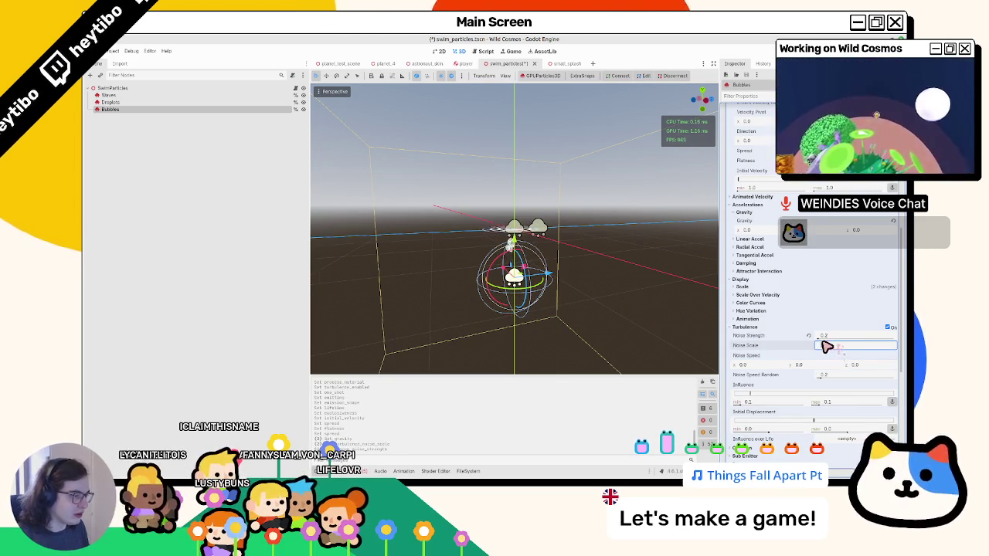
pyautogui.click(808, 335)
pyautogui.moveTo(821, 411); pyautogui.dragTo(858, 409)
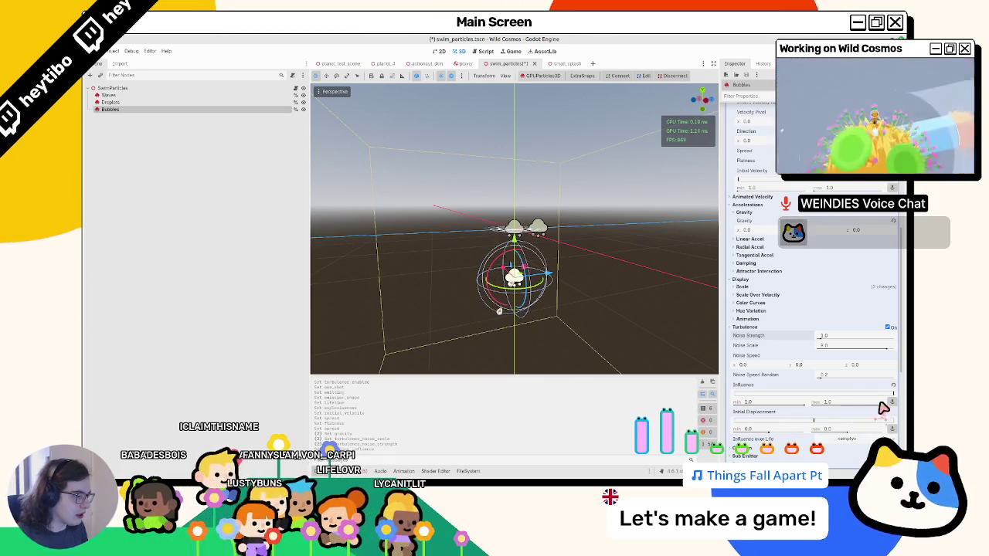
# Lower the Noise Scale, set Noise Speed Random to 0 and Influence to 0.1.
pyautogui.moveTo(557, 325); pyautogui.dragTo(669, 281)
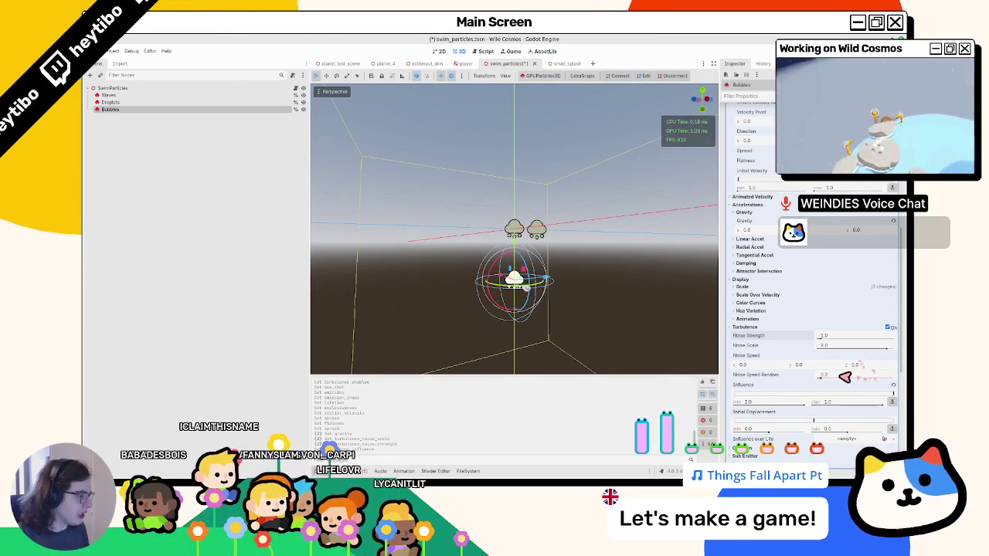
pyautogui.moveTo(892, 353); pyautogui.dragTo(814, 349)
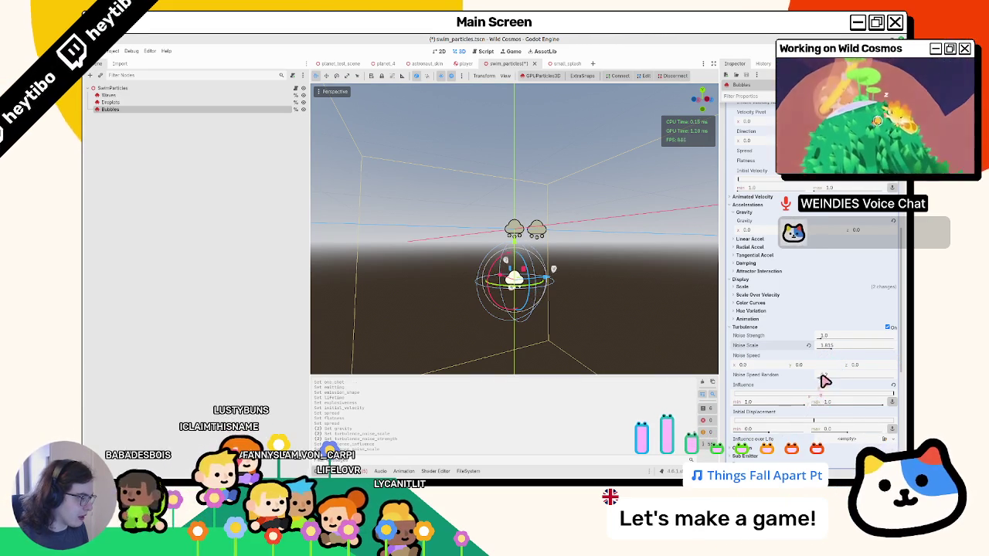
pyautogui.moveTo(816, 376); pyautogui.dragTo(736, 393)
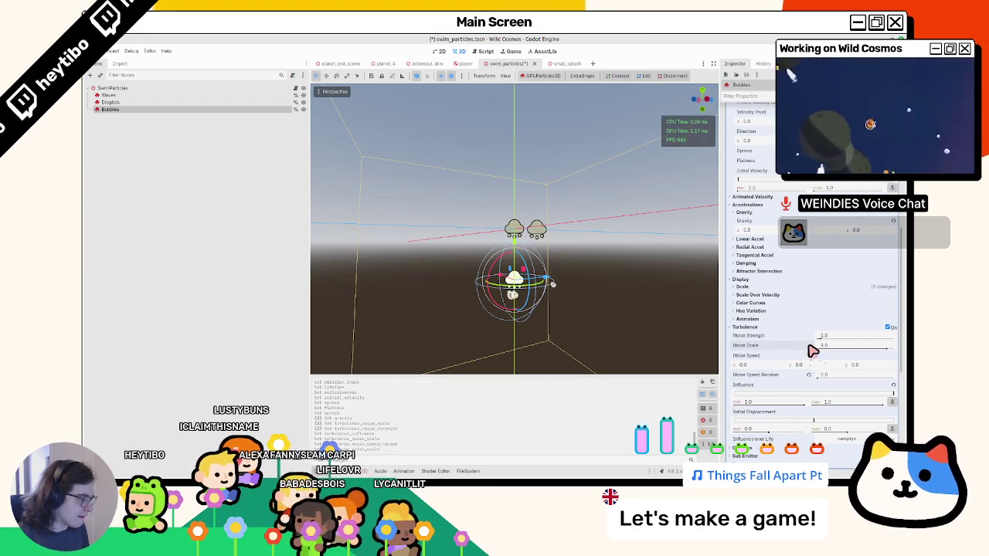
pyautogui.moveTo(571, 286); pyautogui.dragTo(564, 307)
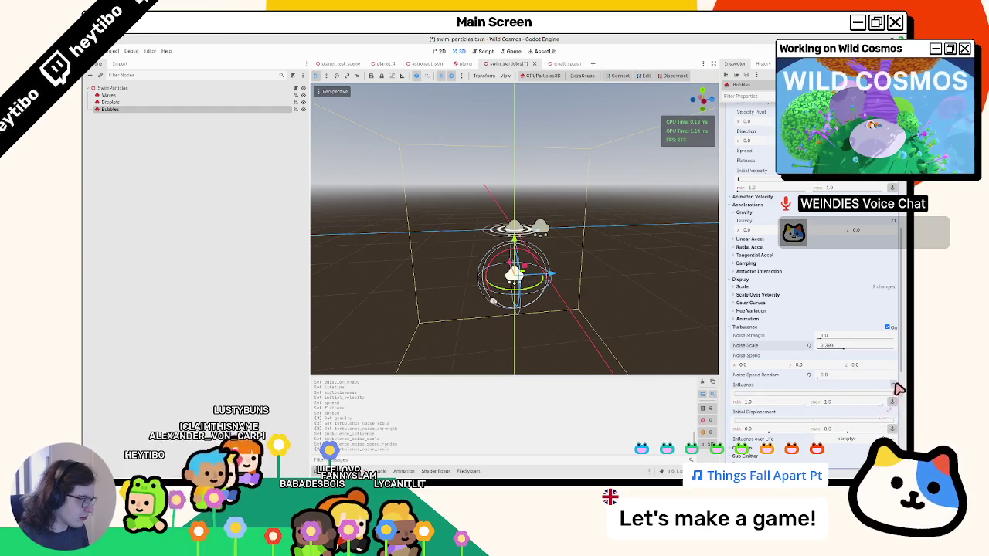
pyautogui.moveTo(899, 390); pyautogui.dragTo(750, 392)
pyautogui.scroll(2, 594, 315)
pyautogui.moveTo(595, 315); pyautogui.dragTo(613, 314)
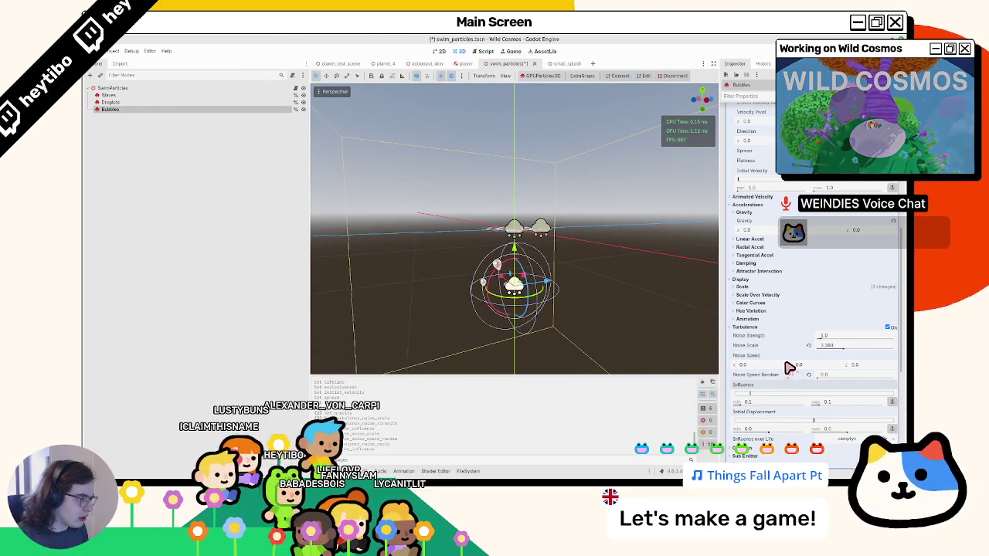
pyautogui.click(834, 346)
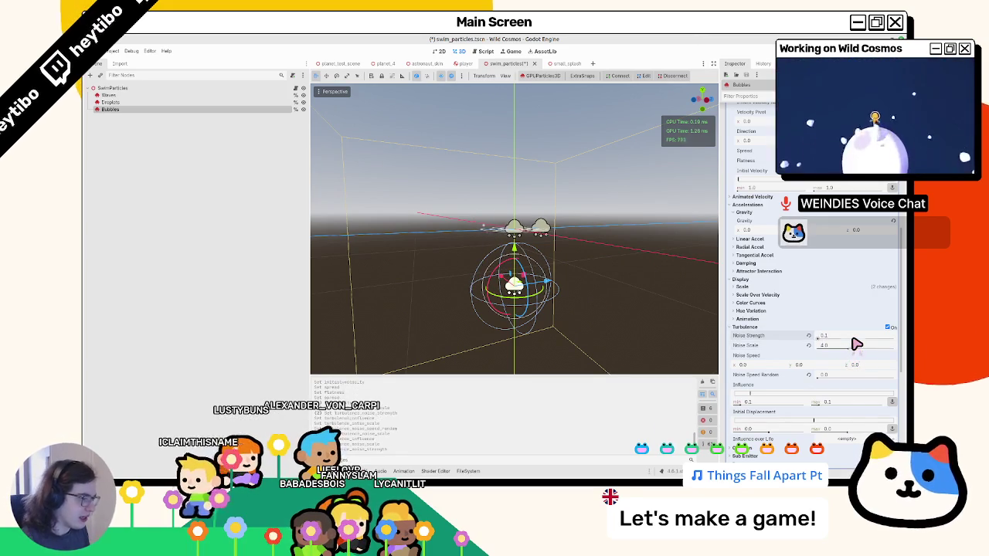
pyautogui.scroll(3, 479, 312)
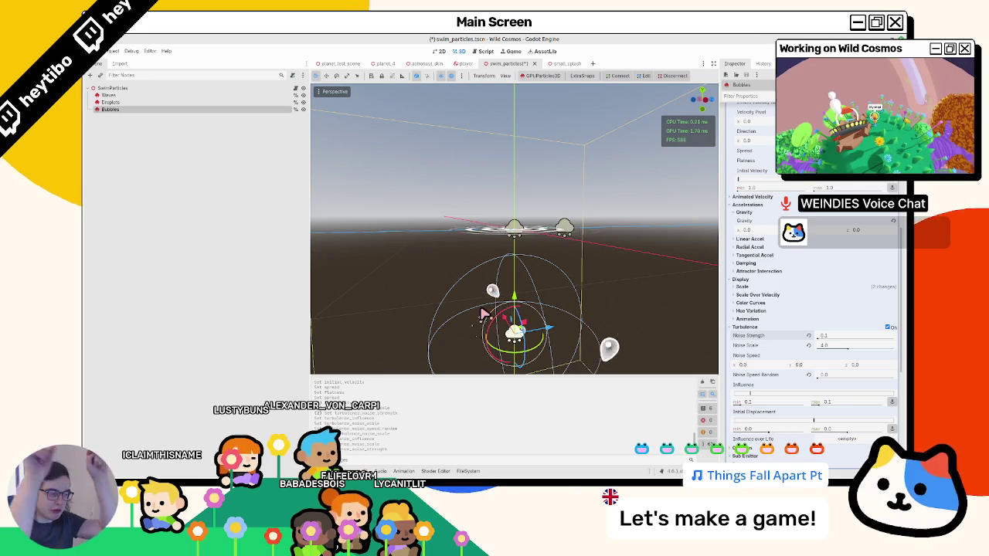
# Set the turbulence Noise Speed y to 10 and commit the new Influence maximum.
pyautogui.scroll(1, 482, 303)
pyautogui.scroll(-3, 482, 303)
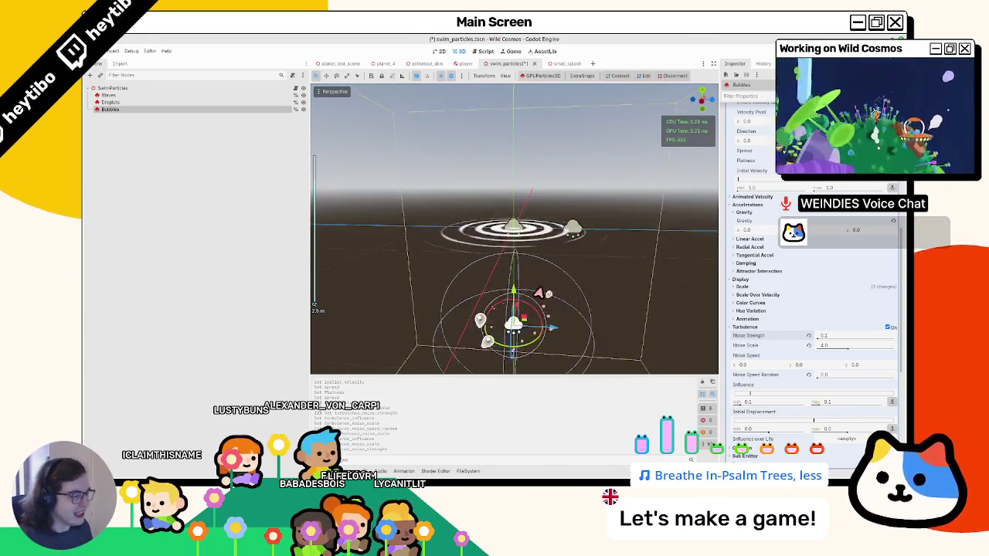
pyautogui.write('10')
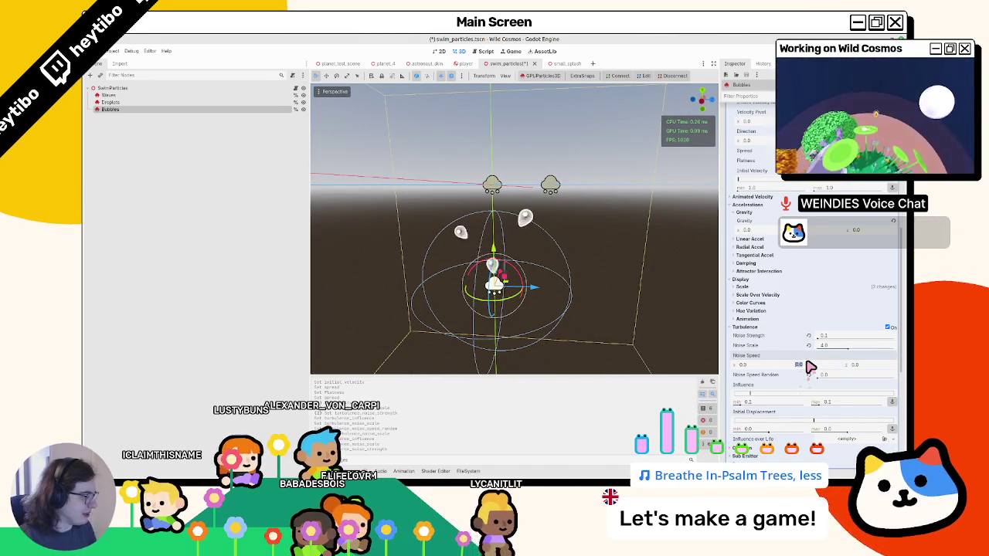
pyautogui.press('Return')
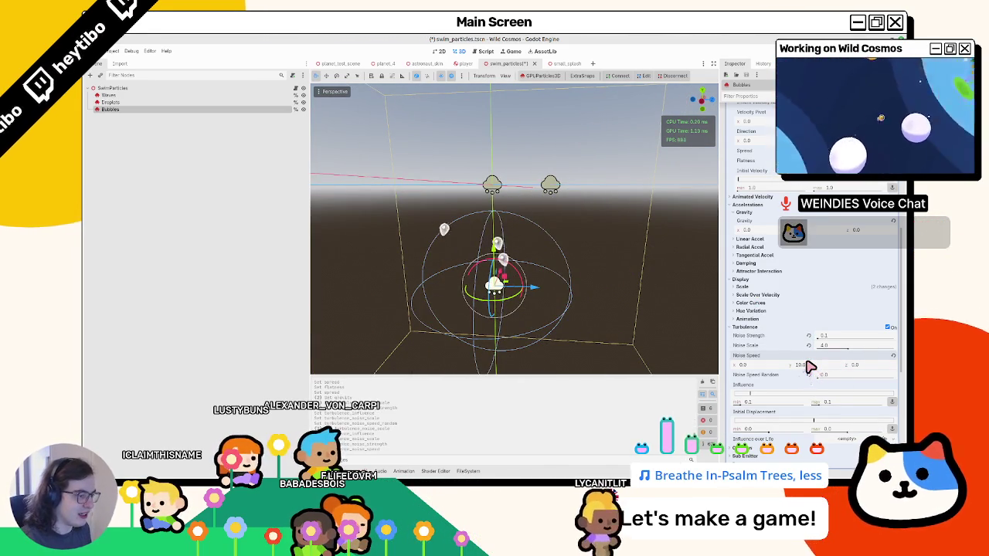
pyautogui.write('2')
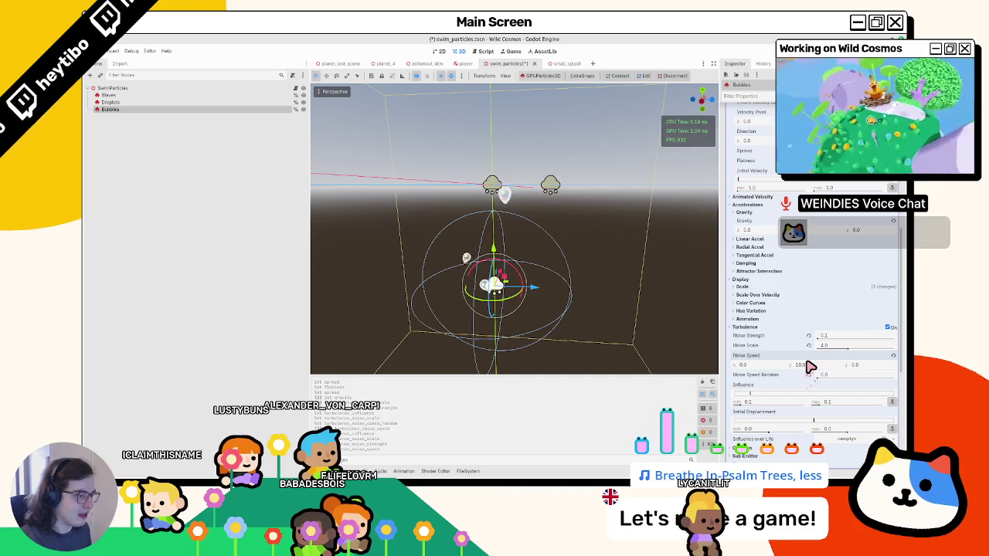
pyautogui.press('Return')
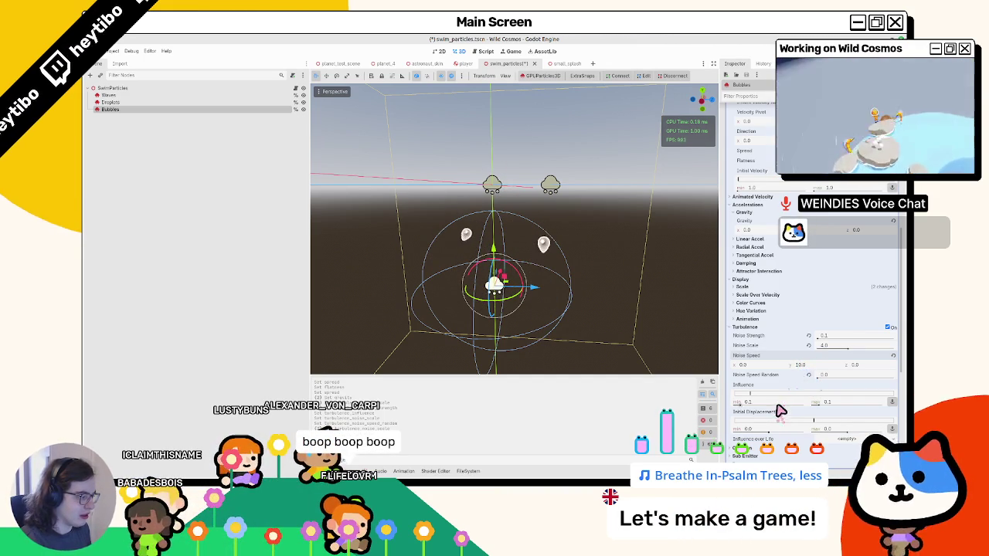
pyautogui.write('1')
pyautogui.press('Return')
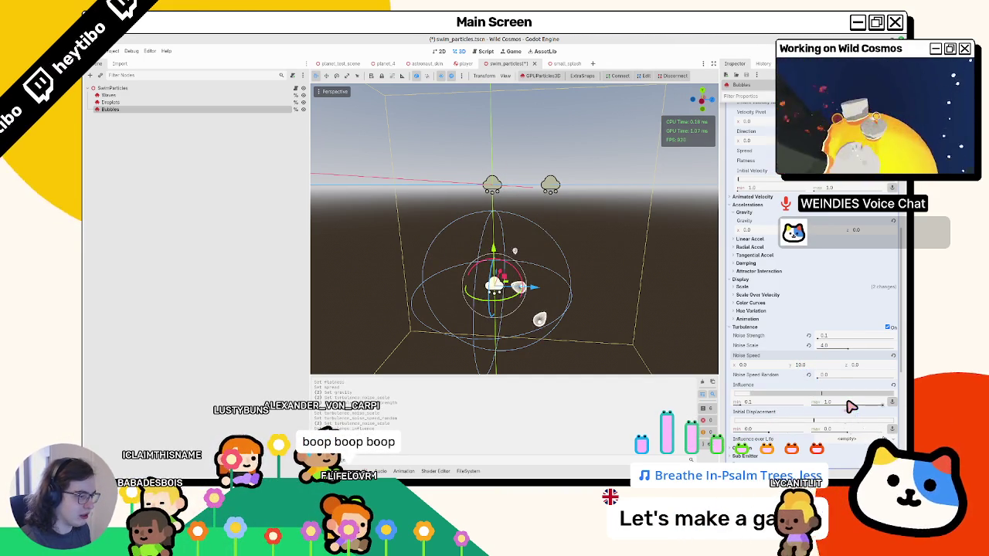
# Reduce turbulence Influence to 0.01–0.1, then check Droplets and reselect Bubbles.
pyautogui.moveTo(850, 407); pyautogui.dragTo(786, 410)
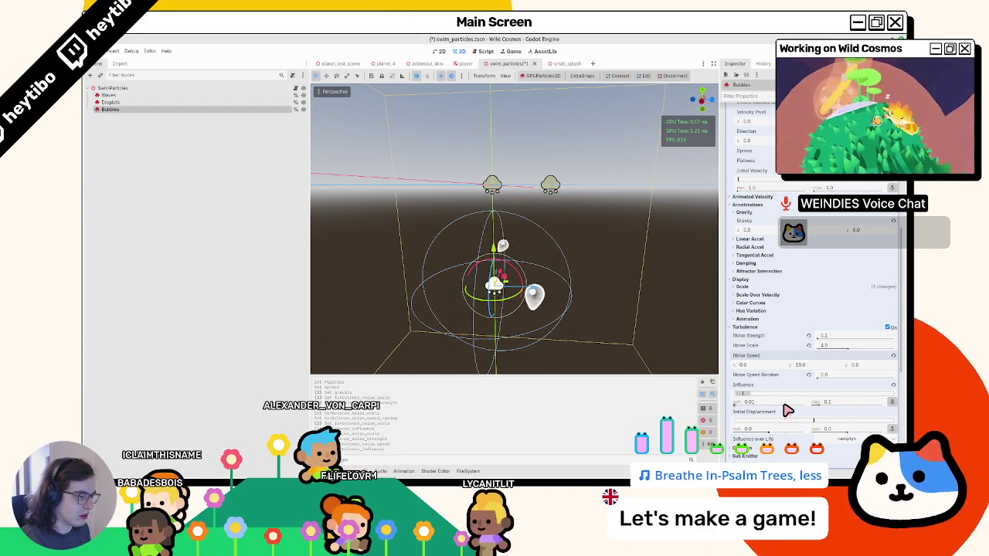
pyautogui.scroll(5, 842, 350)
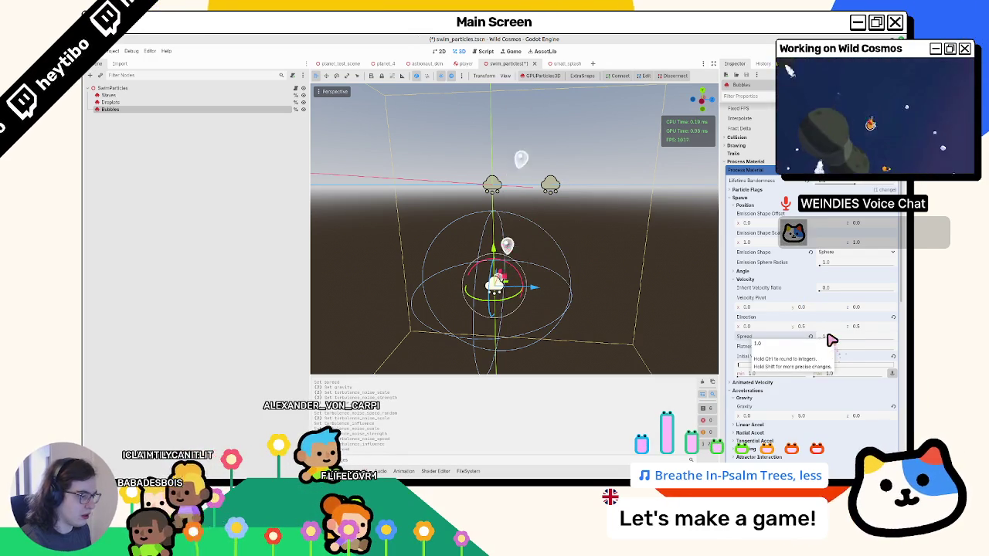
pyautogui.scroll(-3, 826, 343)
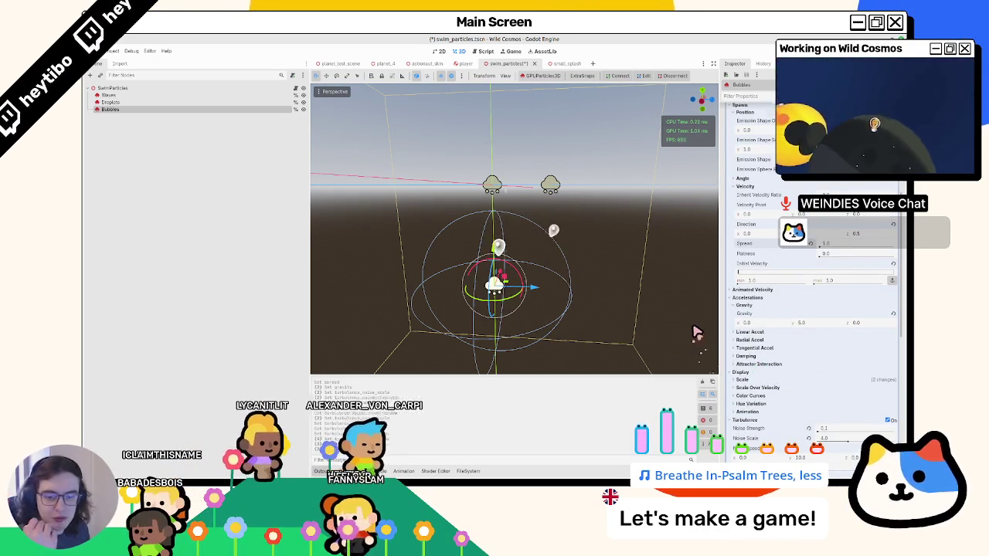
pyautogui.click(227, 102)
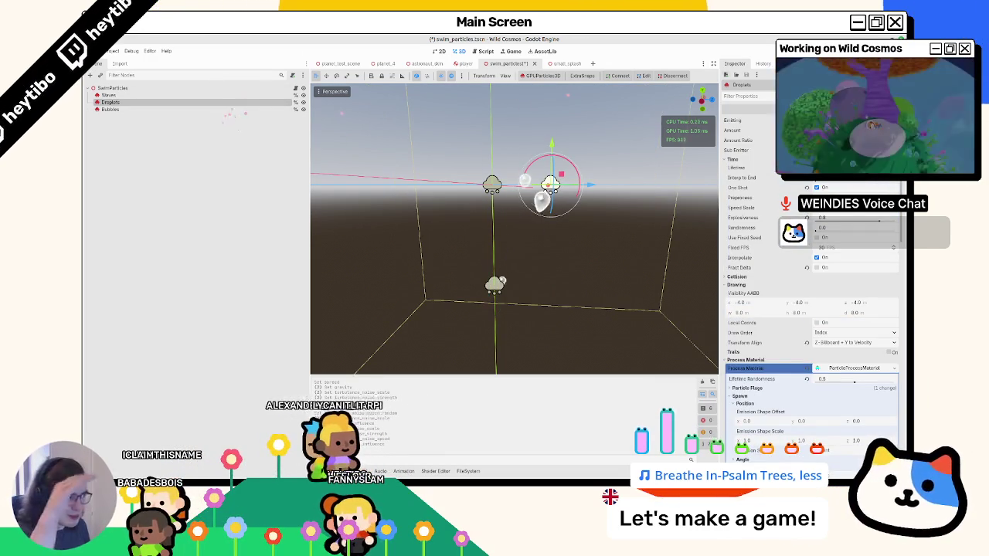
pyautogui.click(147, 109)
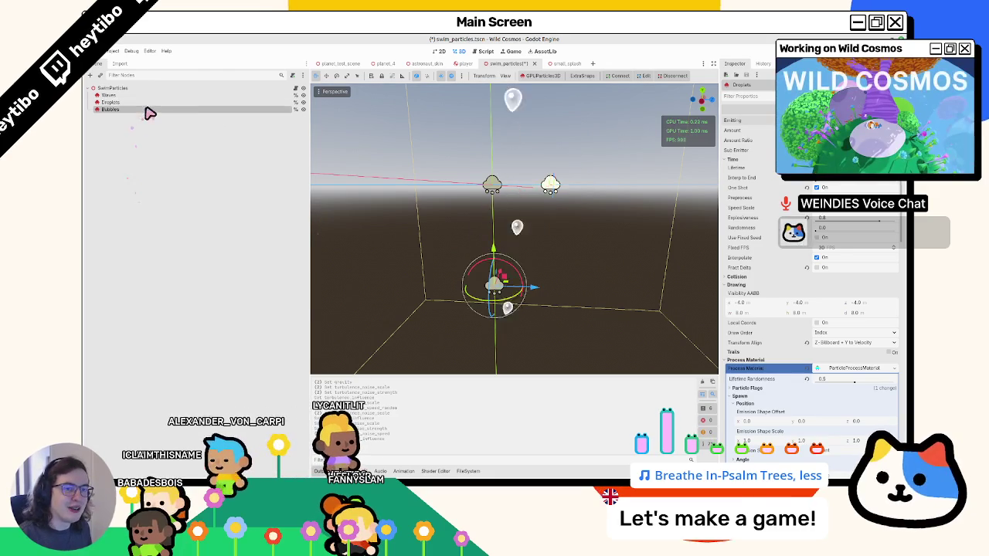
pyautogui.moveTo(556, 255); pyautogui.dragTo(524, 278)
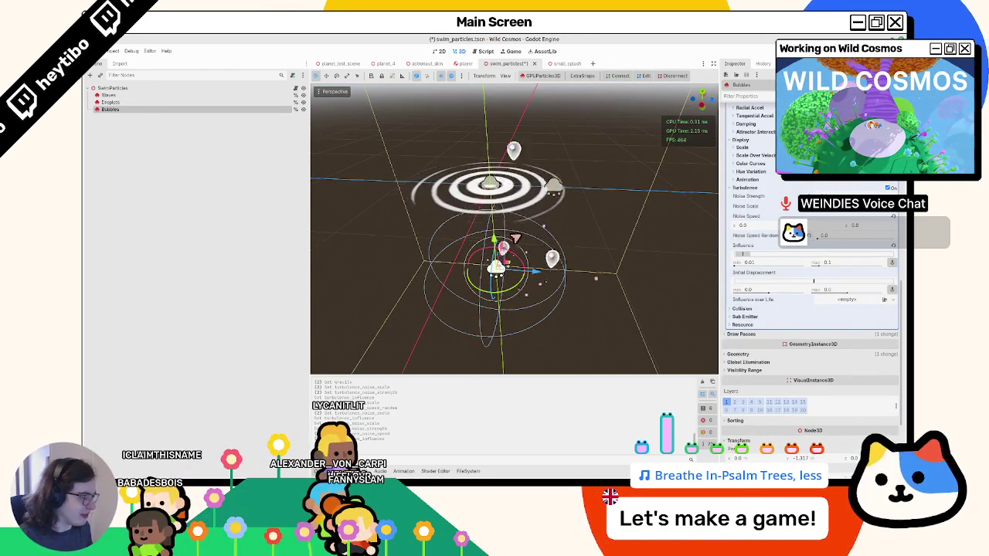
pyautogui.click(739, 354)
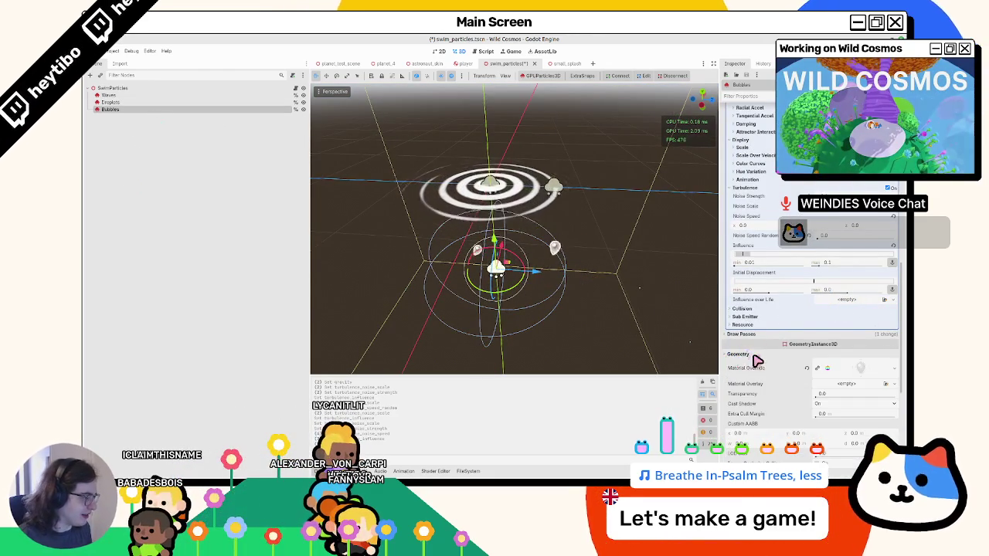
# Expand the Bubbles Material Override resource to show its properties and preview.
pyautogui.click(870, 371)
pyautogui.scroll(-5, 754, 323)
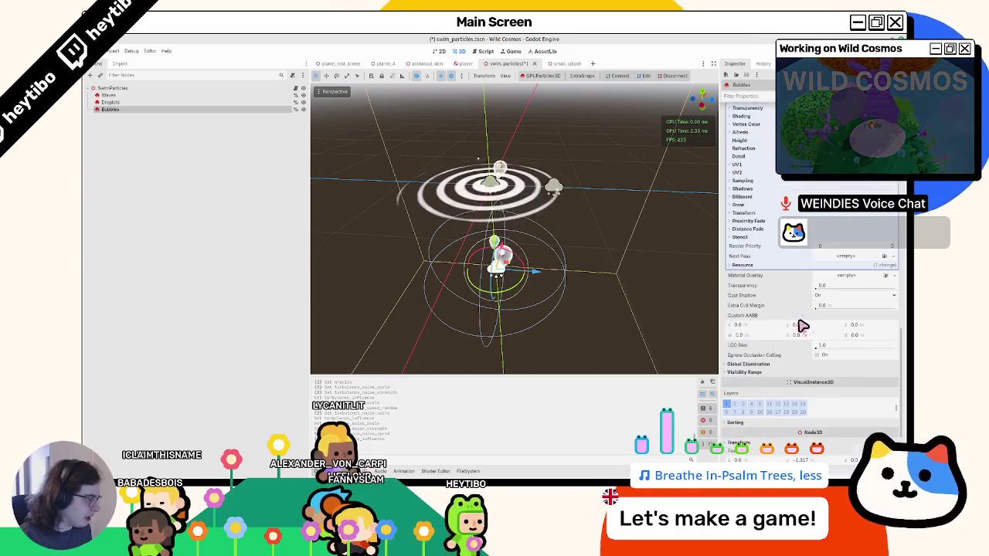
pyautogui.scroll(3, 753, 323)
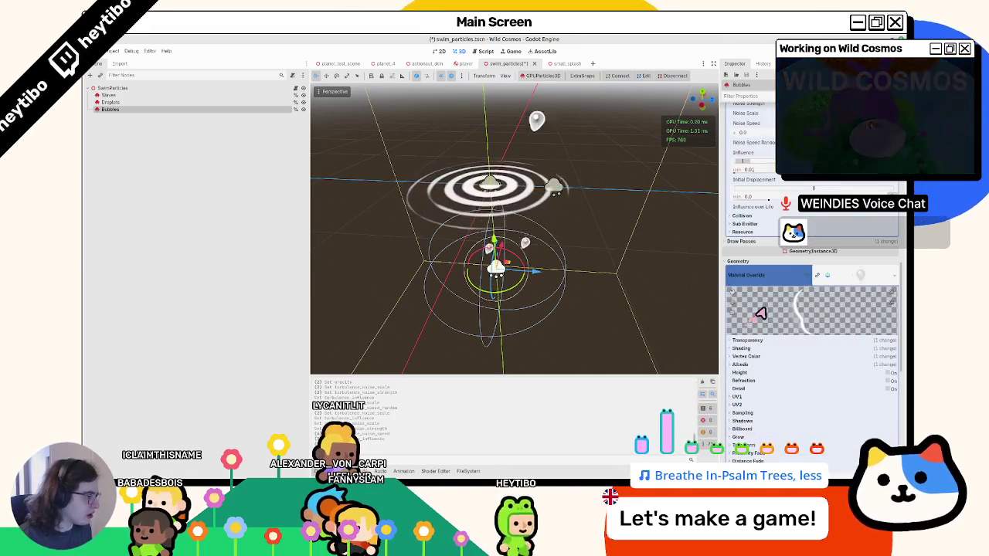
pyautogui.click(856, 282)
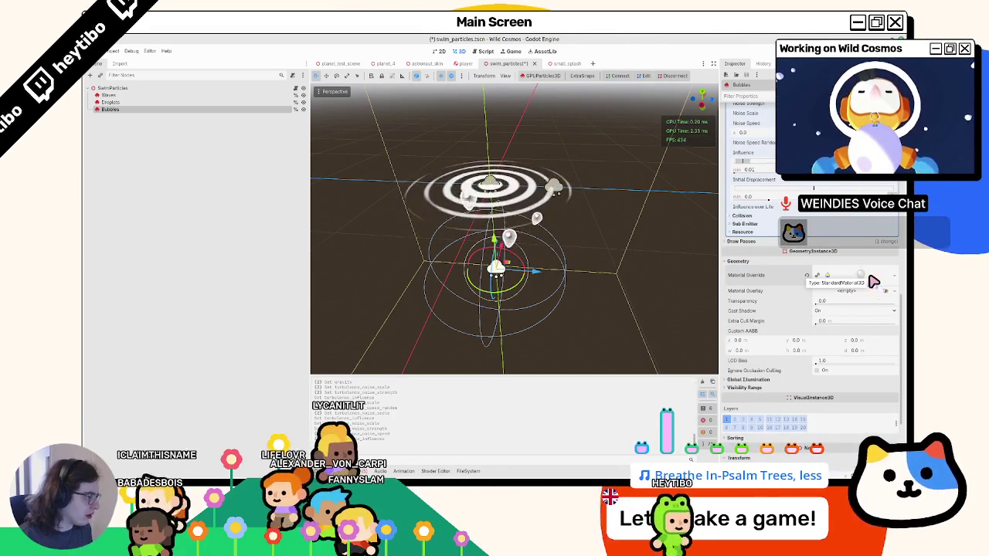
pyautogui.click(819, 282)
pyautogui.click(859, 278)
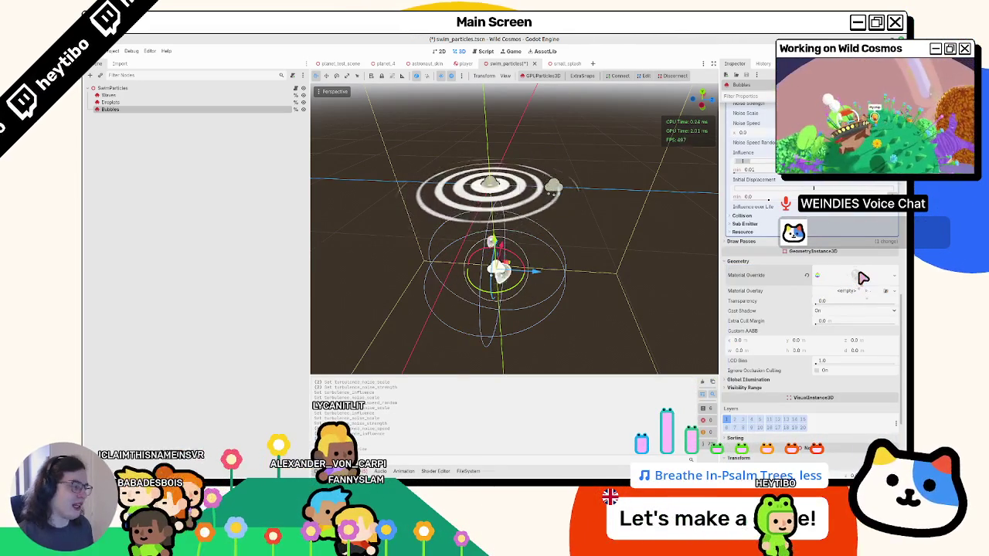
pyautogui.click(862, 278)
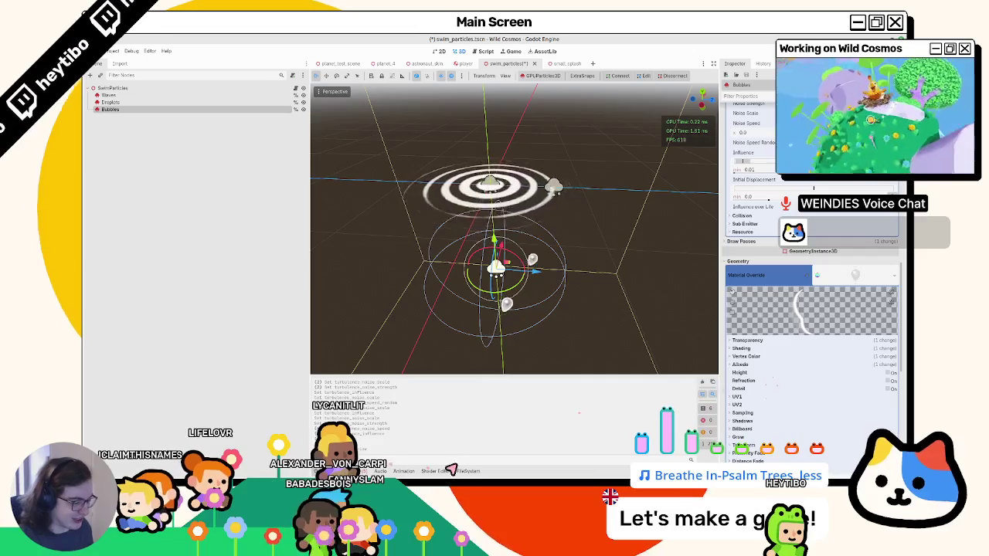
# Cycle the bottom panel through FileSystem, Shader Editor, Animation, Audio and Debugger, back to Output.
pyautogui.click(468, 471)
pyautogui.click(436, 471)
pyautogui.click(404, 471)
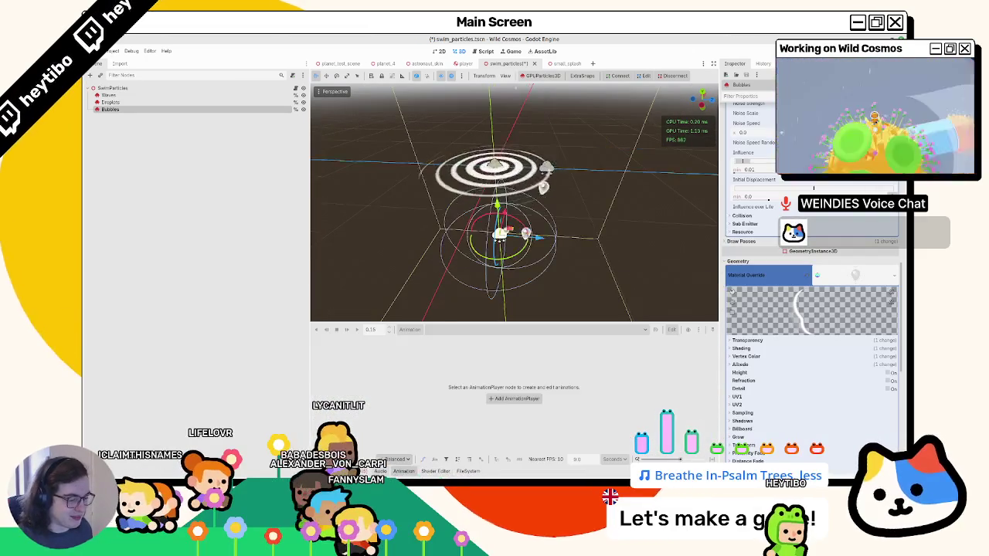
pyautogui.click(379, 471)
pyautogui.click(356, 471)
pyautogui.click(332, 471)
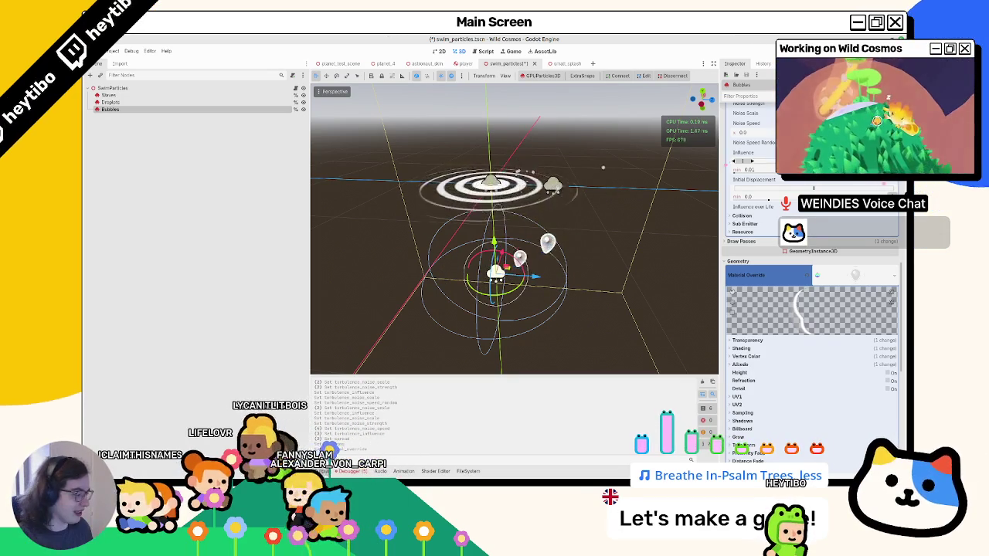
# Move the Bubbles scale curve's peak point to about 0.7 and save the swim_particles scene.
pyautogui.scroll(5, 773, 228)
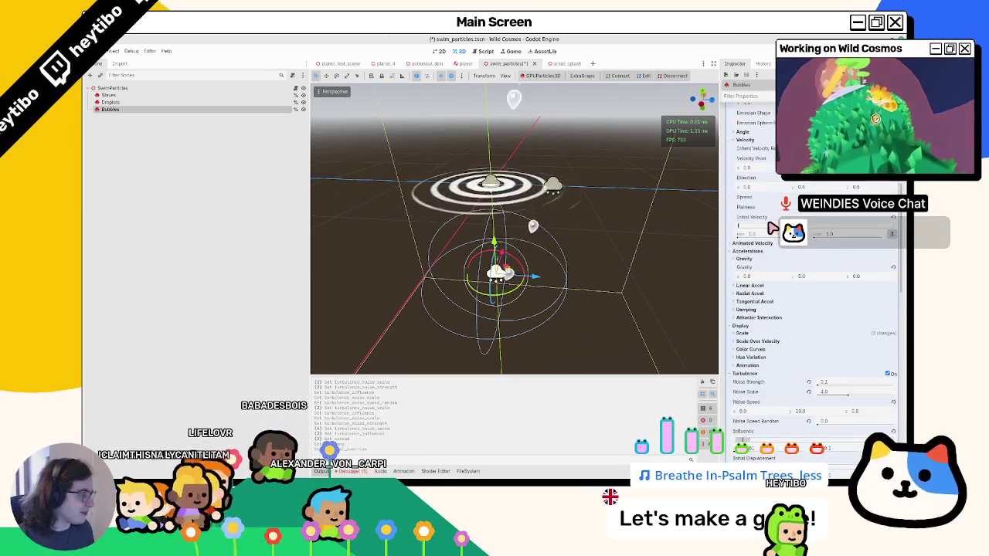
pyautogui.scroll(4, 771, 232)
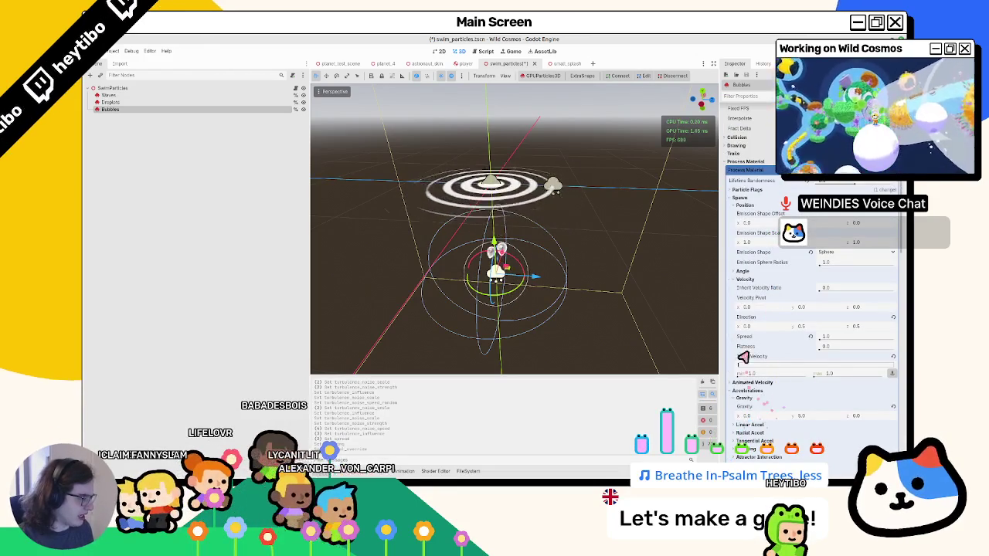
pyautogui.scroll(-5, 756, 296)
pyautogui.click(757, 286)
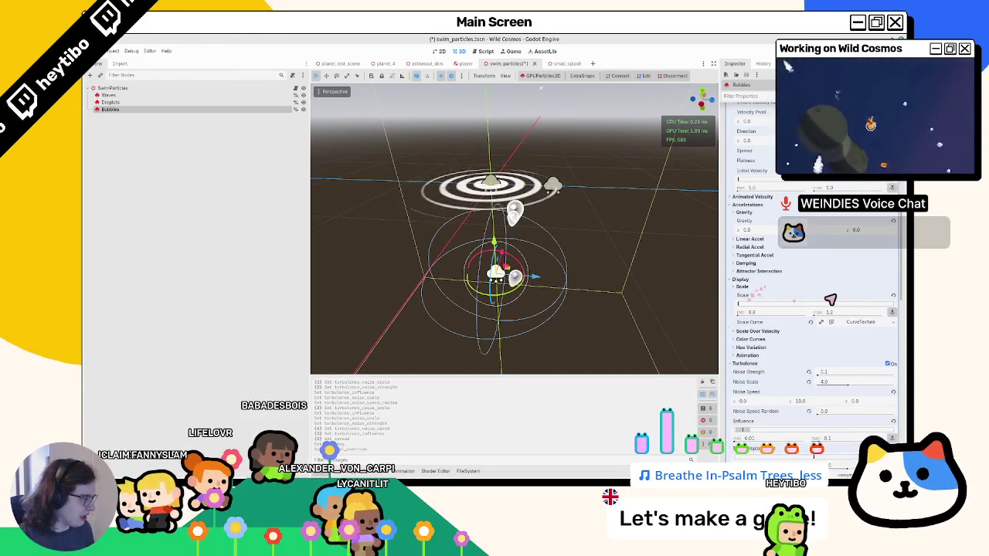
pyautogui.click(842, 323)
pyautogui.click(857, 359)
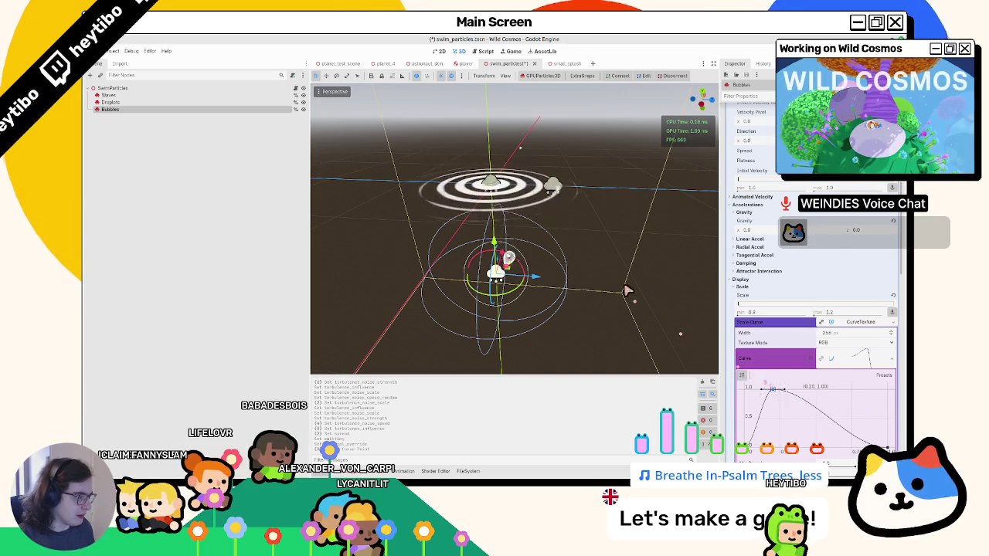
pyautogui.moveTo(568, 249); pyautogui.dragTo(508, 222)
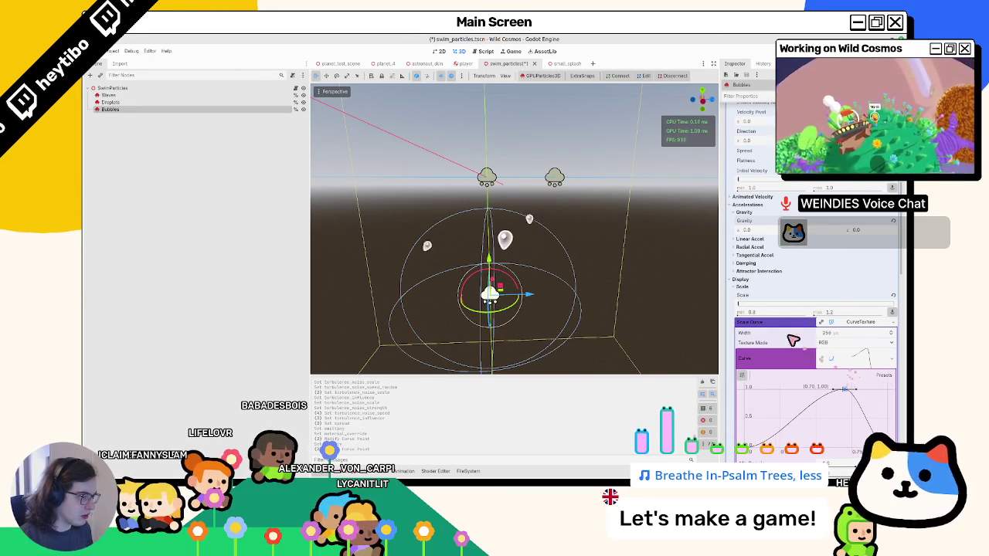
pyautogui.scroll(5, 784, 295)
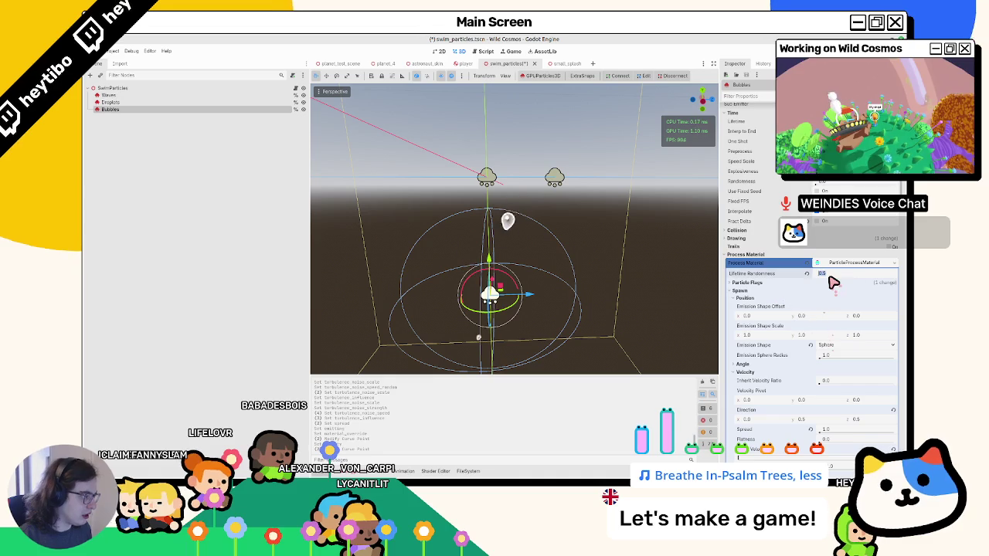
pyautogui.scroll(1, 828, 281)
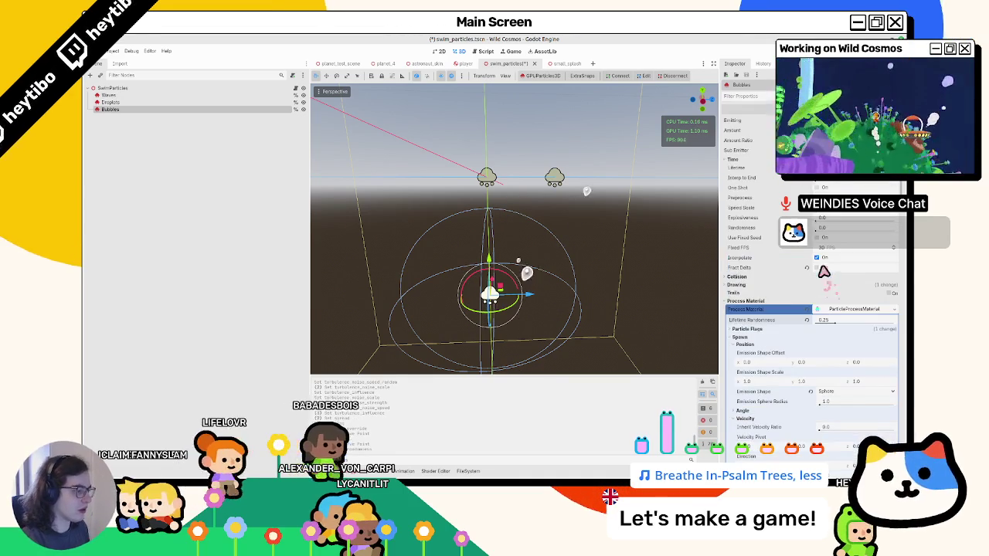
pyautogui.moveTo(530, 282)
pyautogui.mouseDown()
pyautogui.moveTo(517, 244)
pyautogui.moveTo(524, 223)
pyautogui.mouseUp()
pyautogui.scroll(-3, 524, 223)
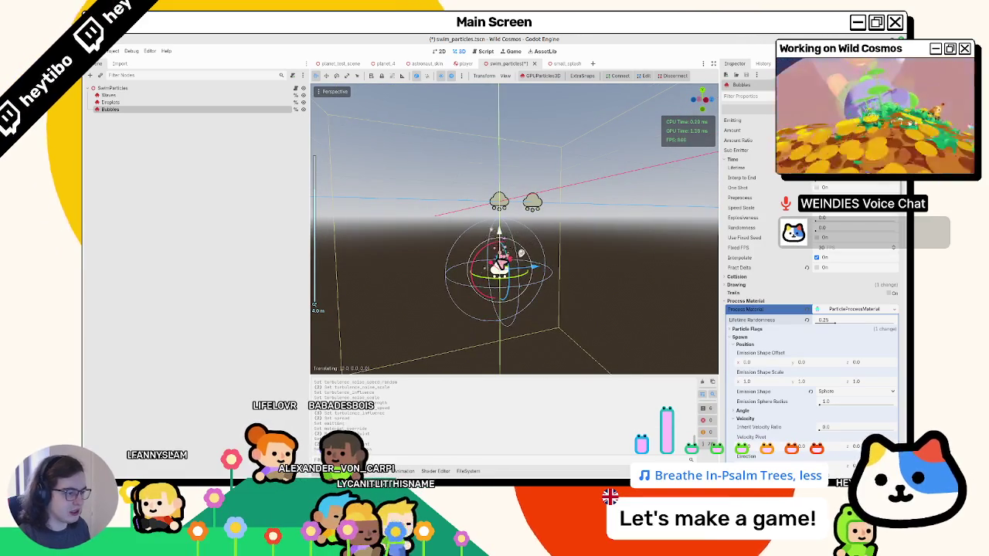
pyautogui.moveTo(500, 254); pyautogui.dragTo(500, 278)
pyautogui.hotkey('ctrl', 's')
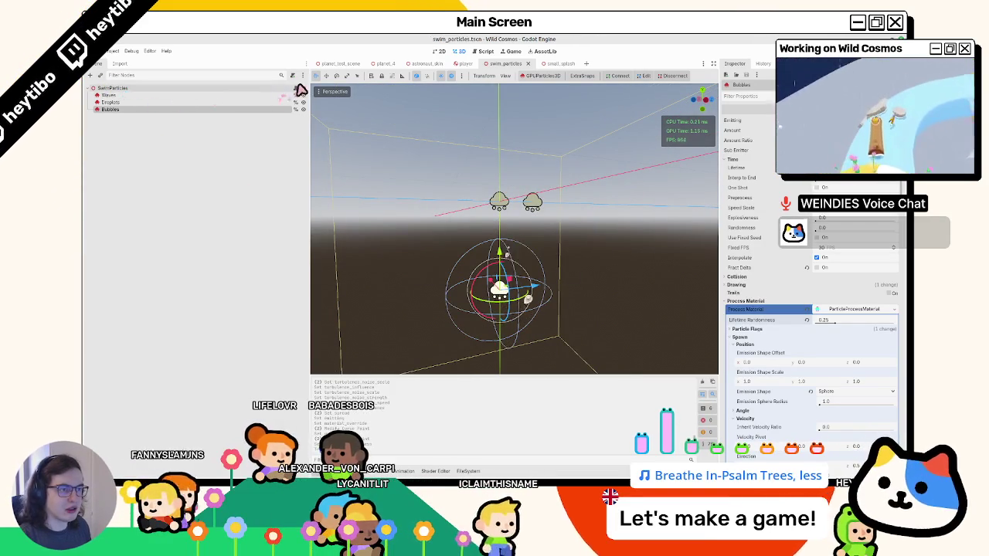
# Add 'bubbles.emitting = active' under the waves emitting line in _set_active of swim_particles.gd.
pyautogui.click(300, 90)
pyautogui.doubleClick(506, 128)
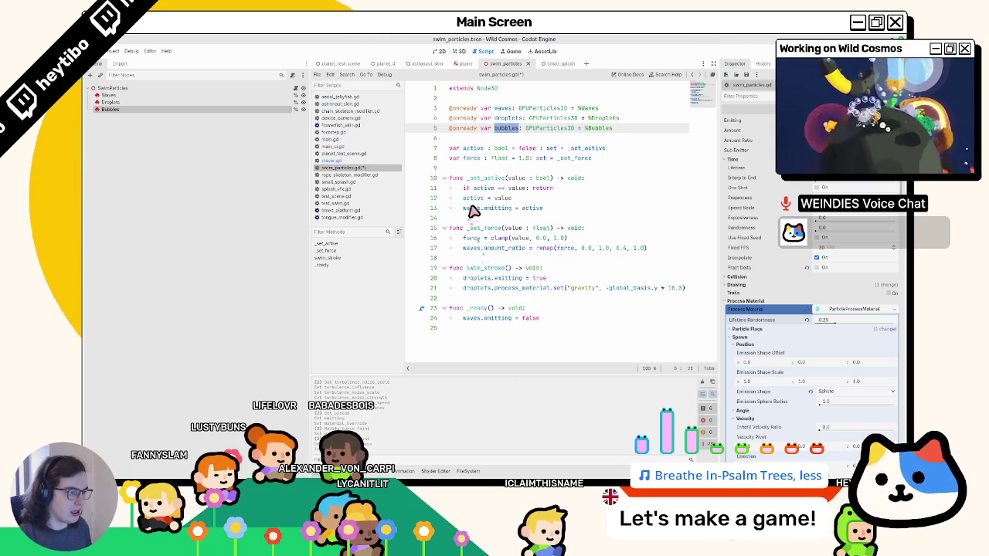
pyautogui.click(580, 200)
pyautogui.click(585, 208)
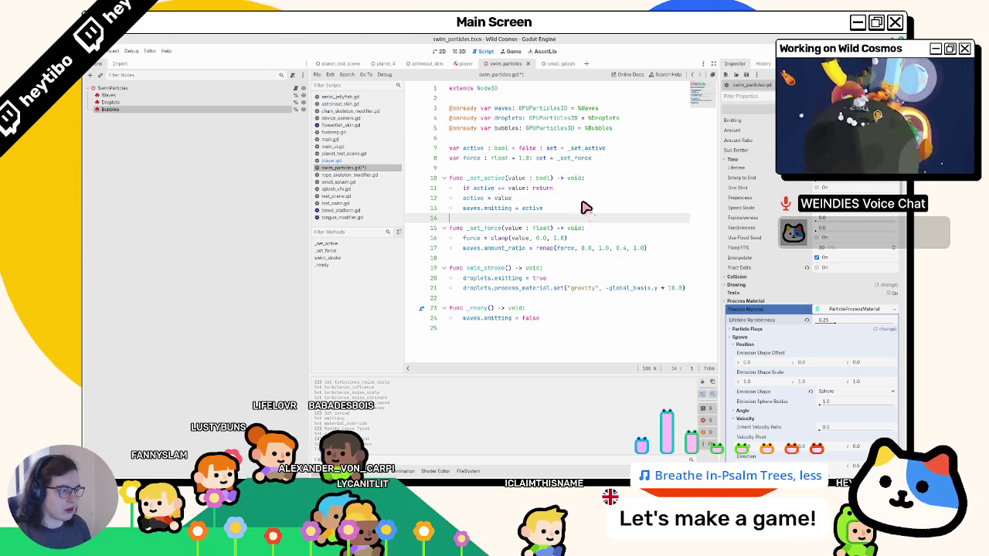
pyautogui.press('Return')
pyautogui.write('bubbles.emi')
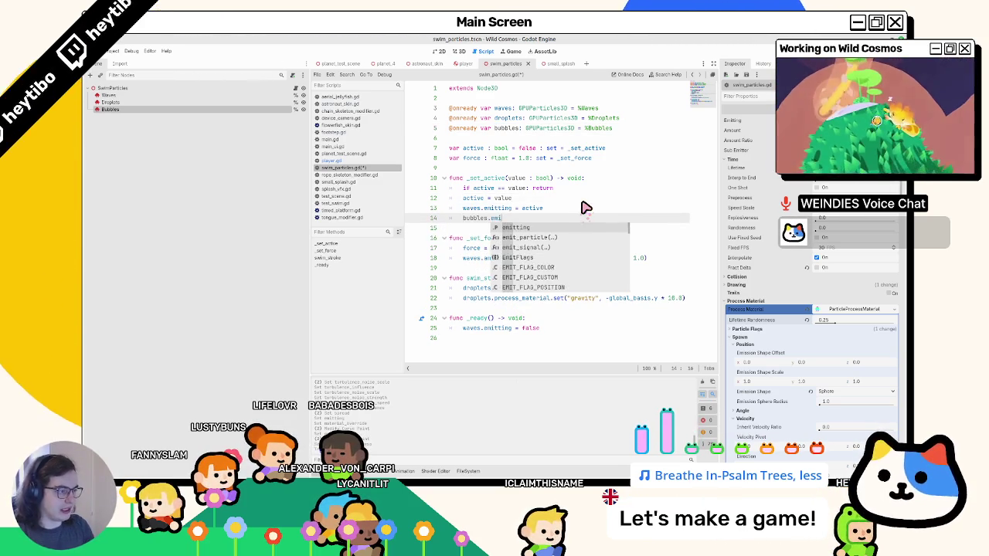
pyautogui.write('tting = active')
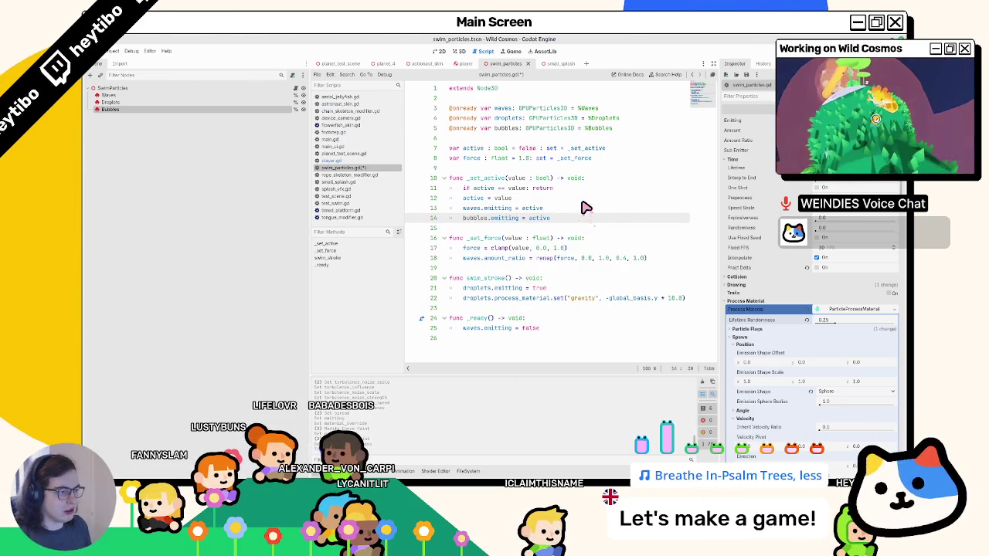
# Duplicate the waves amount_ratio line in _set_force for bubbles, save the script and run the game.
pyautogui.doubleClick(475, 219)
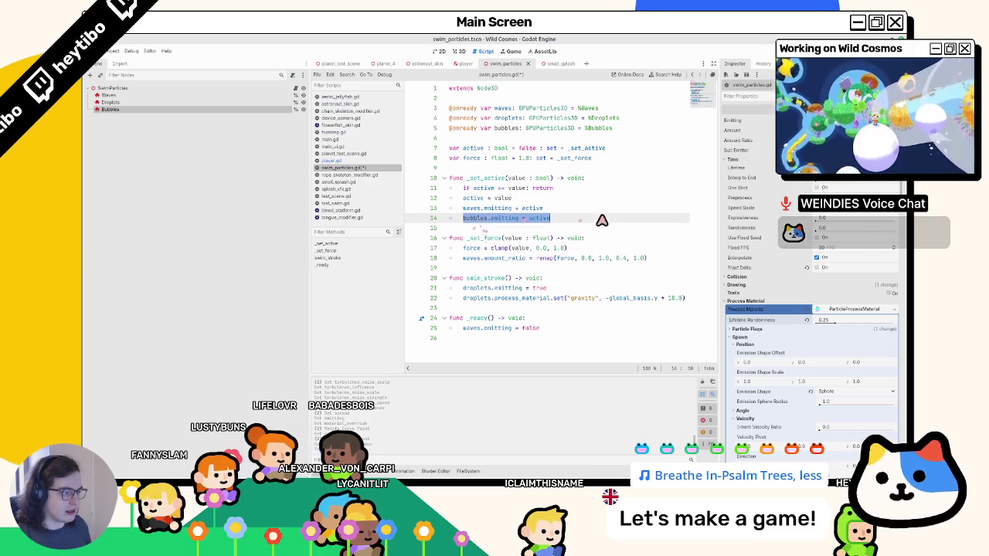
pyautogui.doubleClick(478, 239)
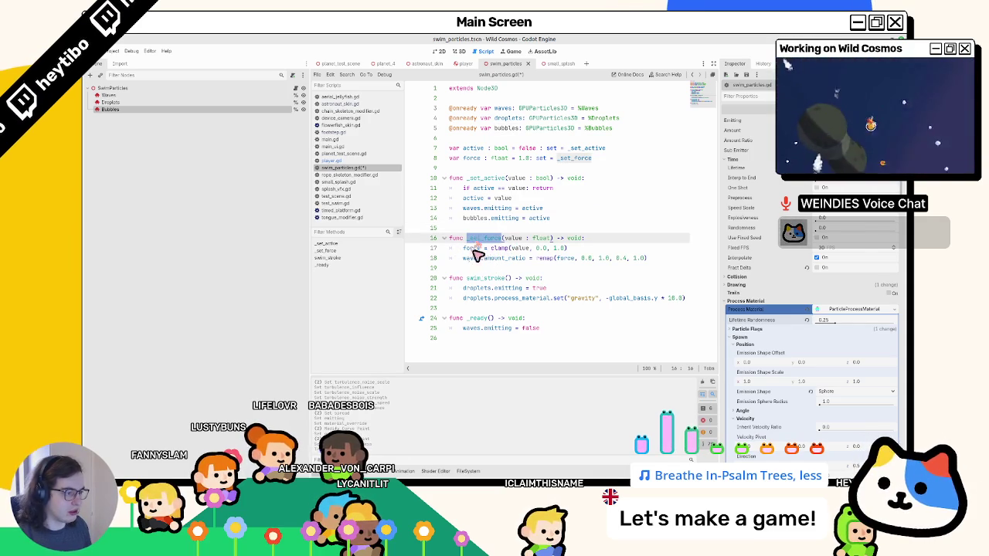
pyautogui.click(502, 261)
pyautogui.hotkey('ctrl', 'shift', 'd')
pyautogui.doubleClick(475, 217)
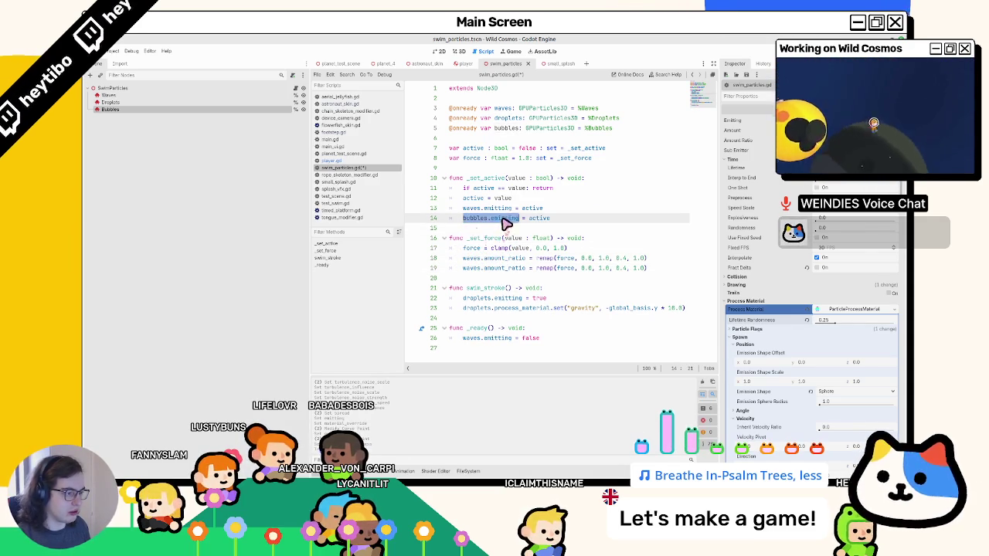
pyautogui.click(468, 268)
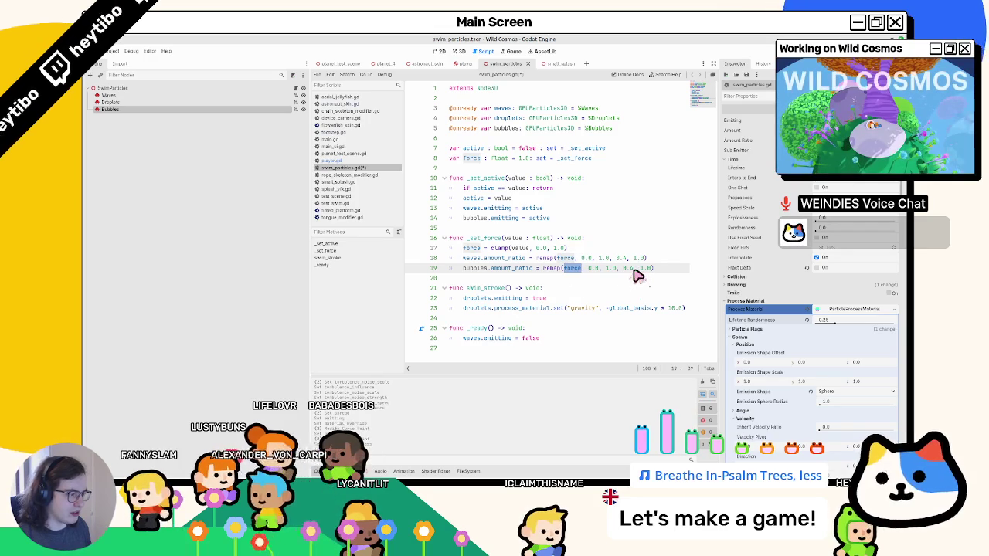
pyautogui.hotkey('ctrl', 's')
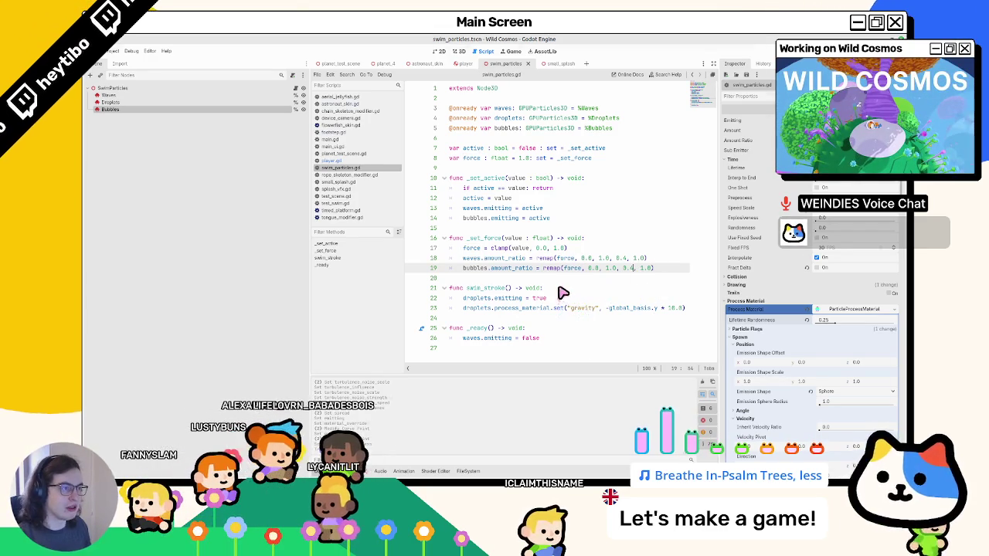
pyautogui.press('F6')
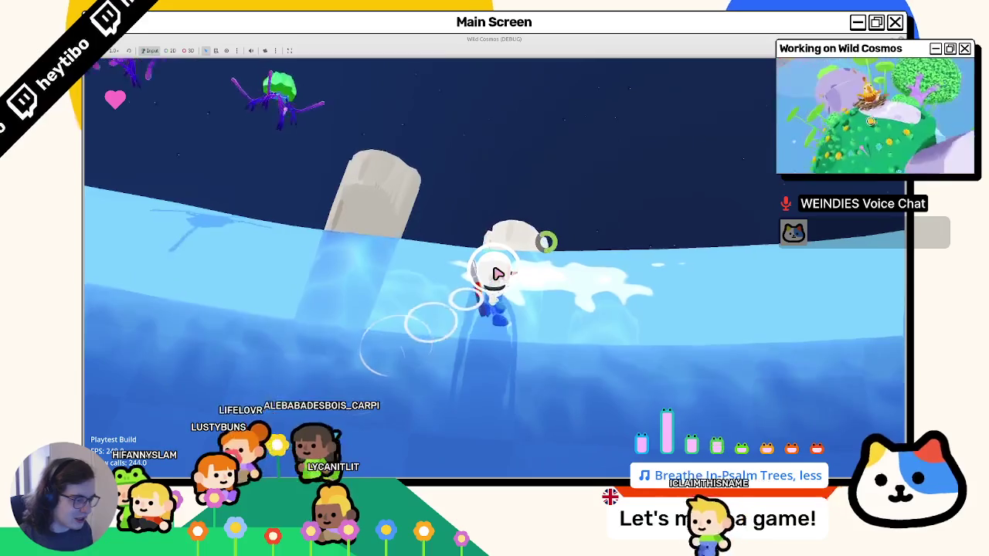
# Focus the 3D view on the particles, rerun the game to watch the bubbles, then stop it.
pyautogui.press('F8')
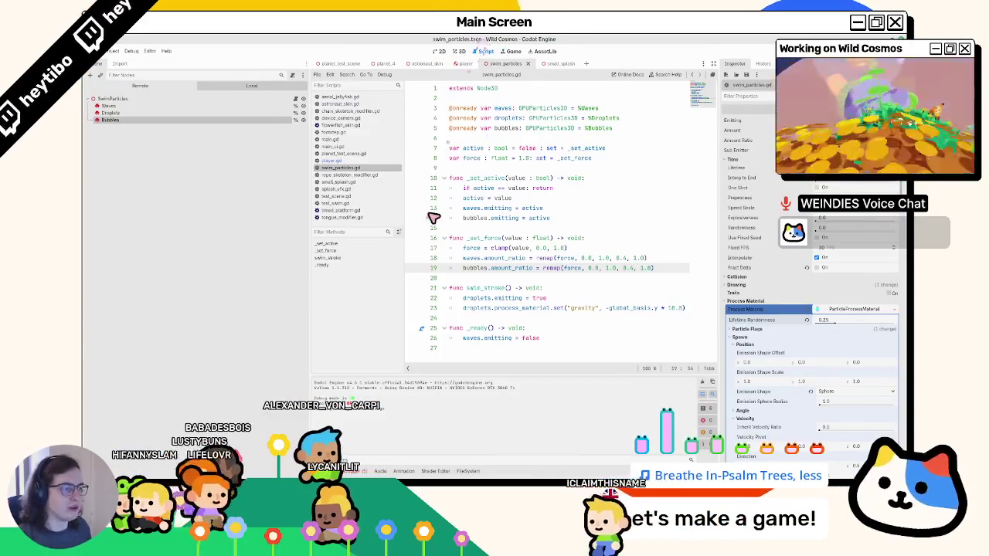
pyautogui.click(458, 51)
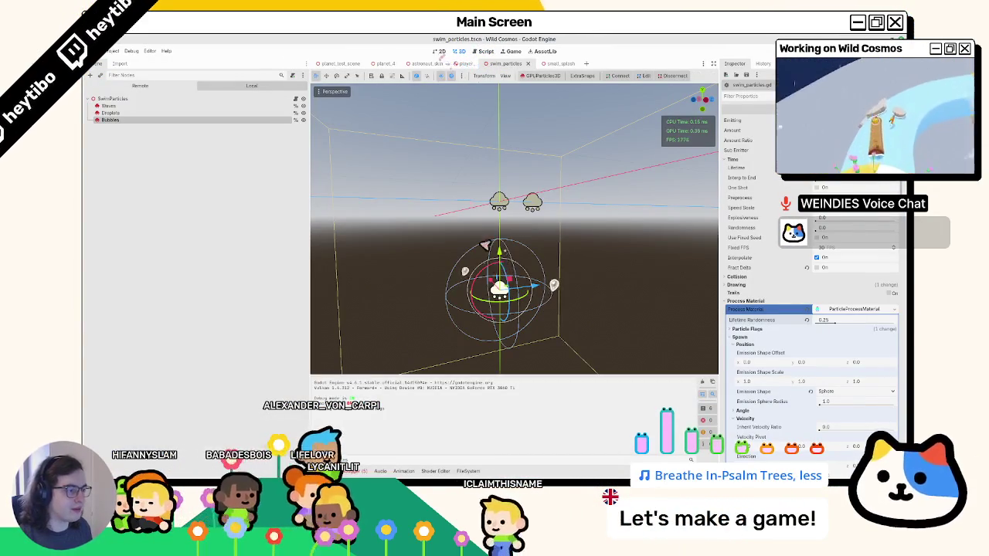
pyautogui.press('f')
pyautogui.moveTo(502, 224); pyautogui.dragTo(531, 251)
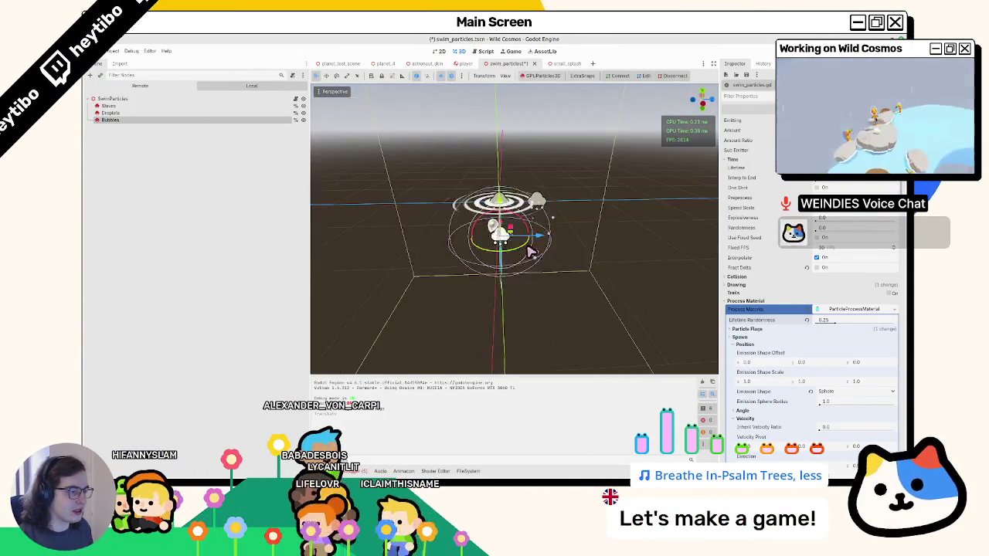
pyautogui.press('F5')
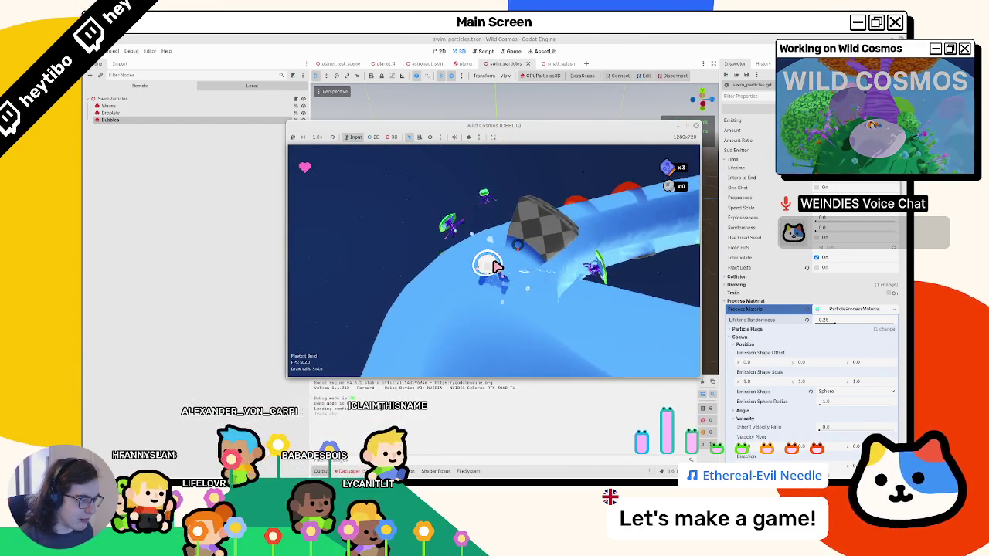
pyautogui.click(720, 51)
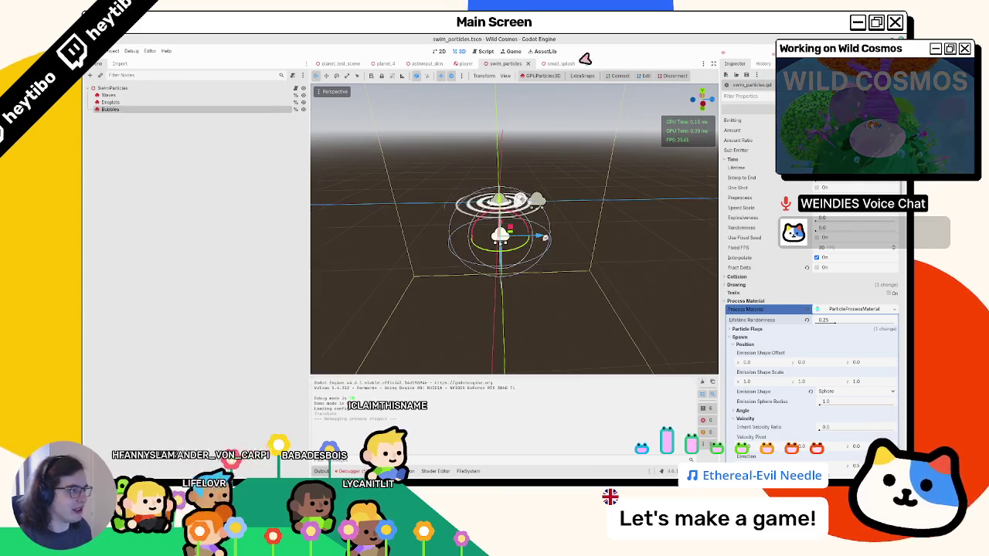
pyautogui.click(483, 51)
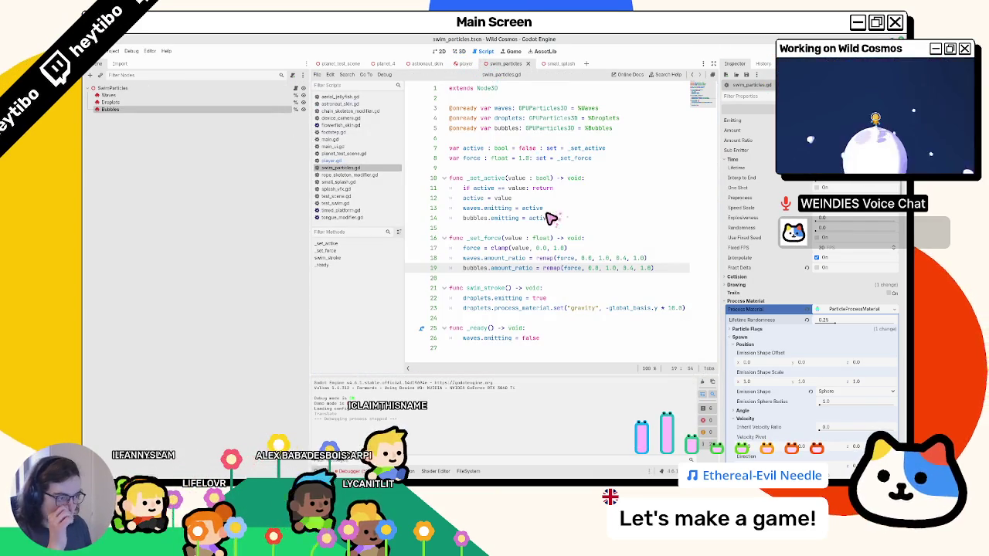
# Add a _process function and call set_physics_process(active) after the bubbles emitting line.
pyautogui.click(501, 352)
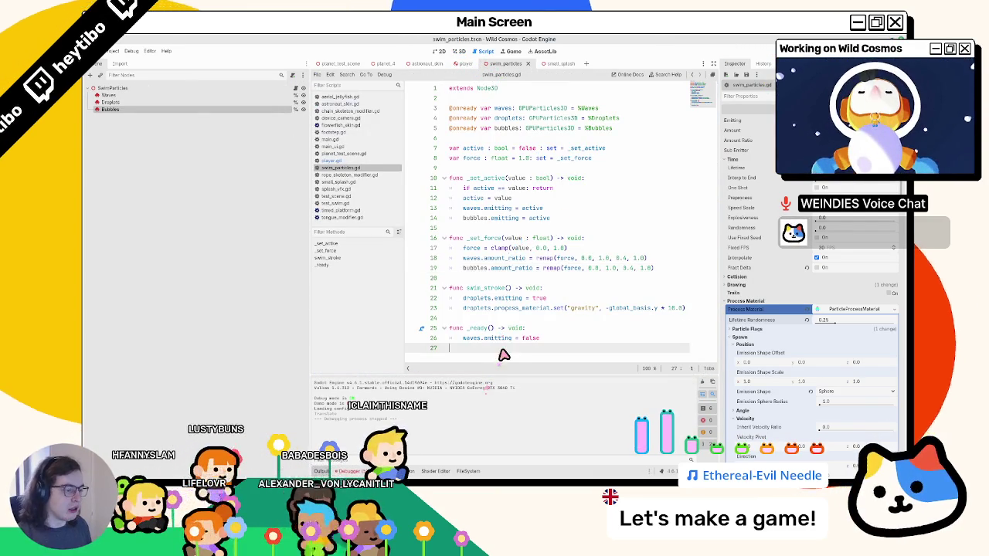
pyautogui.press('Return')
pyautogui.write('func _pro')
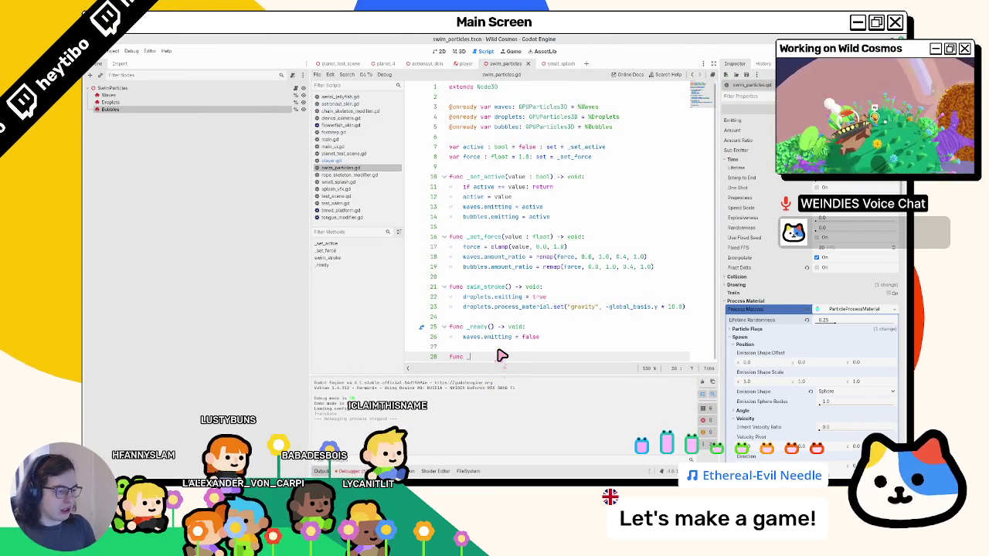
pyautogui.press('Return')
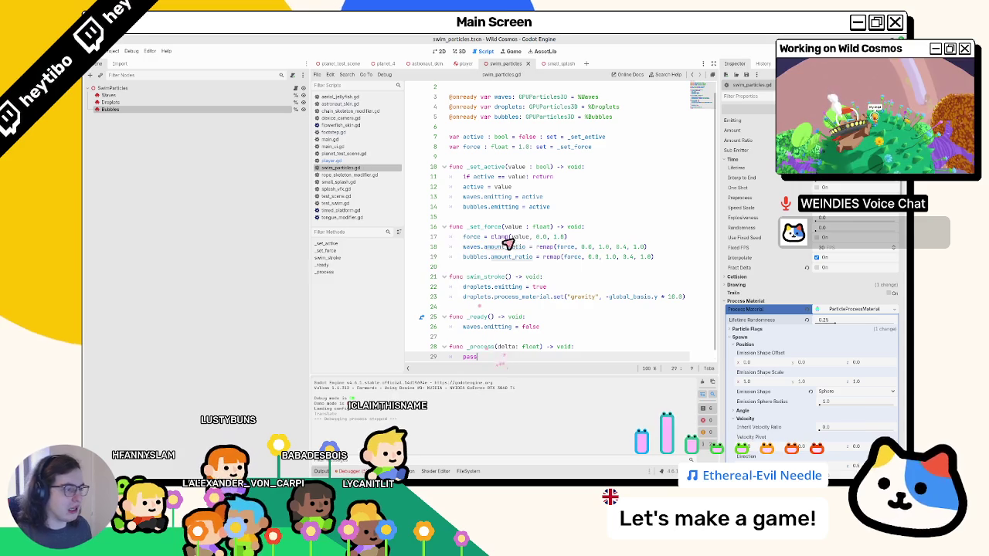
pyautogui.click(575, 207)
pyautogui.press('Return')
pyautogui.write('set')
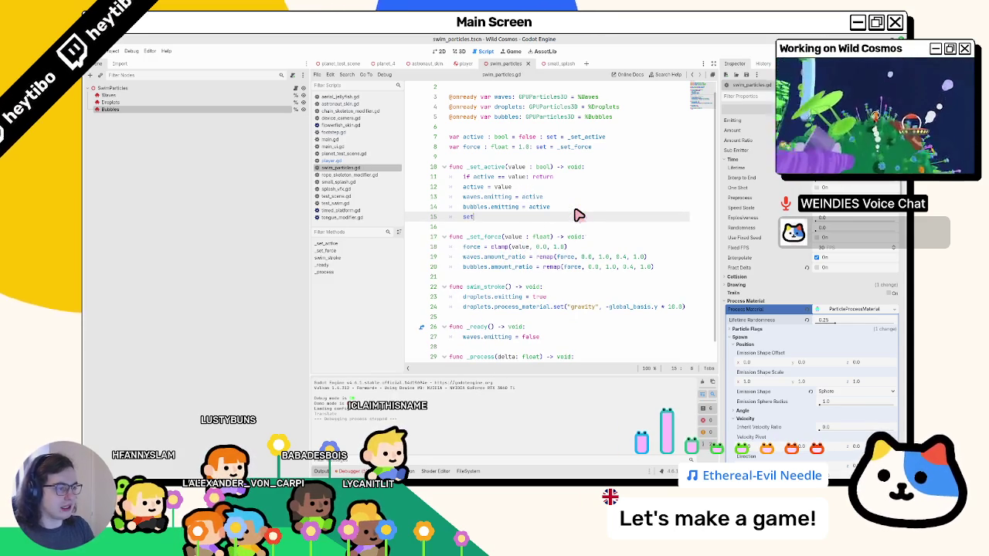
pyautogui.write('_physi')
pyautogui.press('Return')
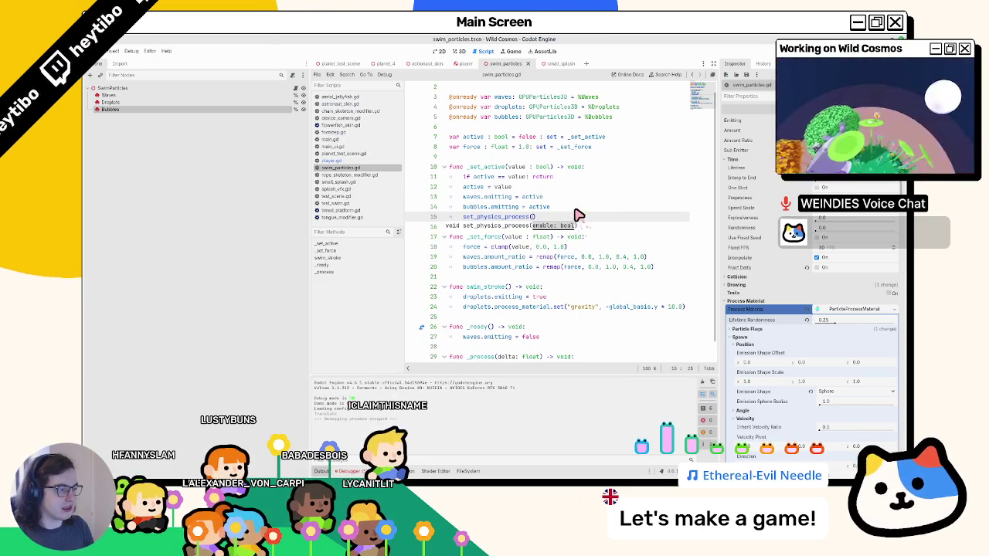
pyautogui.write('acti')
pyautogui.scroll(-1, 563, 309)
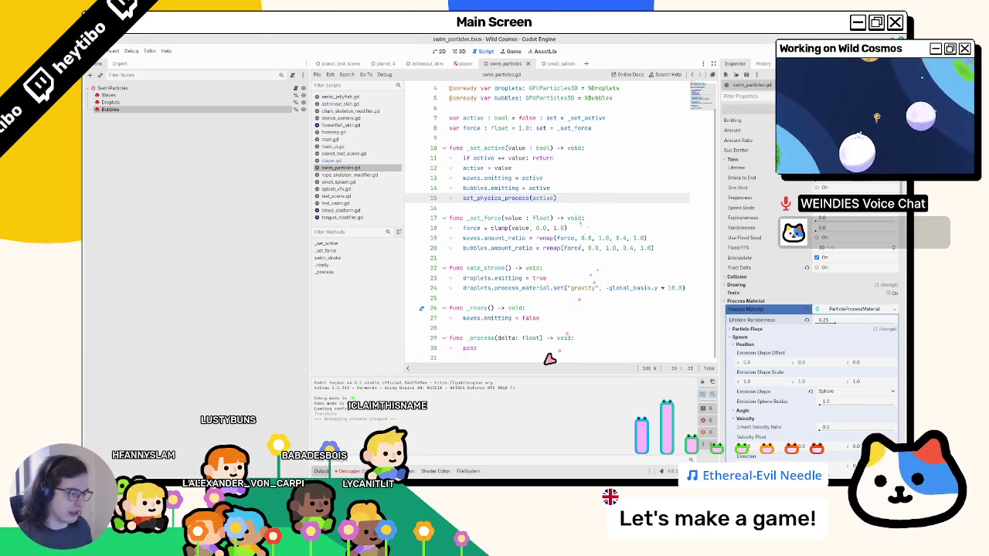
# Replace pass in _process with the pasted droplets gravity line and relaunch the game.
pyautogui.click(545, 351)
pyautogui.click(503, 288)
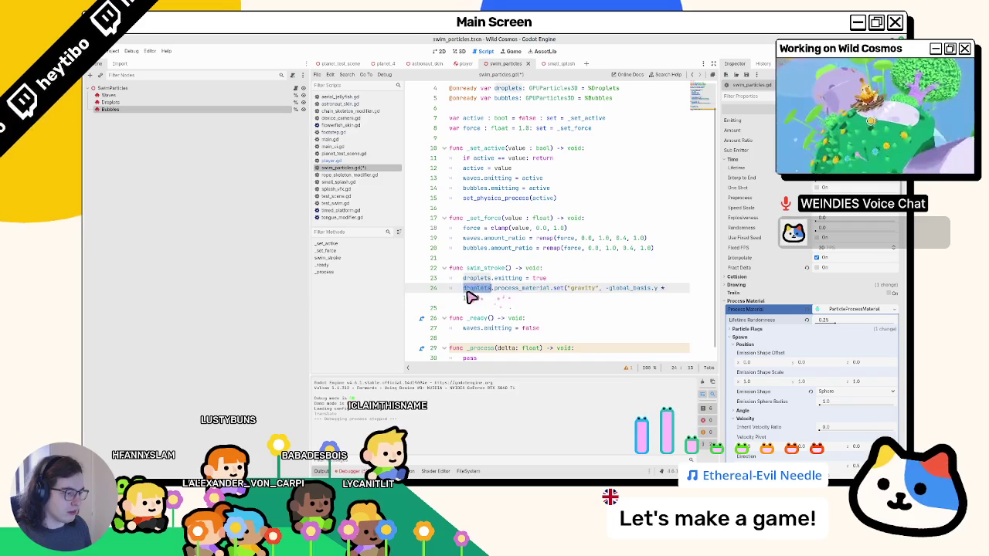
pyautogui.tripleClick(470, 298)
pyautogui.scroll(-1, 482, 340)
pyautogui.doubleClick(469, 335)
pyautogui.hotkey('ctrl', 'v')
pyautogui.hotkey('ctrl', 'z')
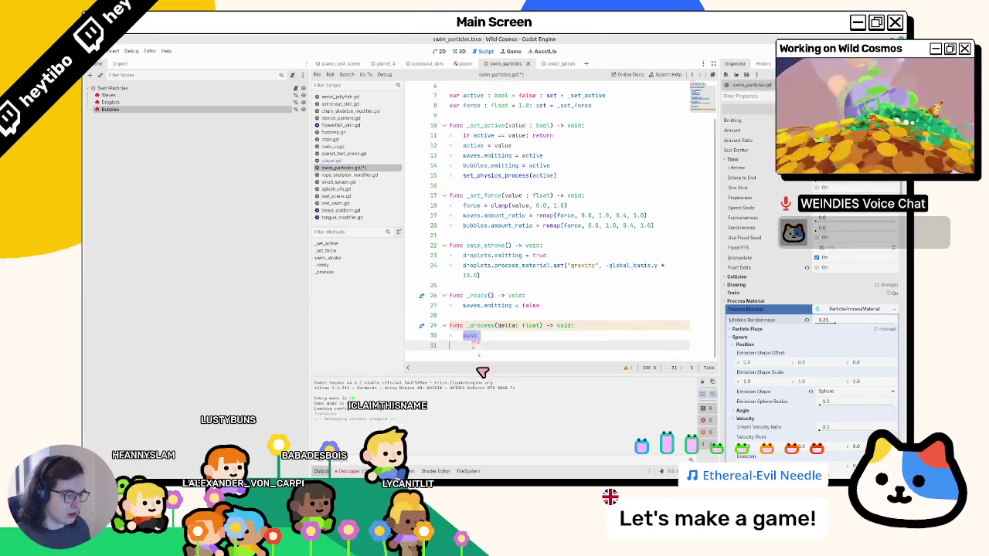
pyautogui.write('droplets.process_material.set("gravity", -global_basis.y * 10.0)')
pyautogui.doubleClick(471, 224)
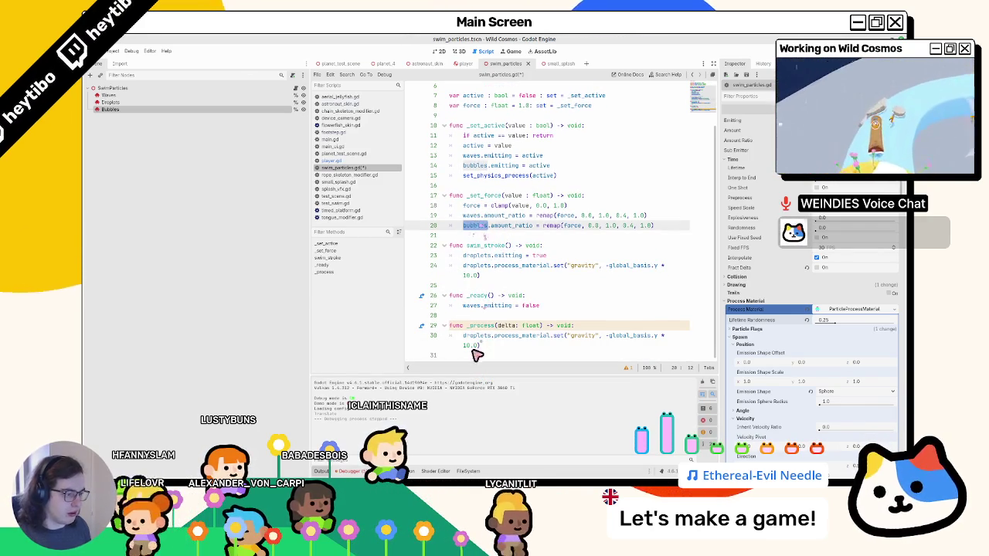
pyautogui.press('F6')
pyautogui.click(523, 39)
pyautogui.press('F6')
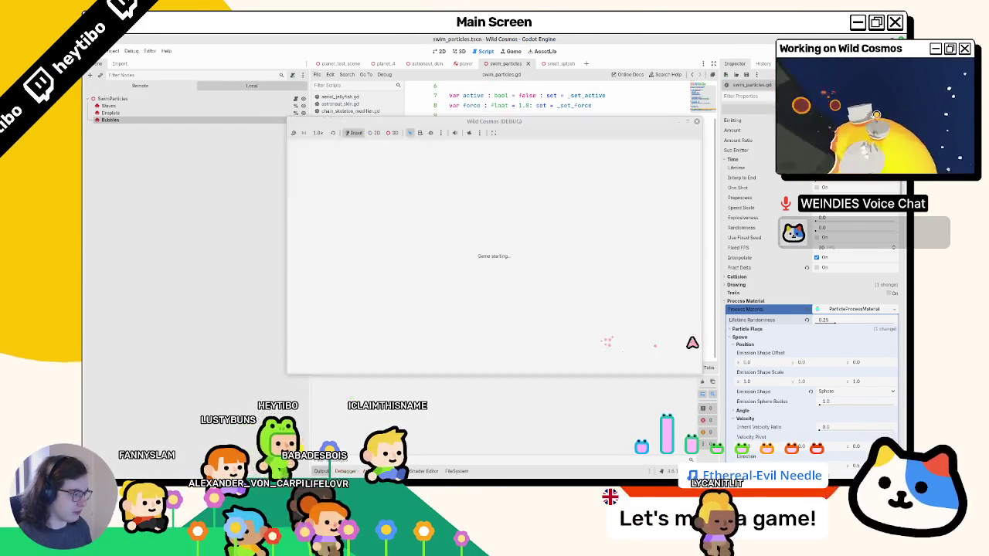
# Run the game and swim forward with W to check the bubble trail, then stop it.
pyautogui.scroll(-5, 818, 357)
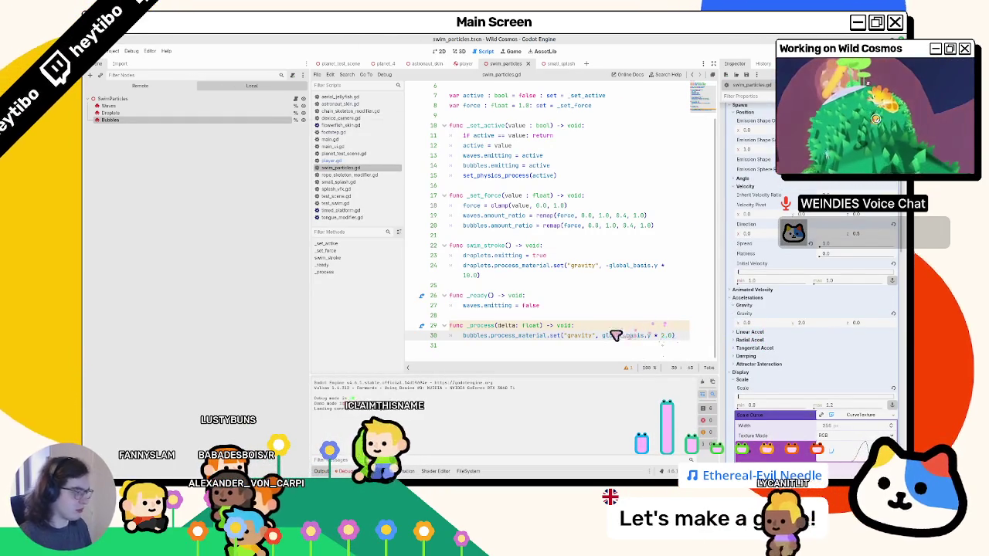
pyautogui.press('F5')
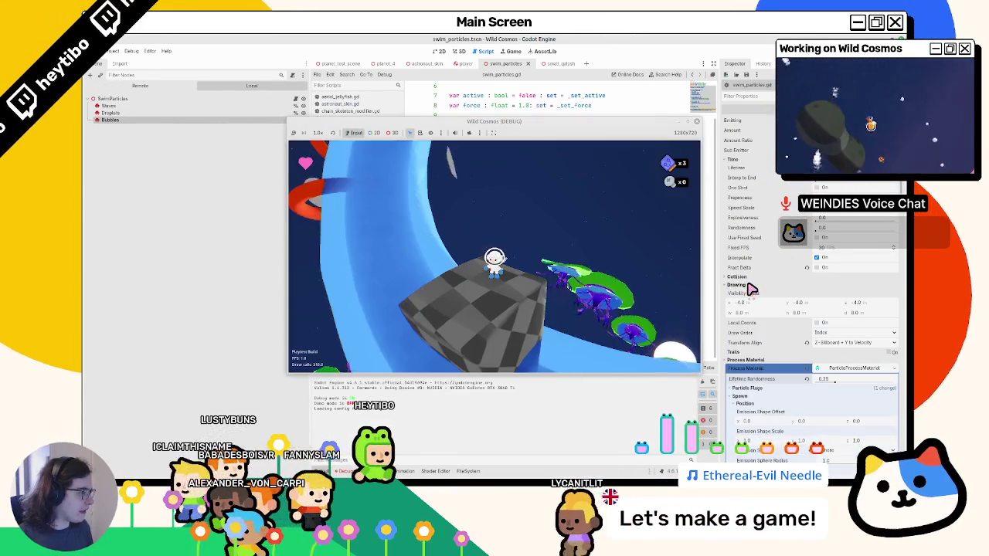
pyautogui.press('w')
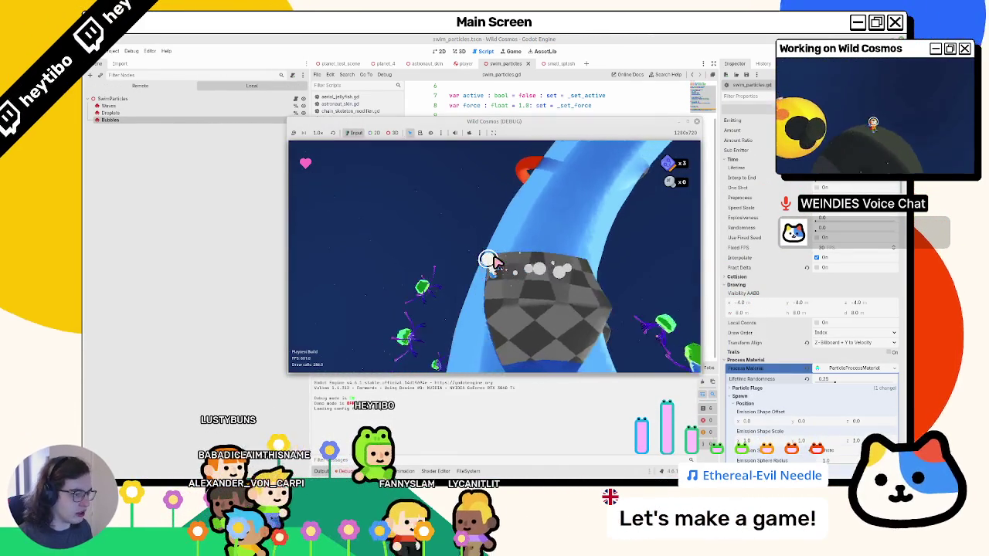
pyautogui.press('w')
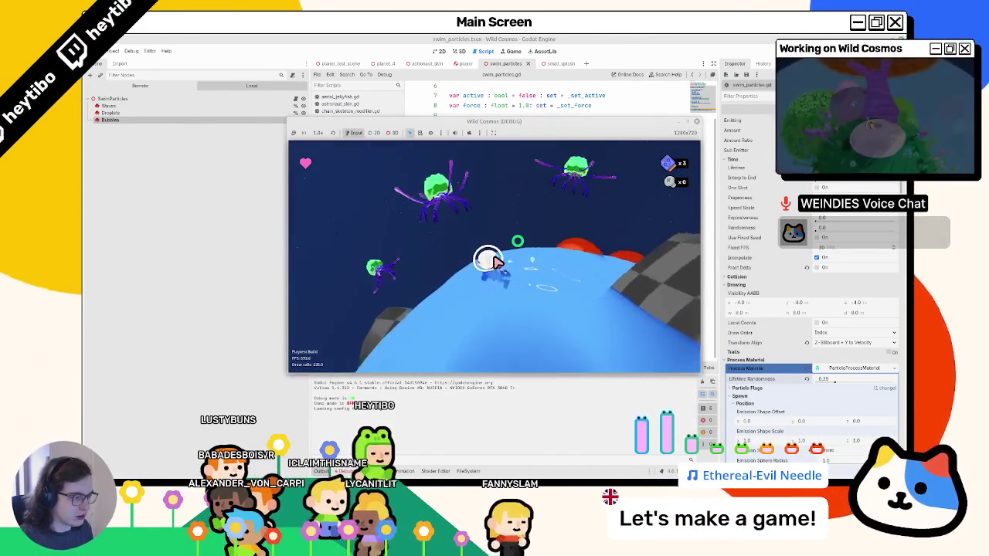
pyautogui.press('w')
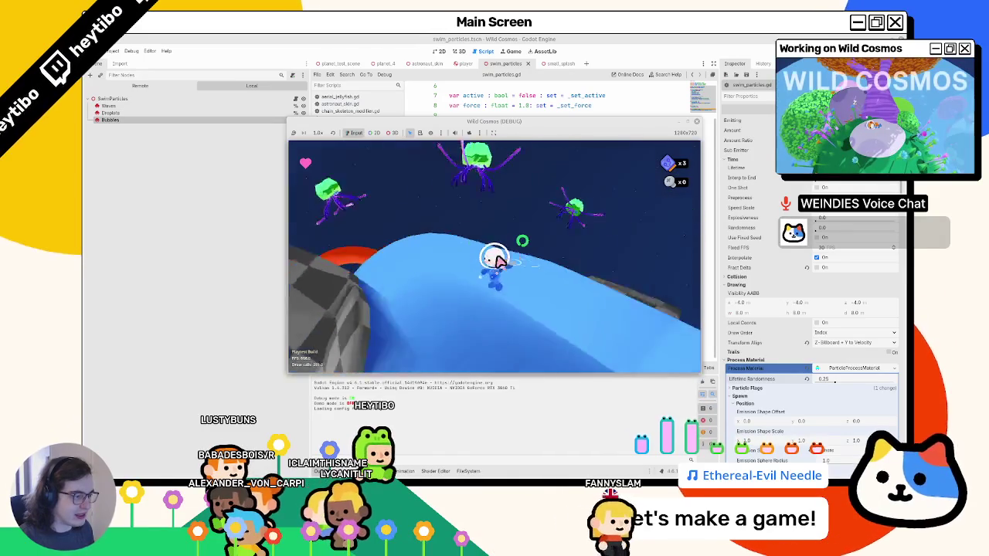
pyautogui.press('w')
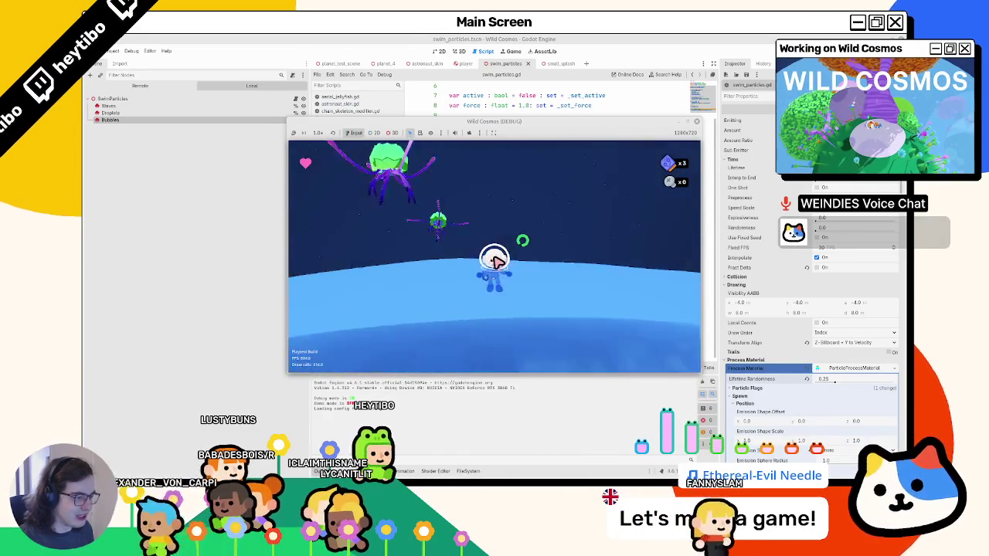
pyautogui.press('w')
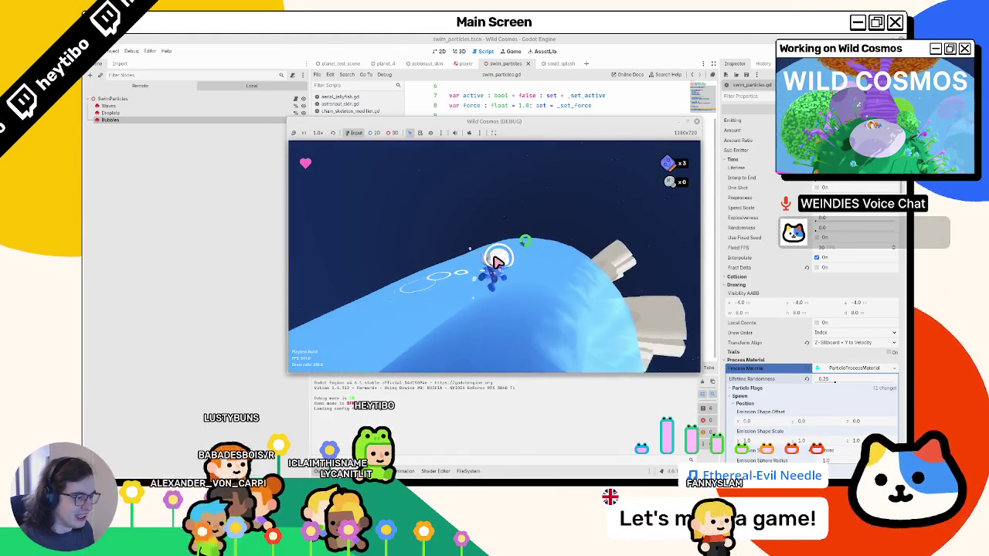
pyautogui.press('w')
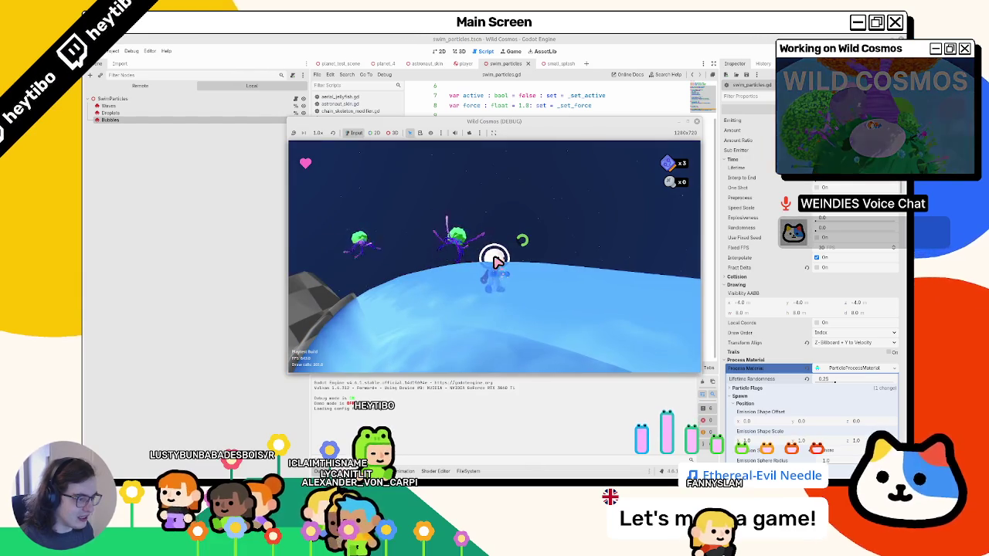
pyautogui.press('F8')
pyautogui.click(453, 51)
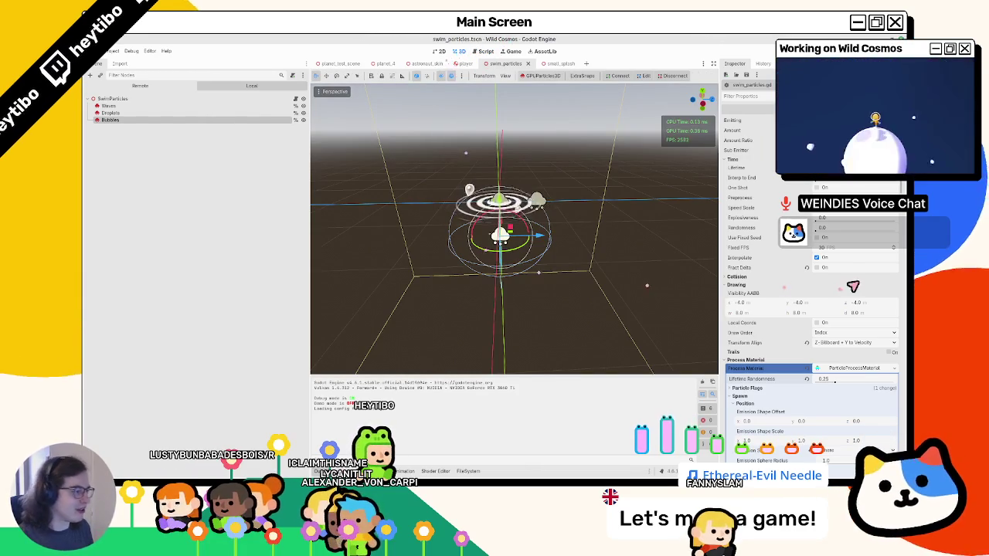
# Expand Damping and drag the Bubbles damping range to 0.2–0.5.
pyautogui.scroll(-5, 832, 322)
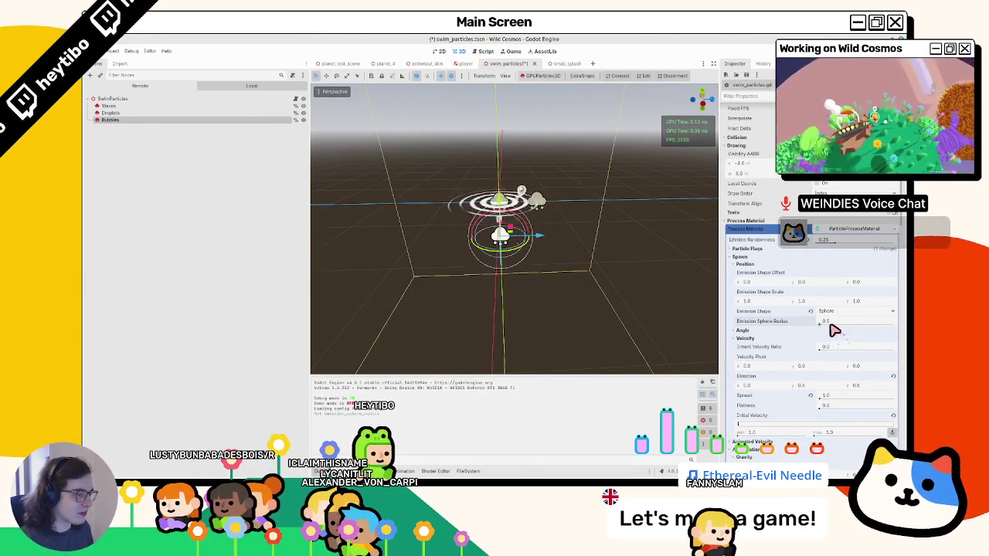
pyautogui.moveTo(532, 230)
pyautogui.mouseDown()
pyautogui.moveTo(504, 306)
pyautogui.moveTo(849, 333)
pyautogui.mouseUp()
pyautogui.scroll(-5, 825, 396)
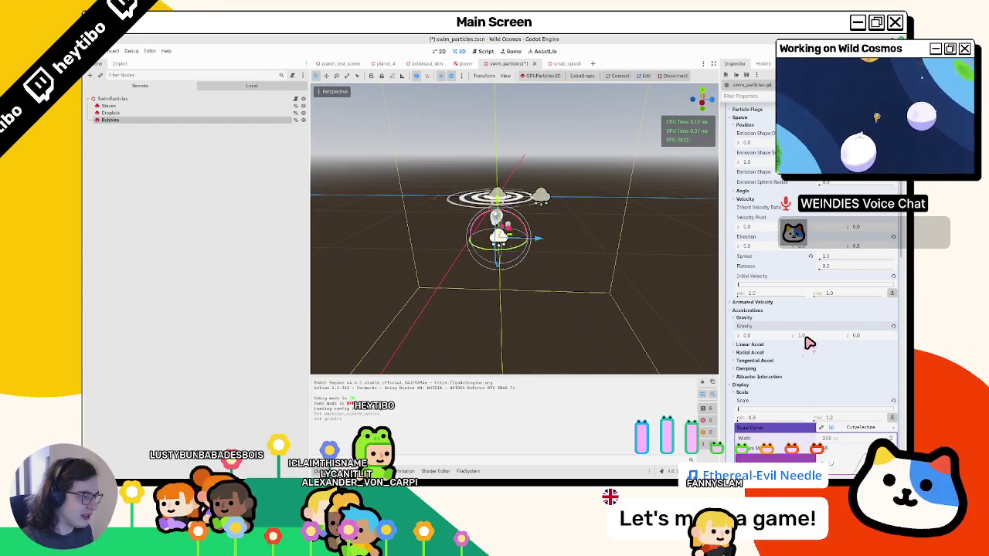
pyautogui.moveTo(539, 325); pyautogui.dragTo(545, 308)
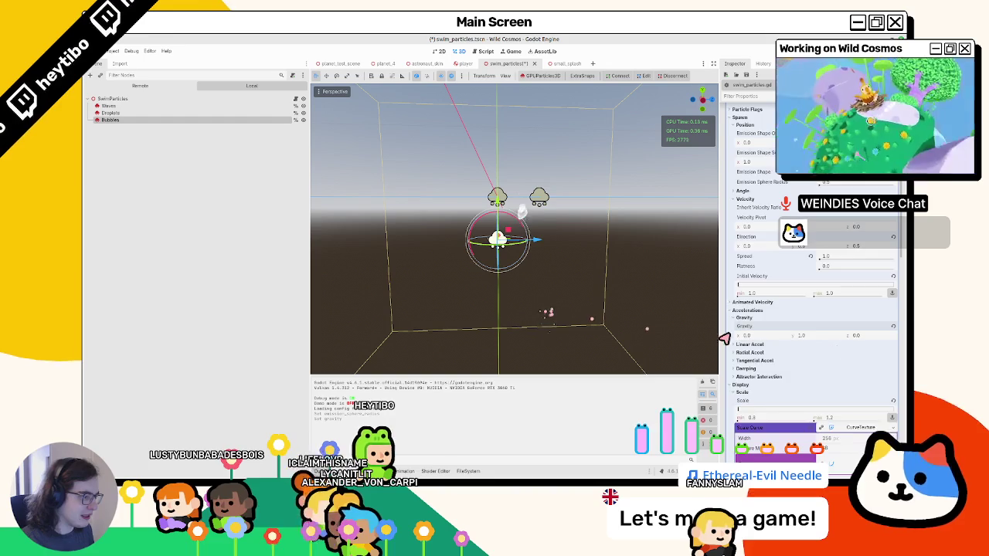
pyautogui.scroll(-3, 738, 347)
pyautogui.click(761, 276)
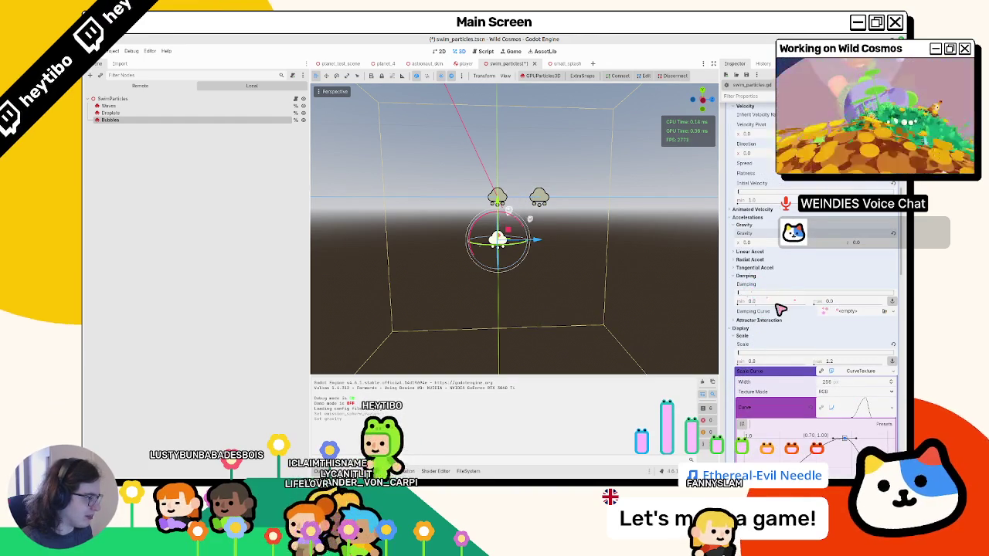
pyautogui.moveTo(850, 308); pyautogui.dragTo(788, 306)
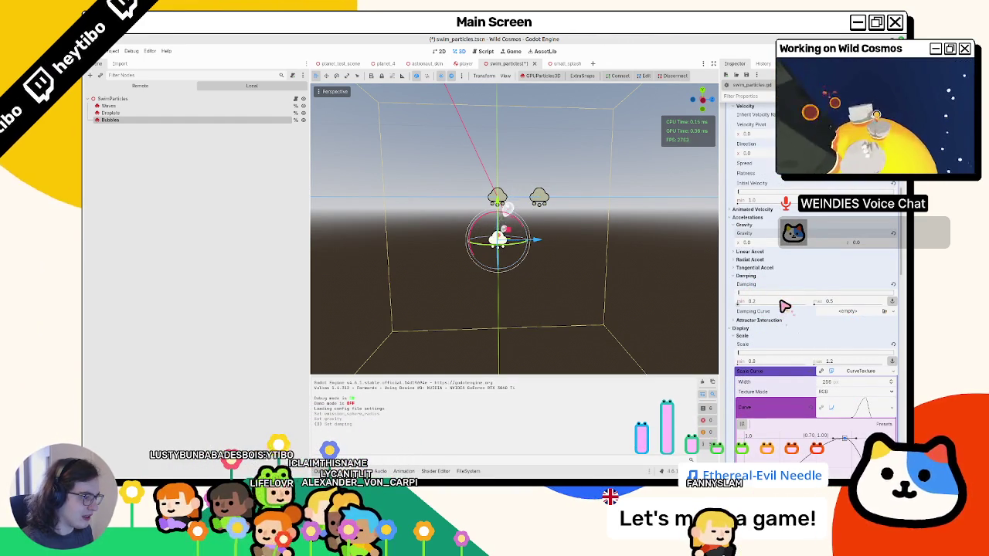
pyautogui.scroll(-5, 821, 355)
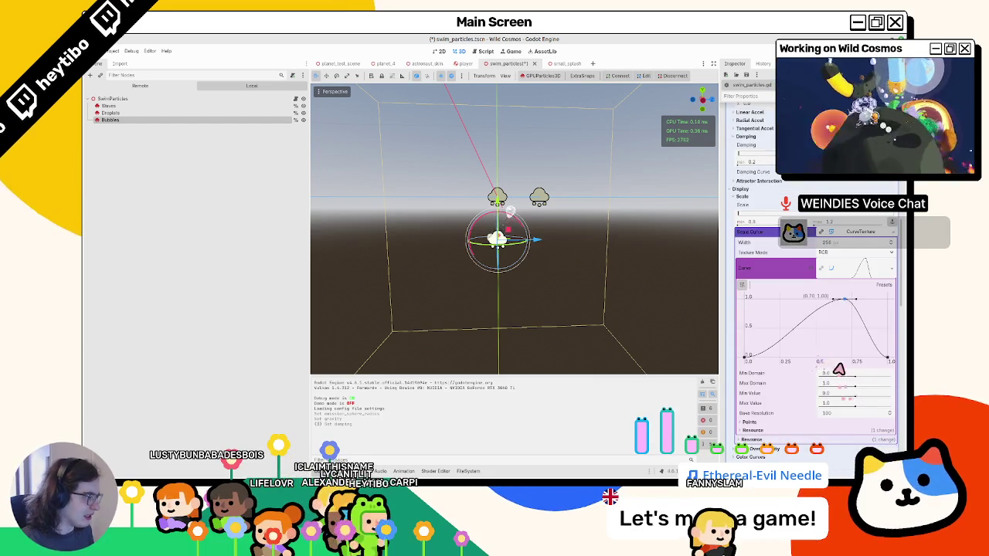
# Set turbulence noise strength to 1.0, direction to (0, 1, 0) and initial velocity minimum to 0.
pyautogui.scroll(-5, 839, 374)
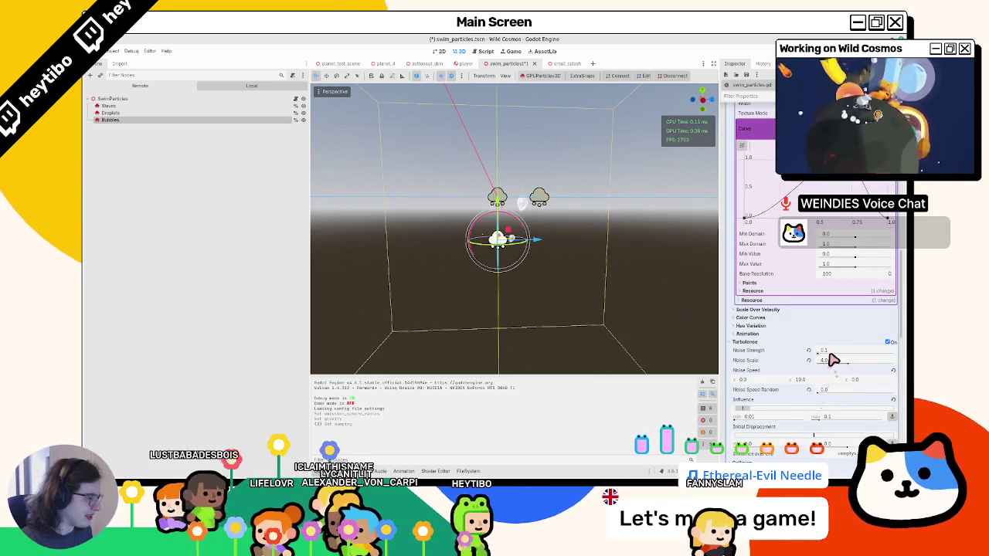
pyautogui.moveTo(829, 358); pyautogui.dragTo(814, 357)
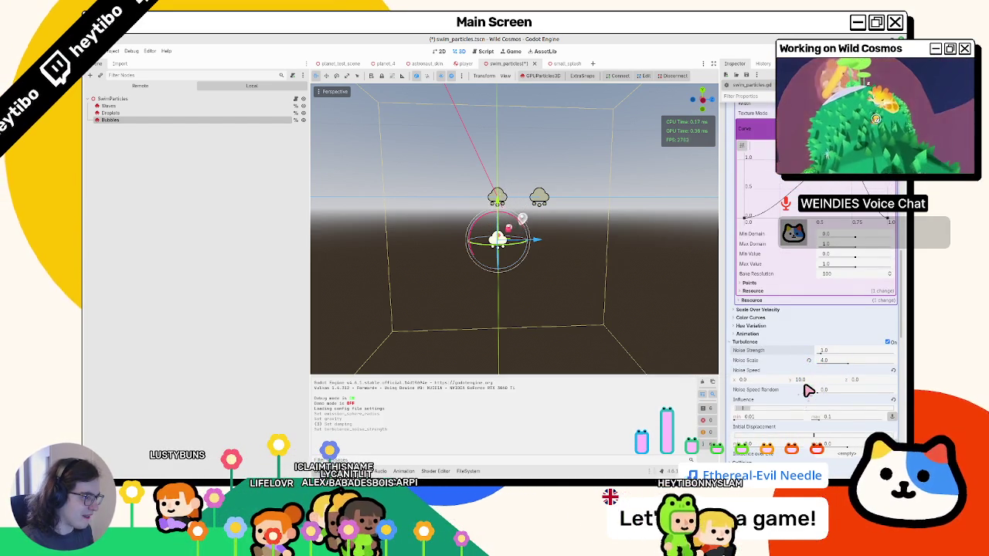
pyautogui.click(853, 343)
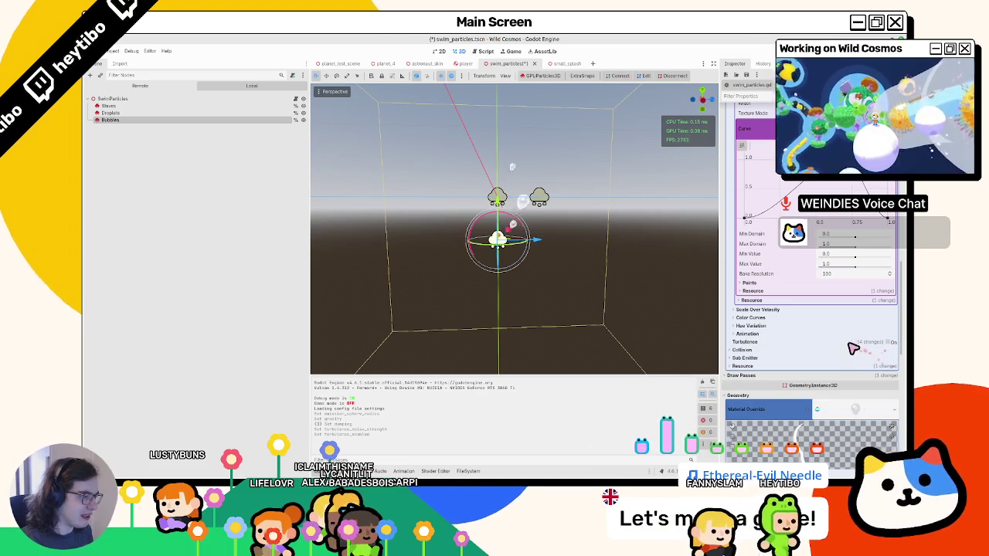
pyautogui.scroll(5, 824, 257)
pyautogui.scroll(4, 821, 226)
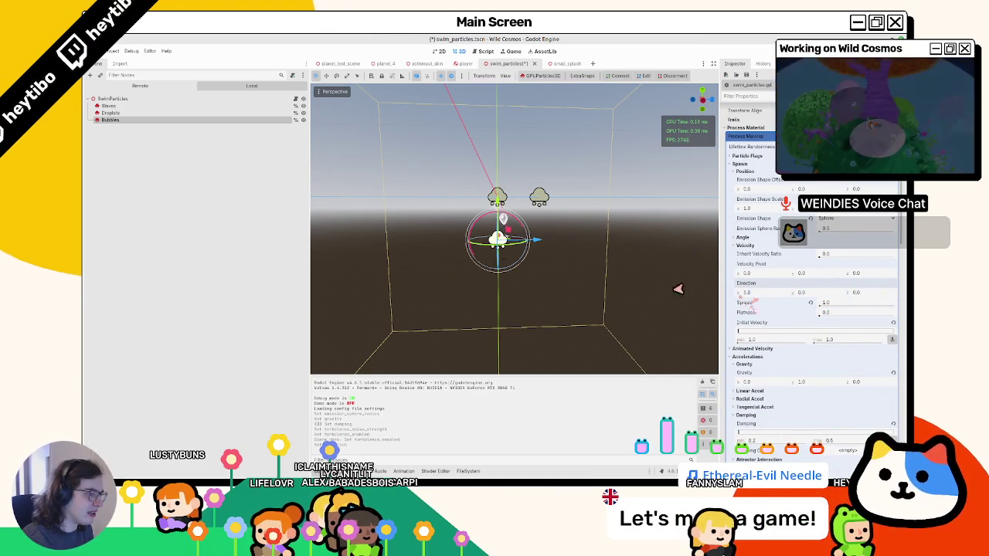
pyautogui.click(746, 292)
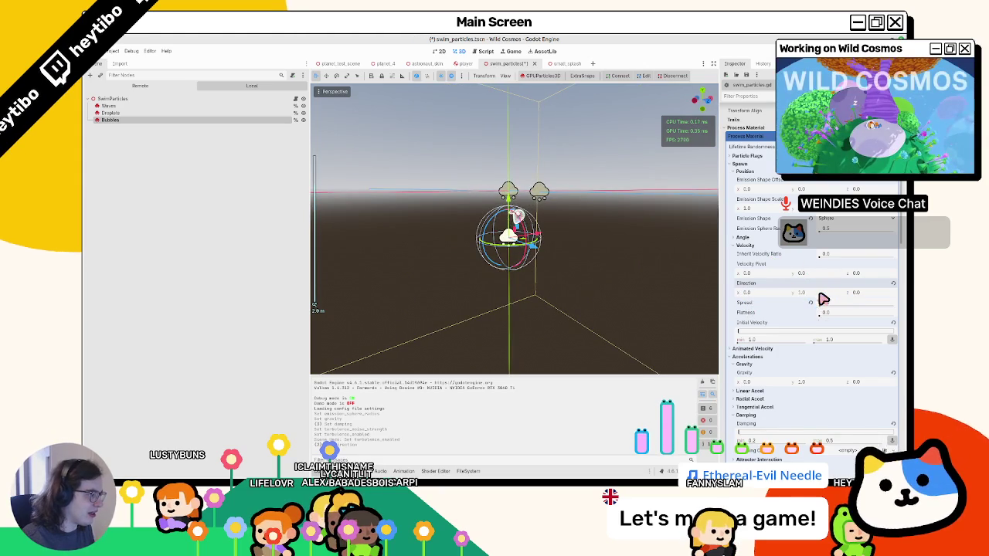
pyautogui.moveTo(772, 328); pyautogui.dragTo(783, 342)
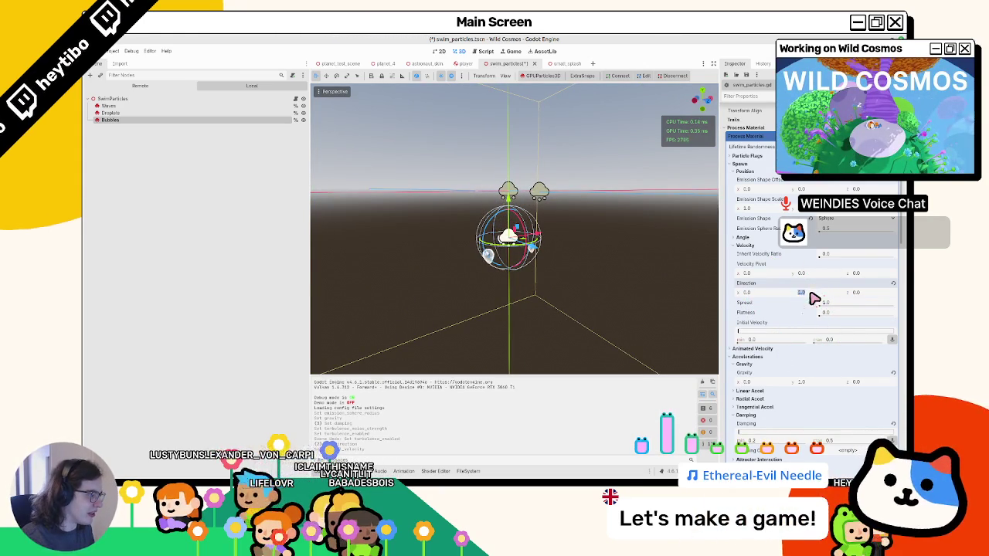
pyautogui.press('Return')
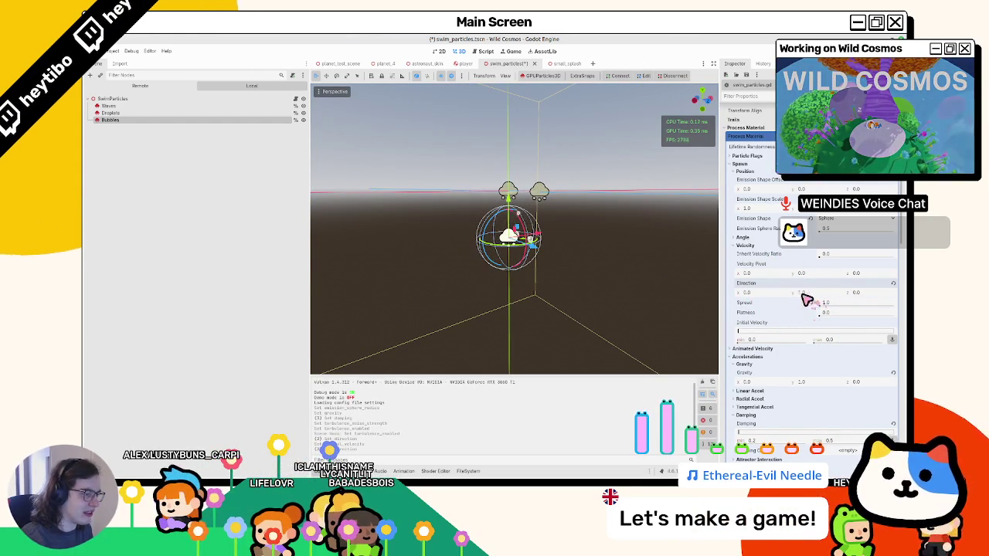
pyautogui.moveTo(566, 299); pyautogui.dragTo(509, 325)
pyautogui.scroll(-10, 822, 292)
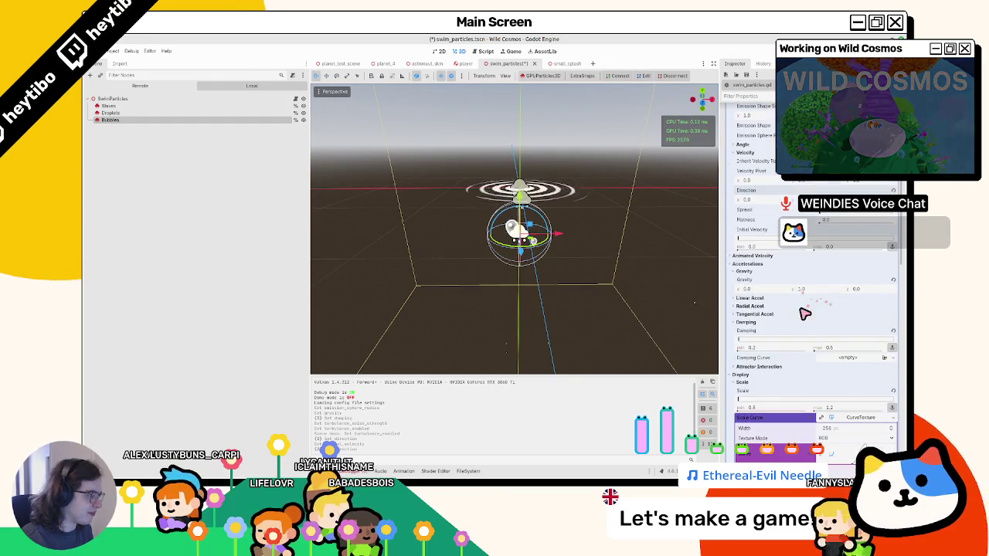
# Enable Bubbles turbulence, enter 0.1, and revert Noise Scale, Noise Speed Random and Noise Speed to defaults.
pyautogui.scroll(3, 849, 343)
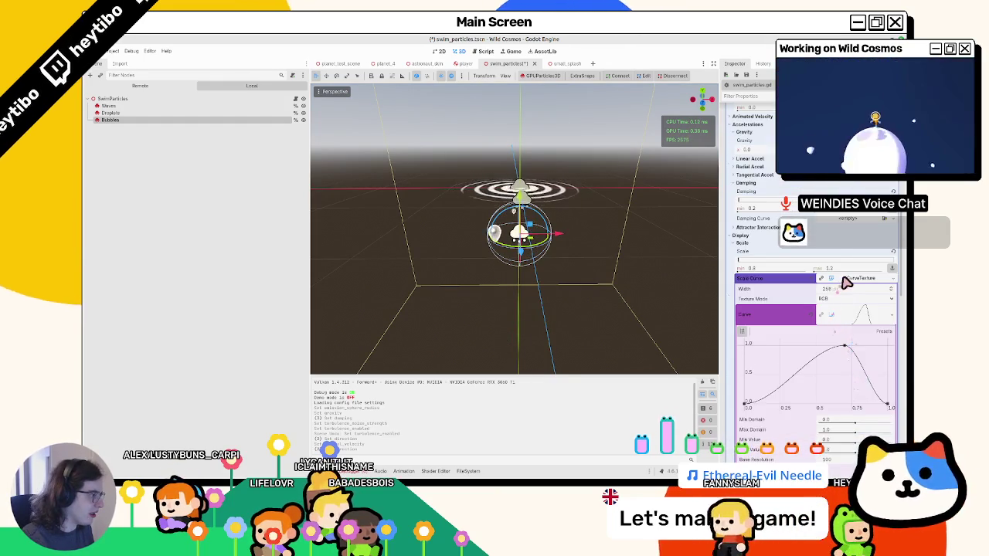
pyautogui.click(842, 280)
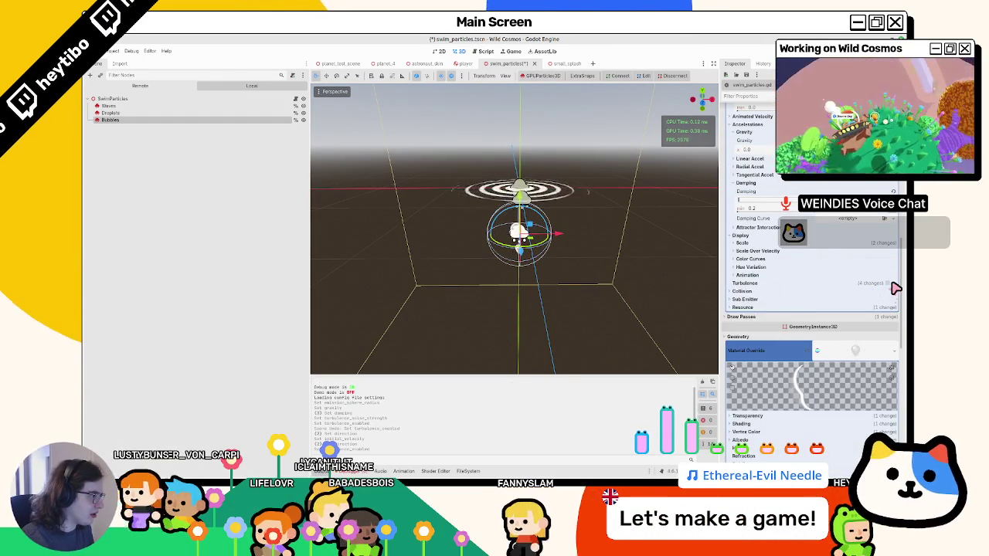
pyautogui.click(888, 283)
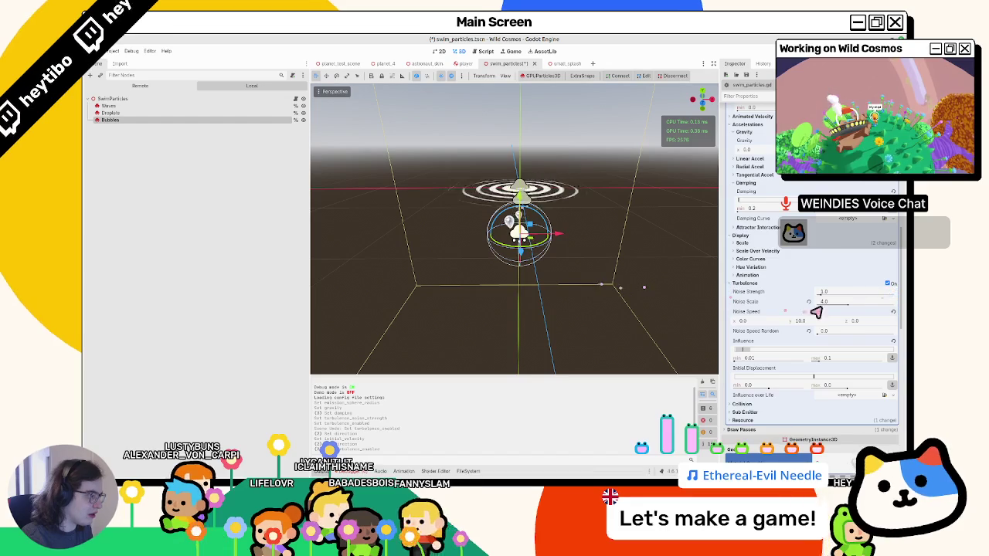
pyautogui.write('0.1')
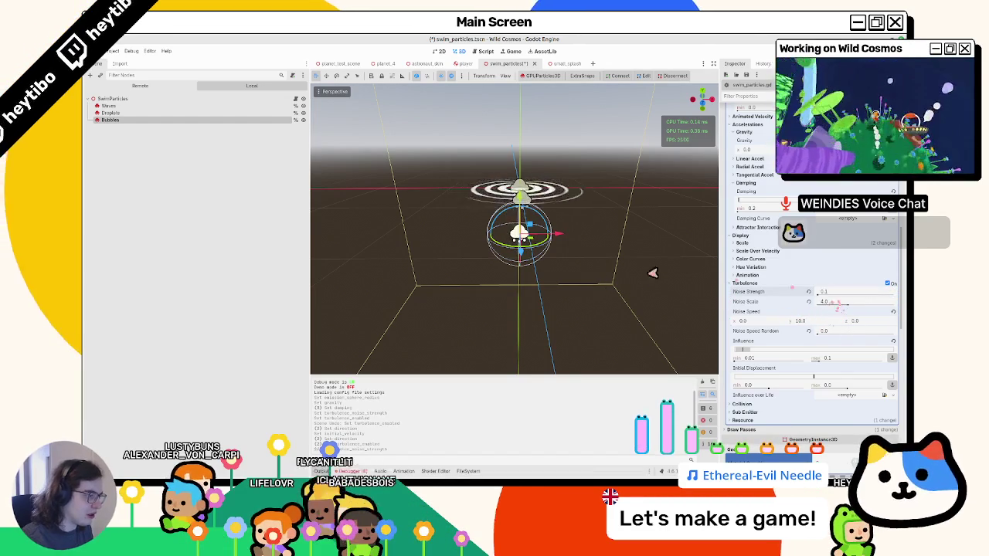
pyautogui.press('Return')
pyautogui.click(808, 302)
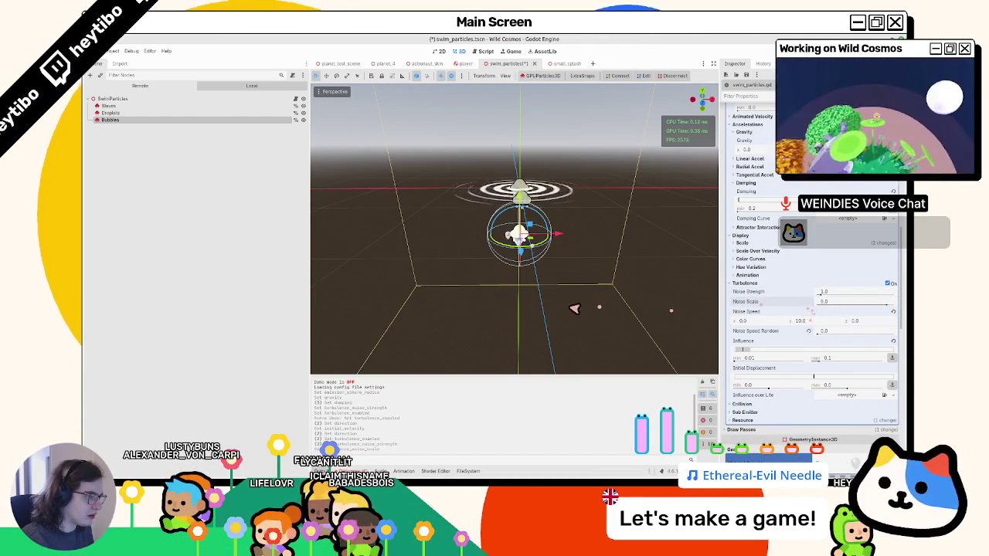
pyautogui.click(808, 331)
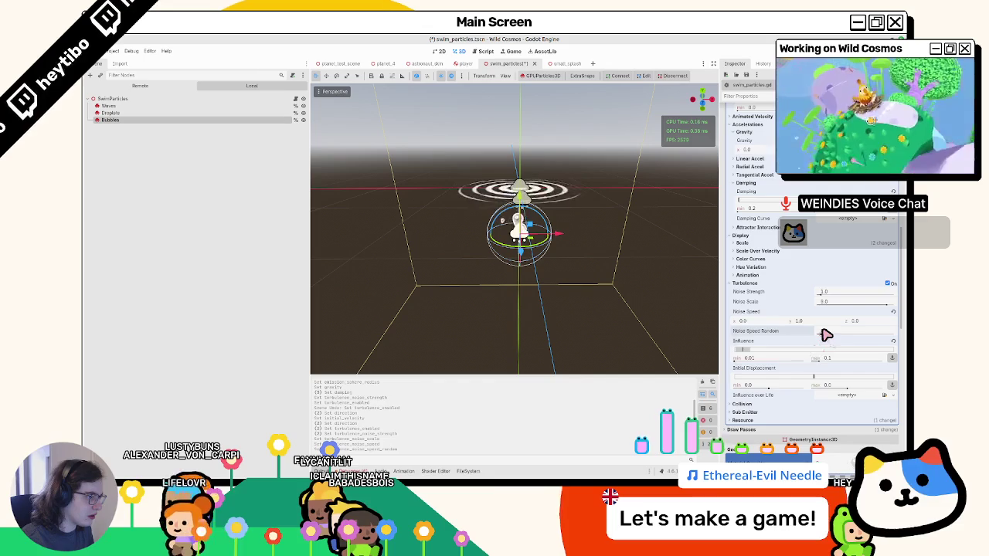
pyautogui.click(893, 313)
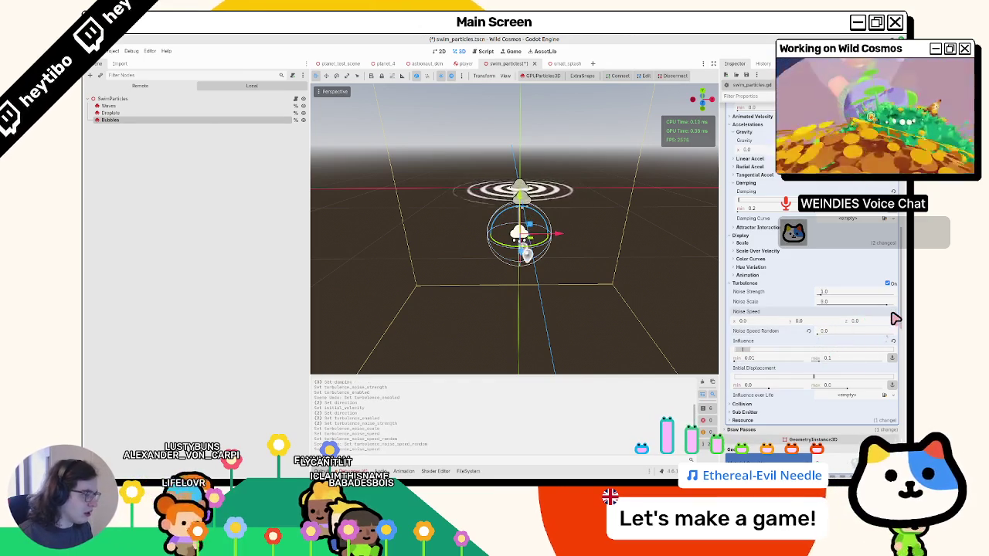
pyautogui.scroll(5, 811, 270)
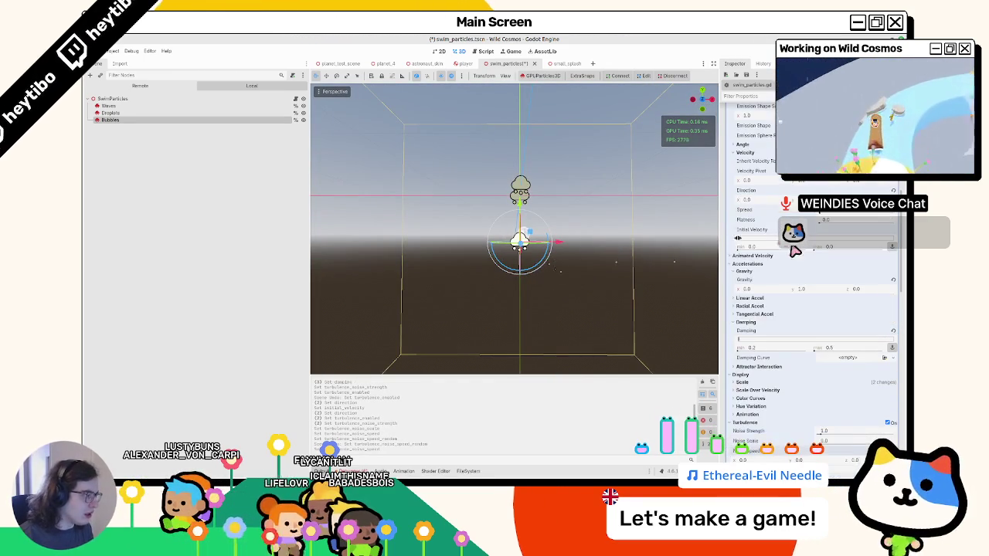
# Narrow the Bubbles damping range to 0.1–0.2.
pyautogui.scroll(-2, 788, 247)
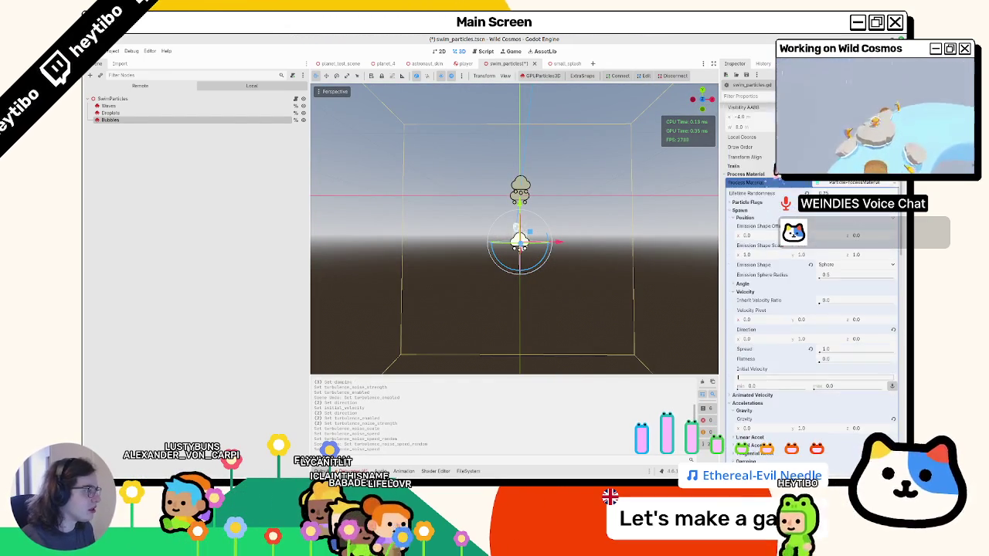
pyautogui.moveTo(803, 303); pyautogui.dragTo(764, 305)
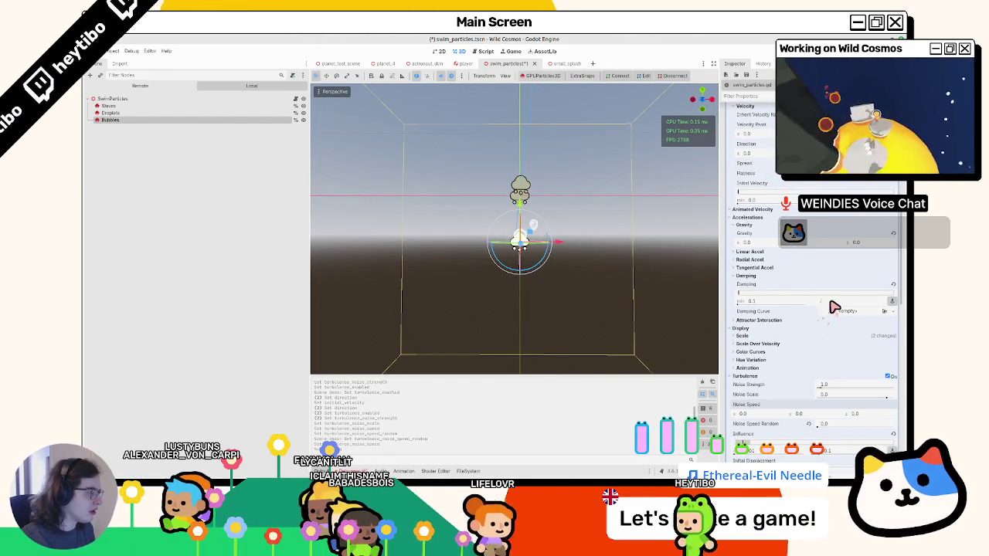
pyautogui.click(893, 285)
pyautogui.hotkey('ctrl', 'z')
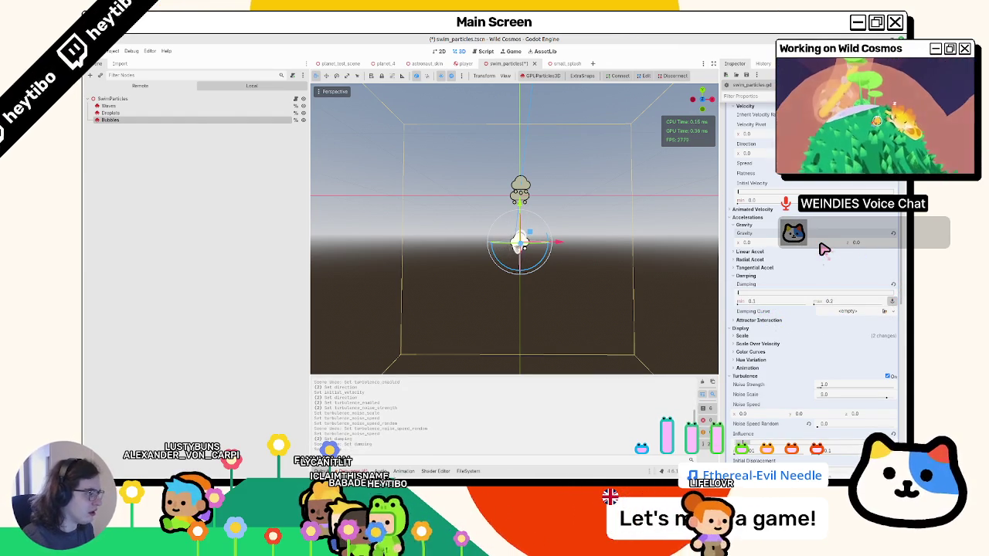
# Check the Emission Shape list, view the particles from above, then rerun the game.
pyautogui.moveTo(571, 247); pyautogui.dragTo(546, 273)
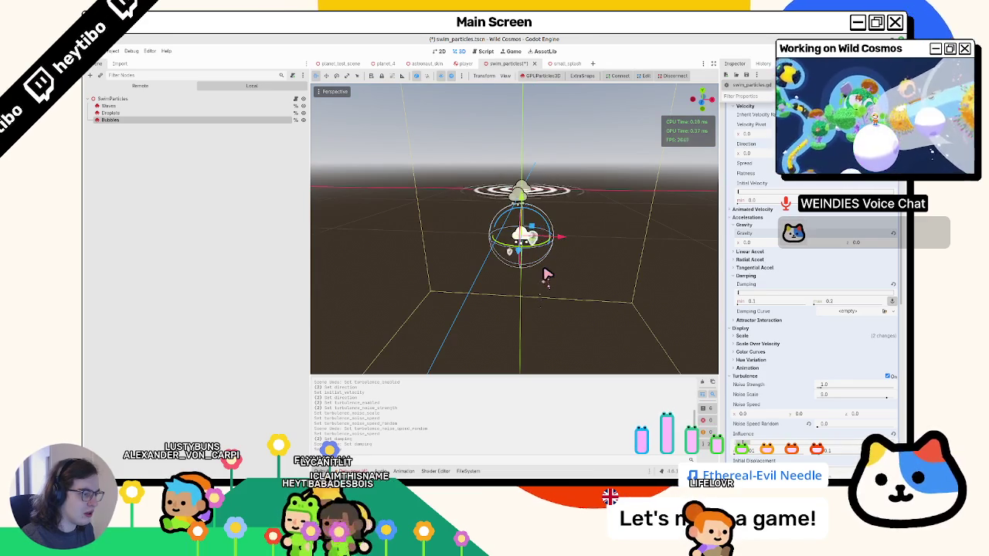
pyautogui.scroll(3, 796, 285)
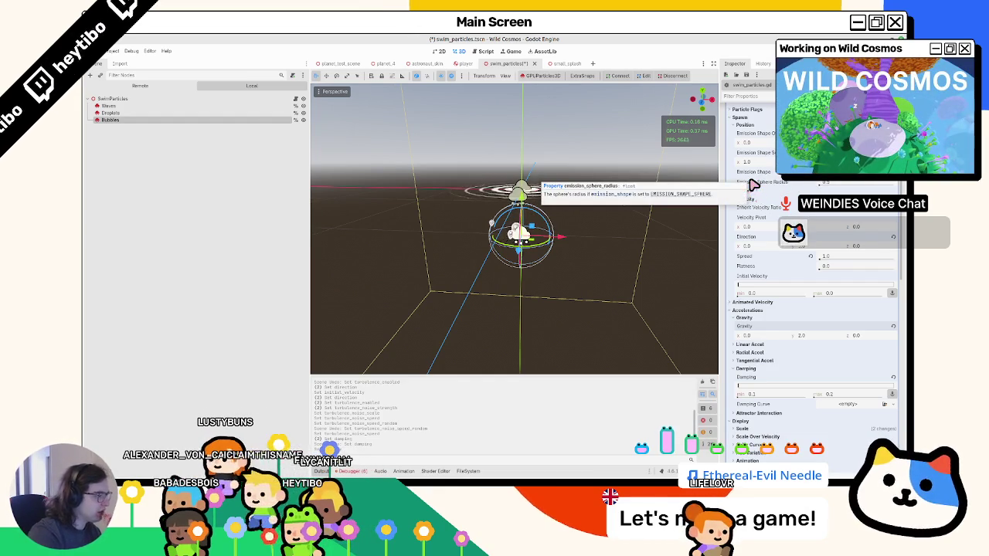
pyautogui.click(850, 173)
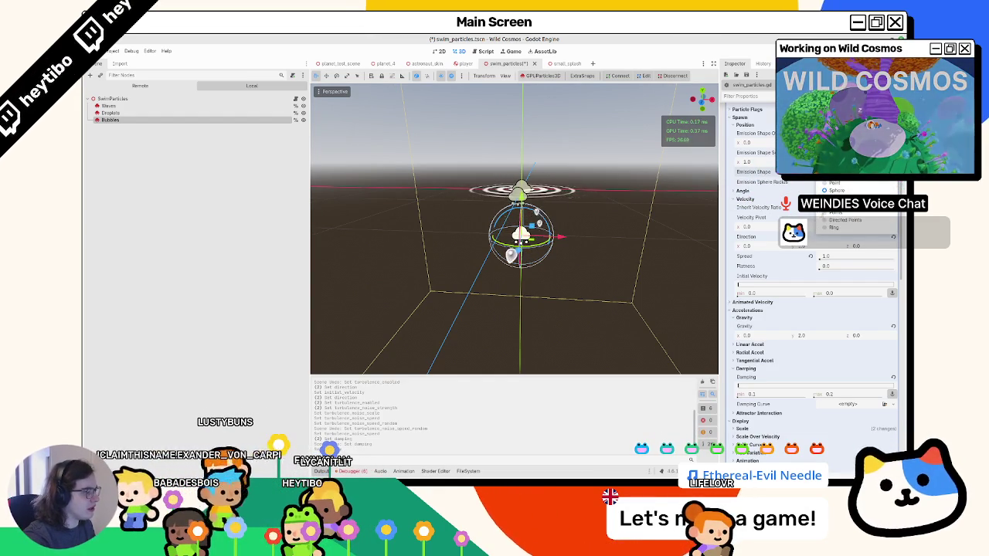
pyautogui.click(834, 190)
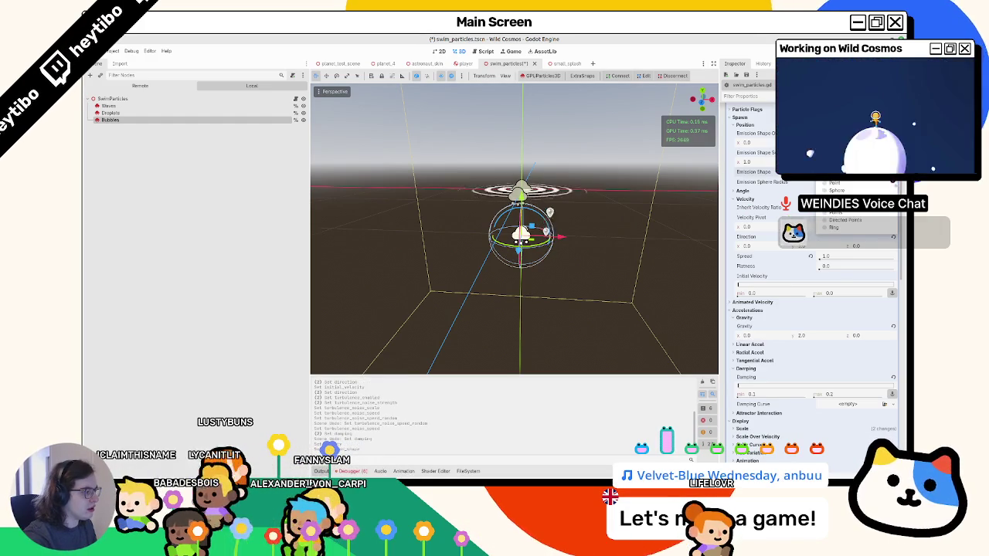
pyautogui.click(767, 182)
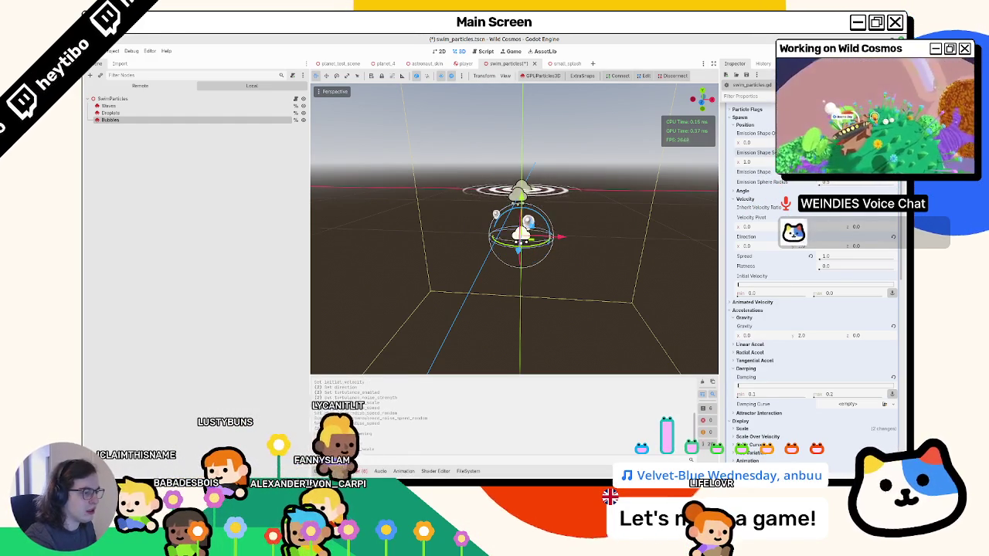
pyautogui.scroll(3, 521, 189)
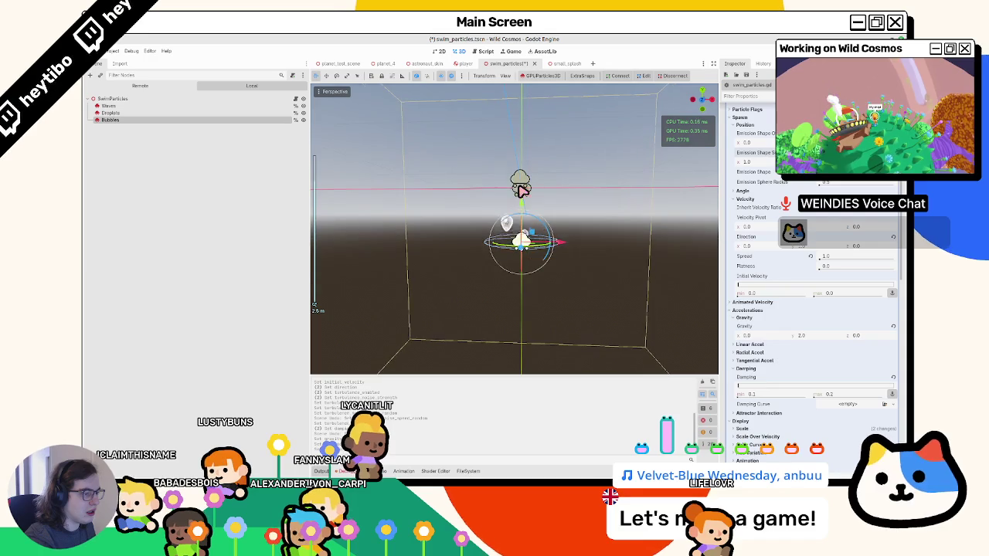
pyautogui.moveTo(521, 188)
pyautogui.mouseDown()
pyautogui.moveTo(522, 243)
pyautogui.moveTo(519, 188)
pyautogui.mouseUp()
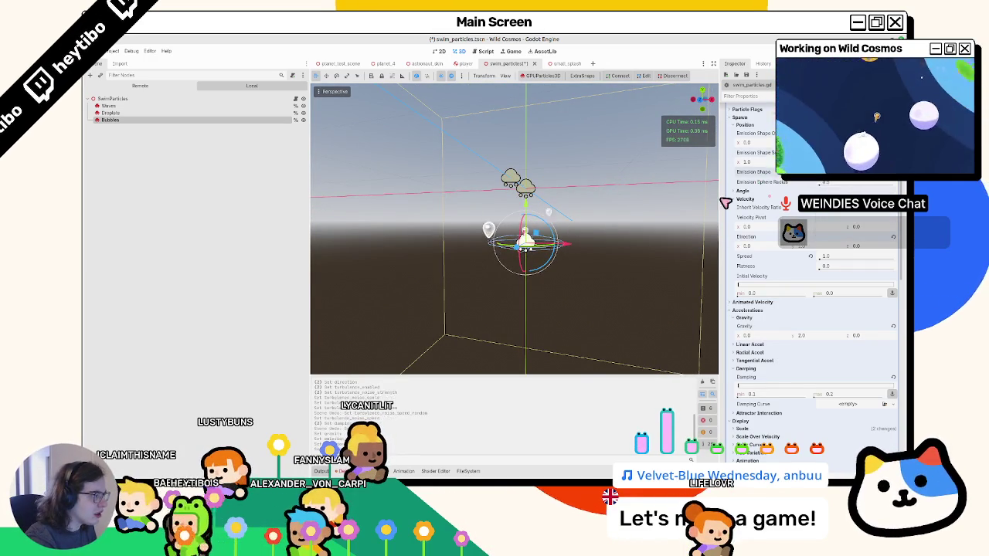
pyautogui.moveTo(603, 210); pyautogui.dragTo(575, 249)
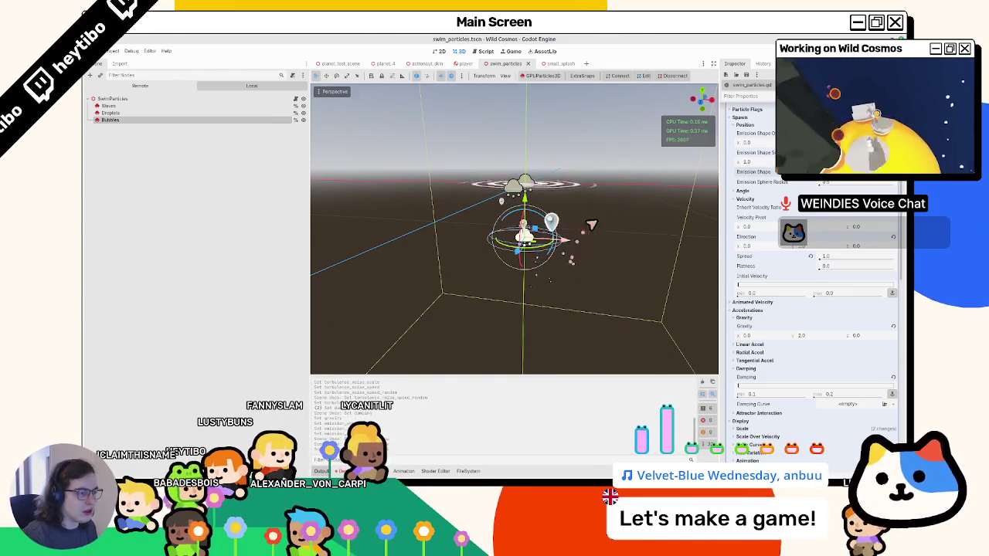
pyautogui.press('F8')
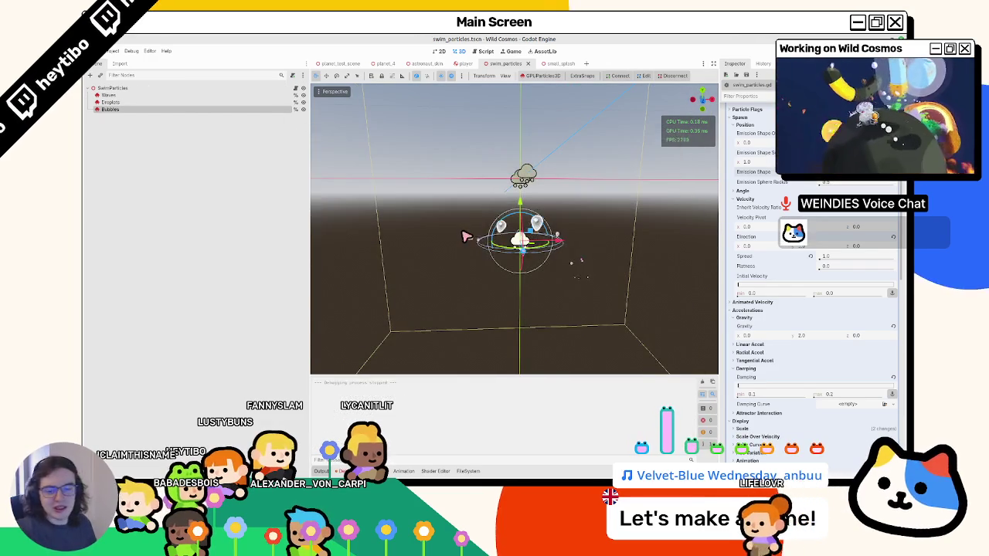
pyautogui.press('F6')
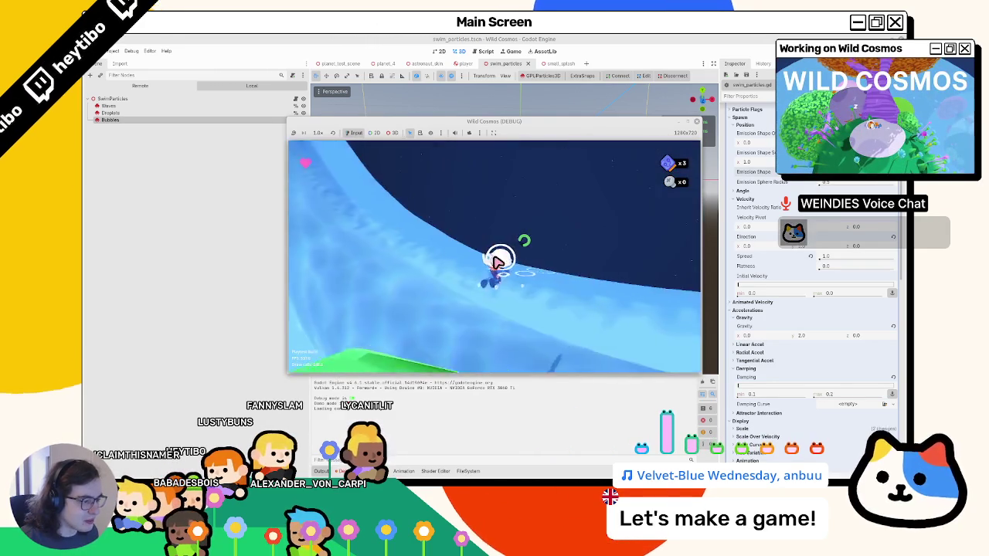
# Close the Wild Cosmos test game and switch to small_star_texture.svg in Inkscape.
pyautogui.press('F8')
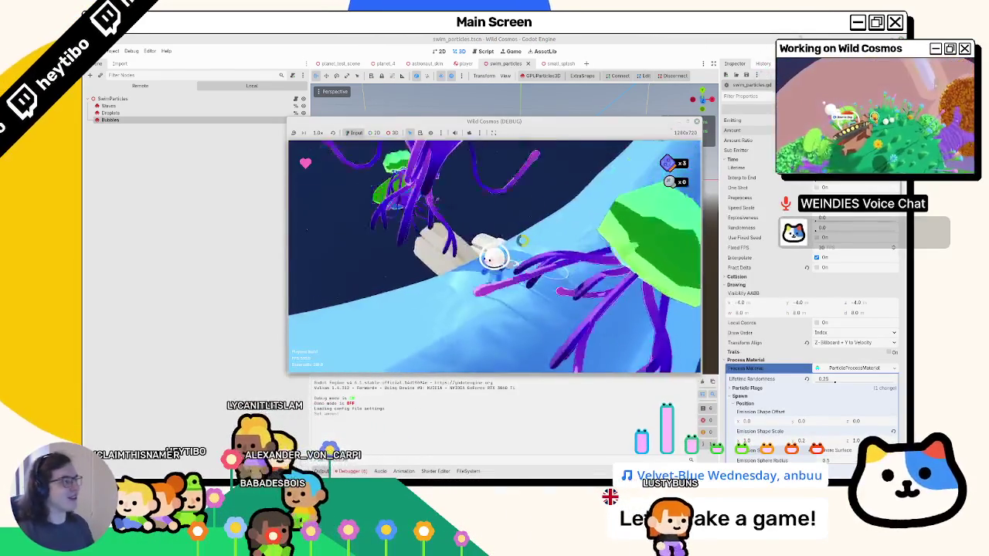
pyautogui.press('F8')
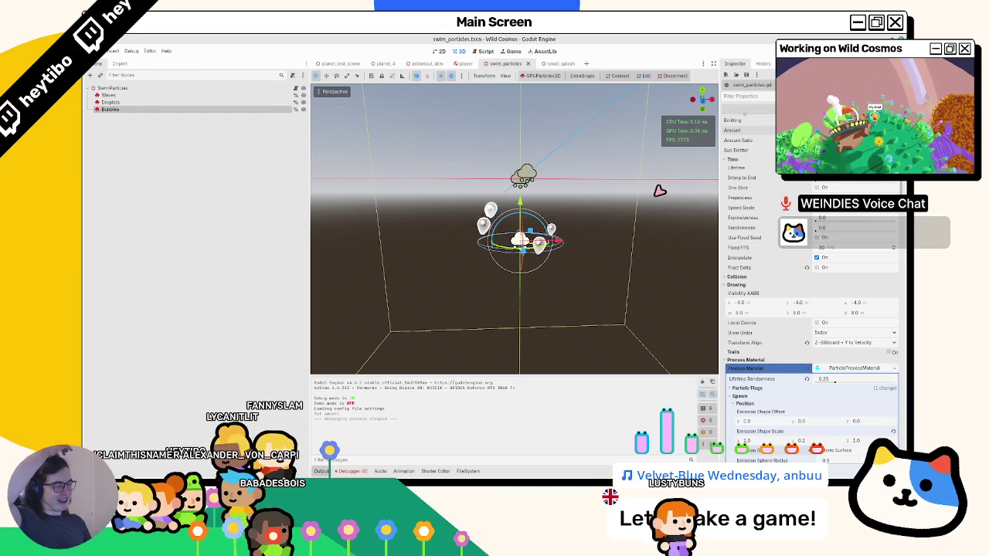
pyautogui.moveTo(416, 474)
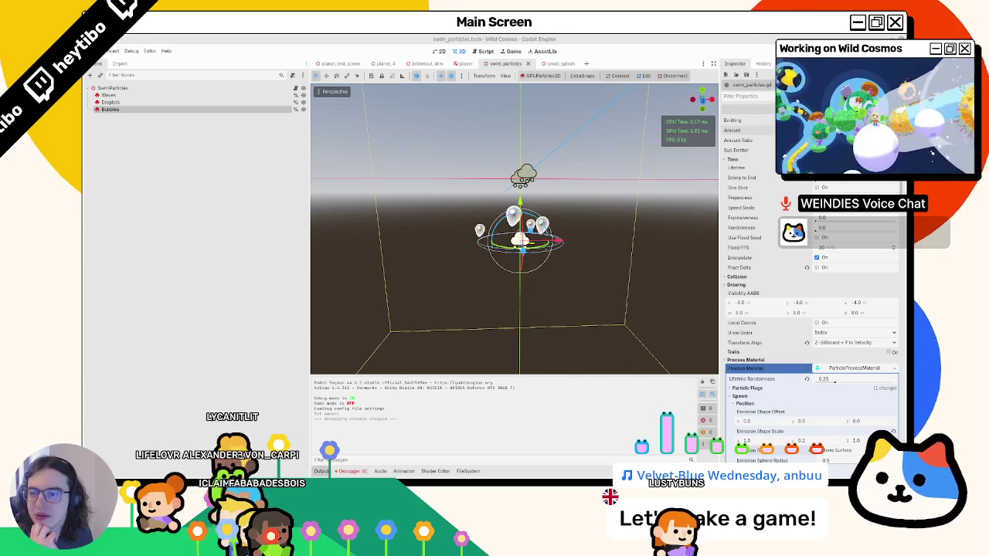
pyautogui.hotkey('alt', 'Tab')
pyautogui.scroll(-6, 470, 312)
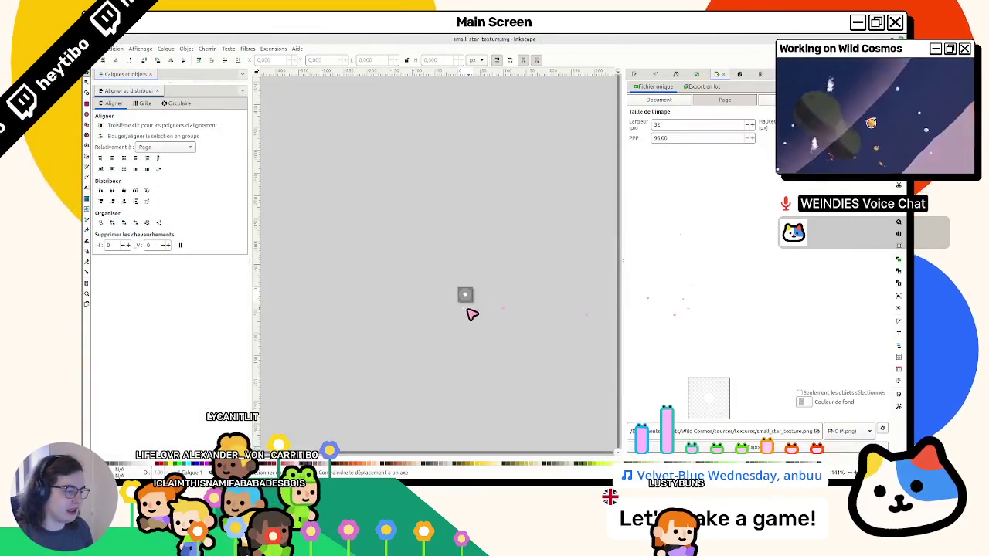
# Return to small_bubble.svg in Inkscape and widen the canvas beside the Export panel.
pyautogui.hotkey('alt', 'Tab')
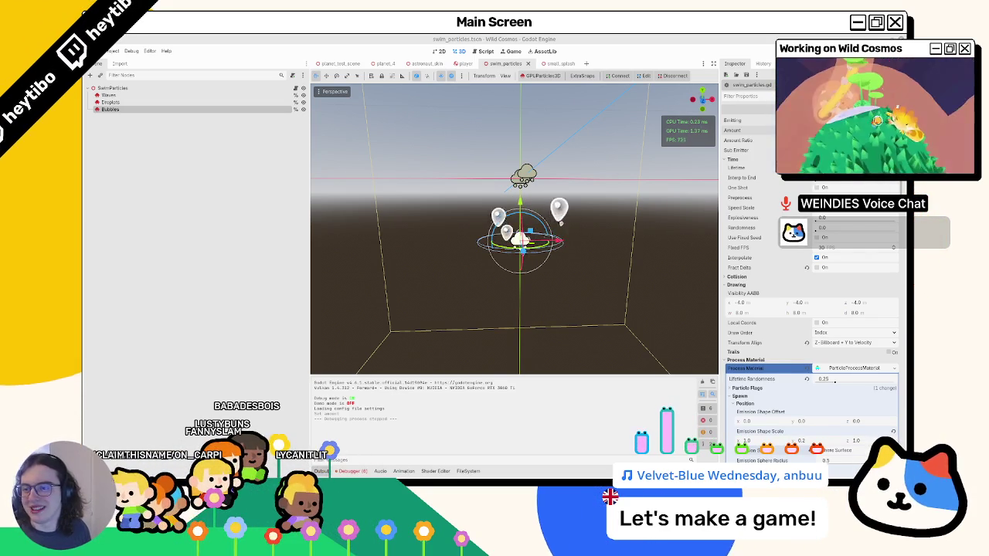
pyautogui.hotkey('alt', 'Tab')
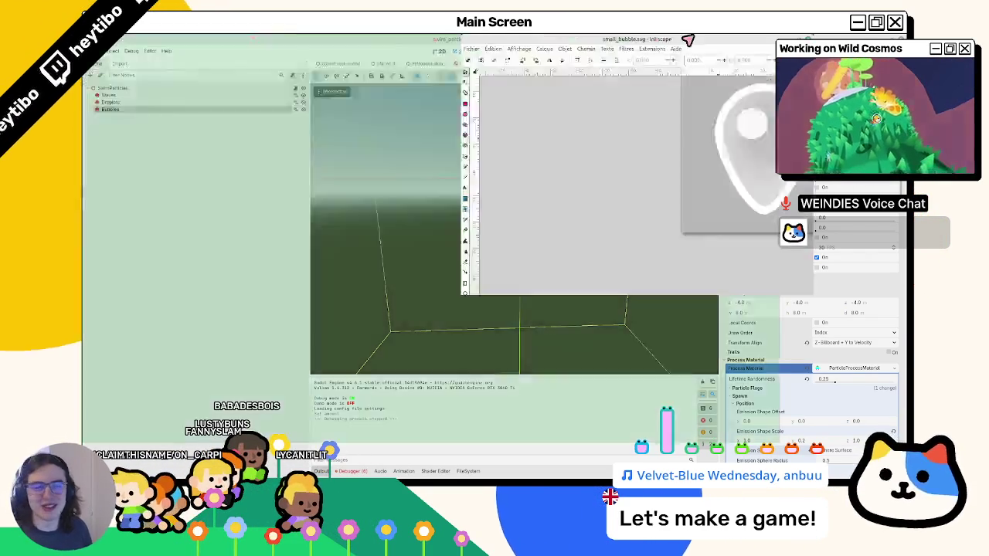
pyautogui.moveTo(551, 248); pyautogui.dragTo(646, 247)
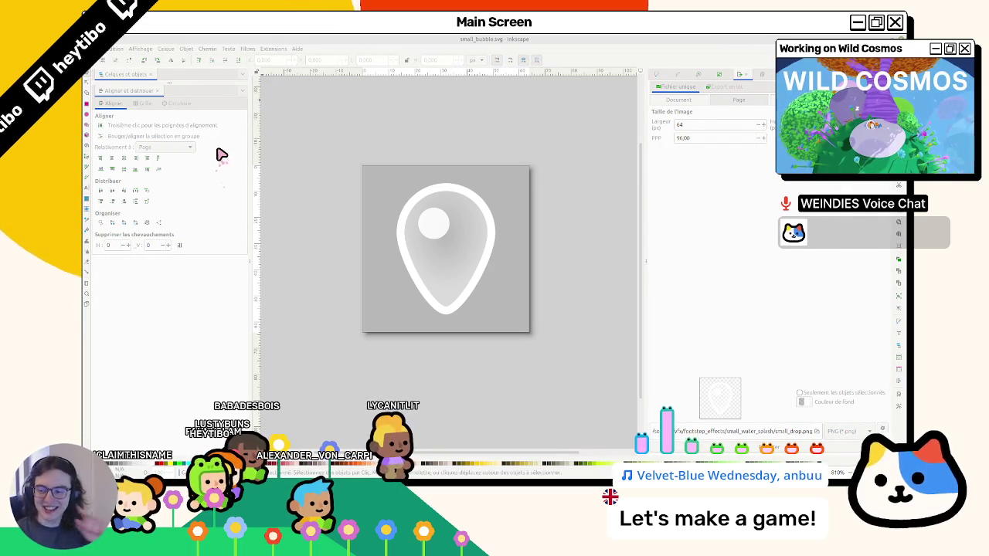
# Sharpen the teardrop's bottom tip by adjusting its bottom node.
pyautogui.click(495, 246)
pyautogui.moveTo(492, 254); pyautogui.dragTo(530, 302)
pyautogui.press('Escape')
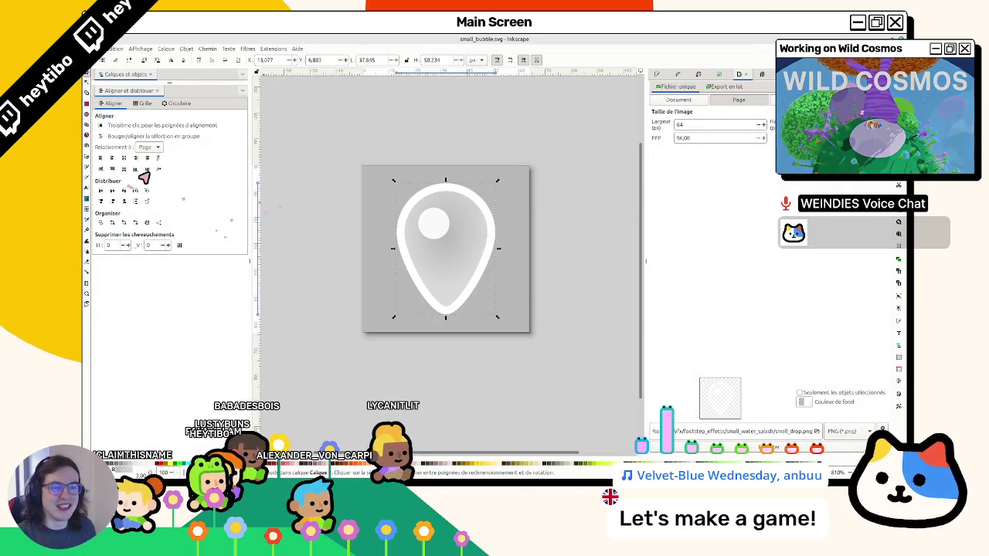
pyautogui.press('n')
pyautogui.moveTo(447, 316); pyautogui.dragTo(449, 253)
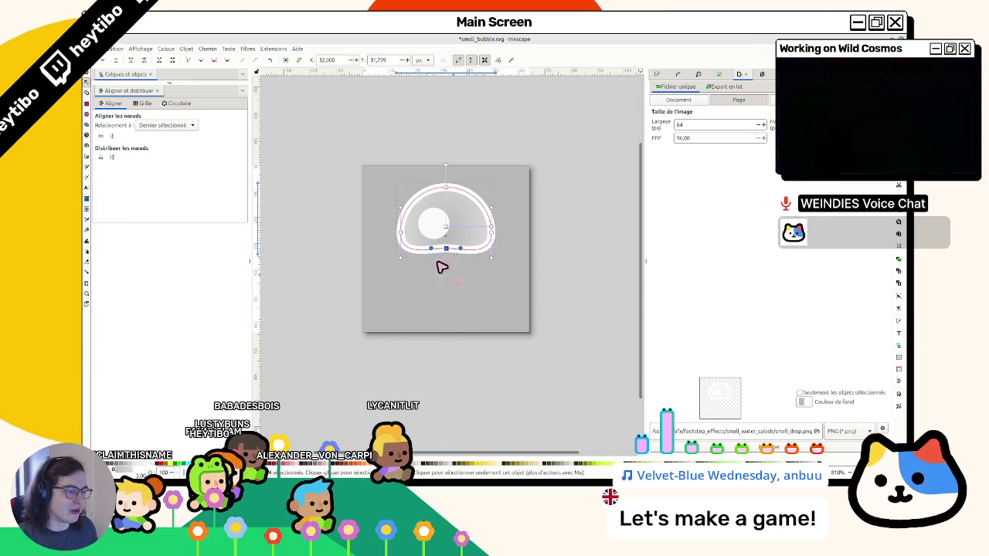
pyautogui.hotkey('ctrl', 'z')
pyautogui.hotkey('ctrl', 'z')
pyautogui.press('s')
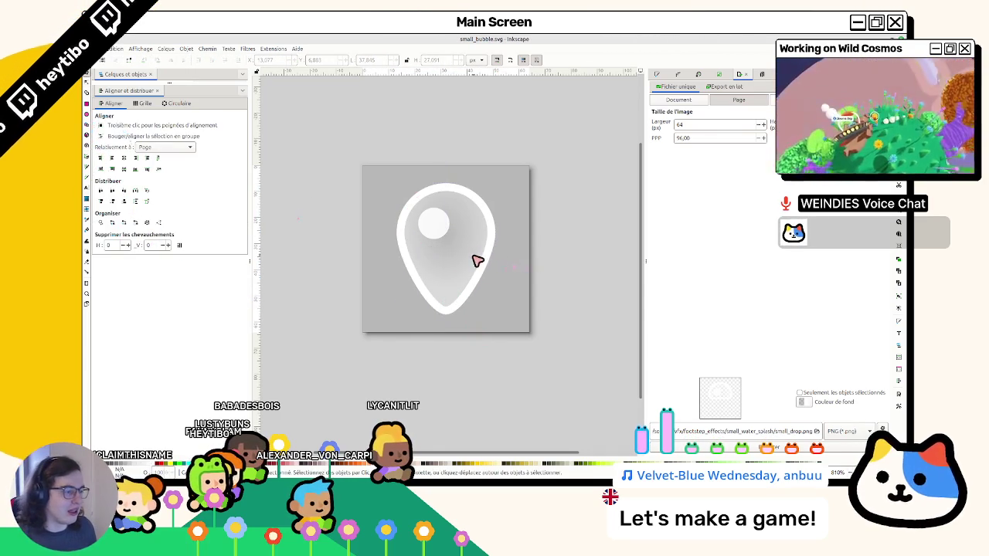
pyautogui.click(477, 261)
pyautogui.press('n')
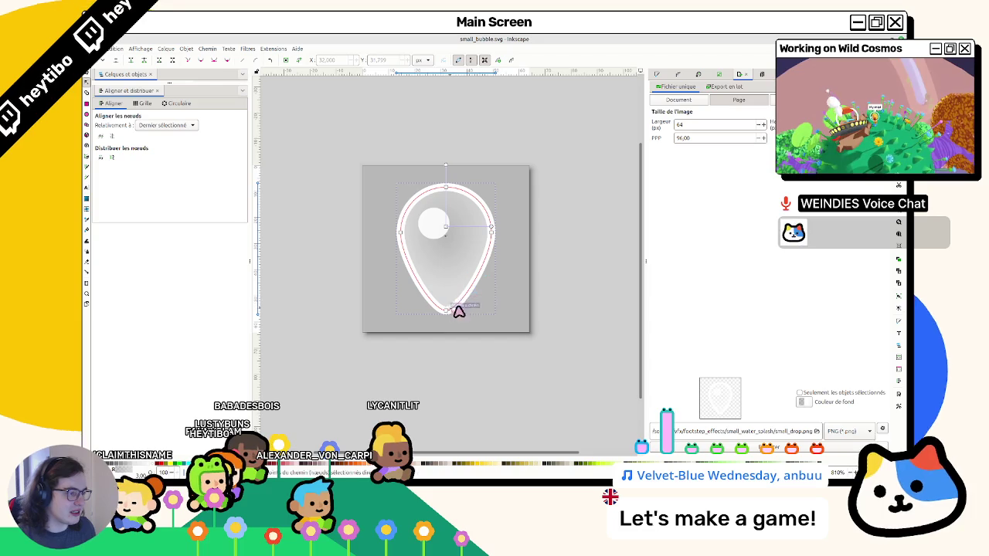
pyautogui.click(660, 78)
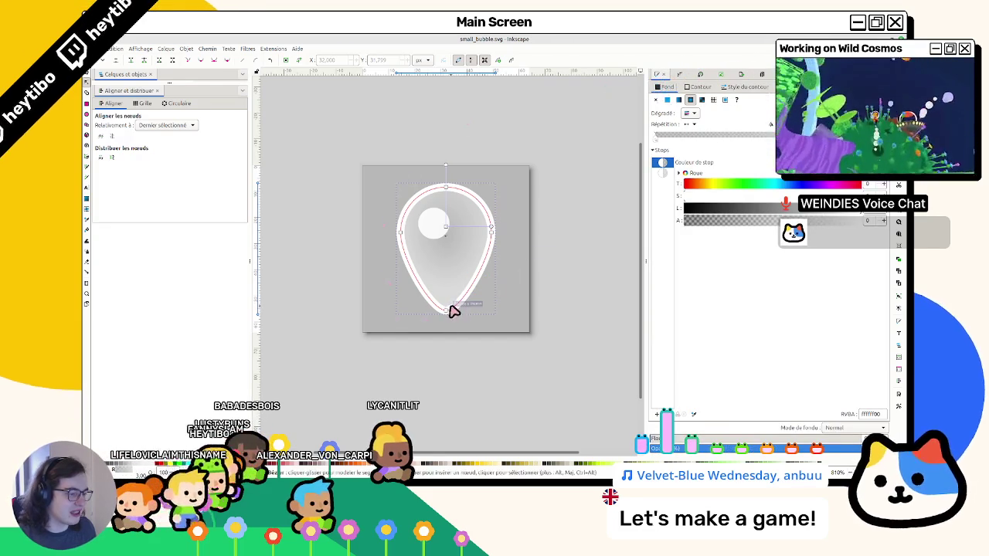
pyautogui.moveTo(450, 315); pyautogui.dragTo(448, 312)
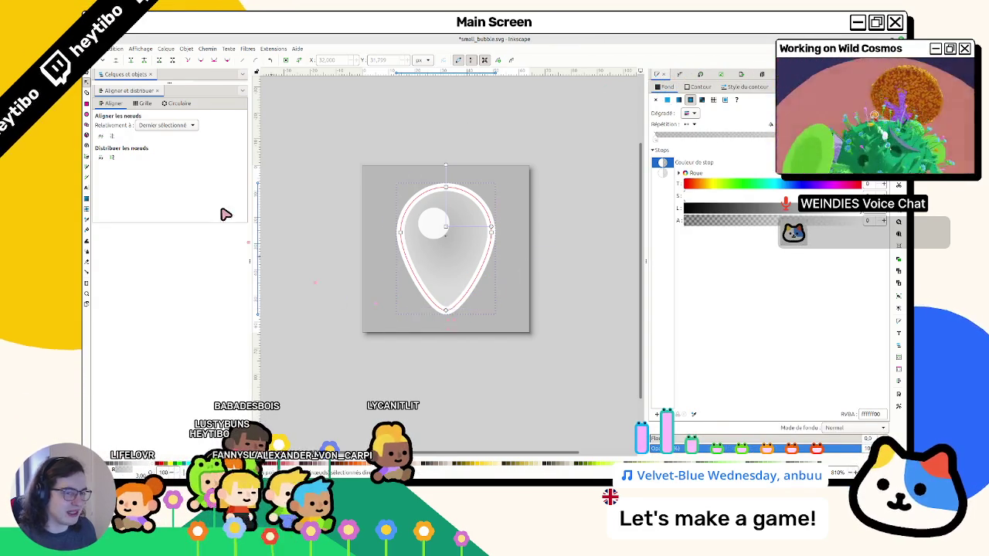
pyautogui.press('s')
pyautogui.press('Escape')
# Draw a black circle to the left of the drop.
pyautogui.press('e')
pyautogui.moveTo(321, 241)
pyautogui.mouseDown()
pyautogui.moveTo(397, 315)
pyautogui.moveTo(388, 289)
pyautogui.mouseUp()
pyautogui.press('s')
pyautogui.click(403, 255)
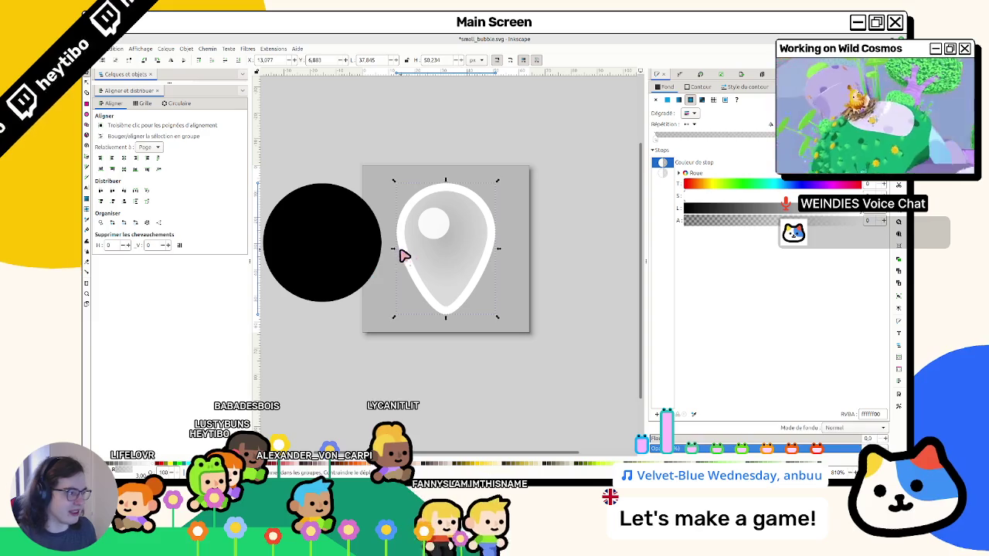
# Give the black circle a radial white-to-transparent gradient fill.
pyautogui.click(403, 258)
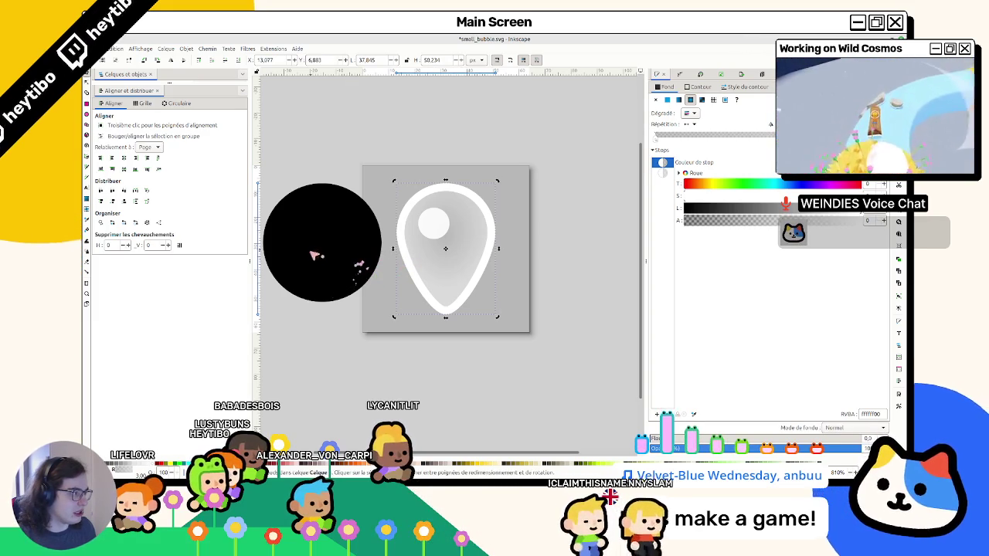
pyautogui.click(319, 265)
pyautogui.click(425, 287)
pyautogui.click(416, 290)
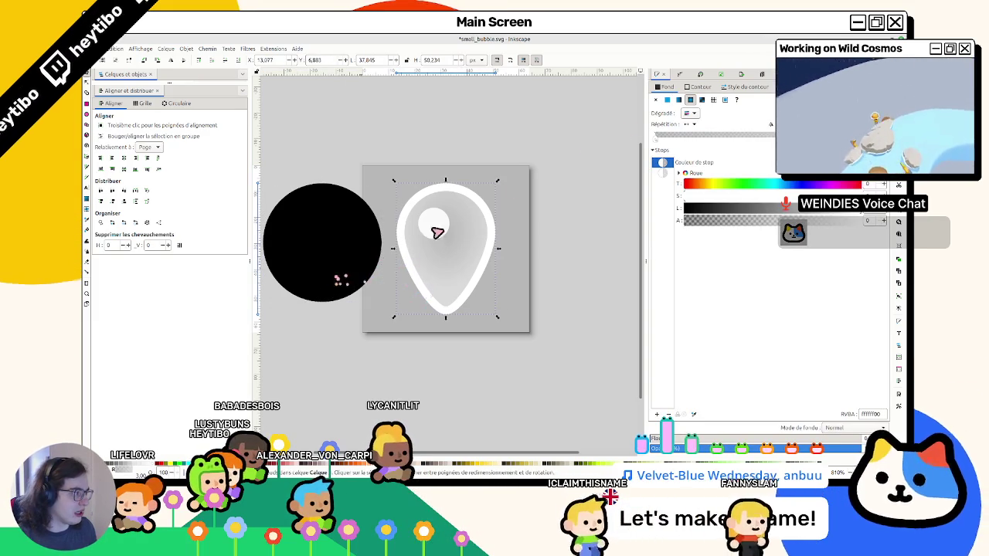
pyautogui.click(695, 115)
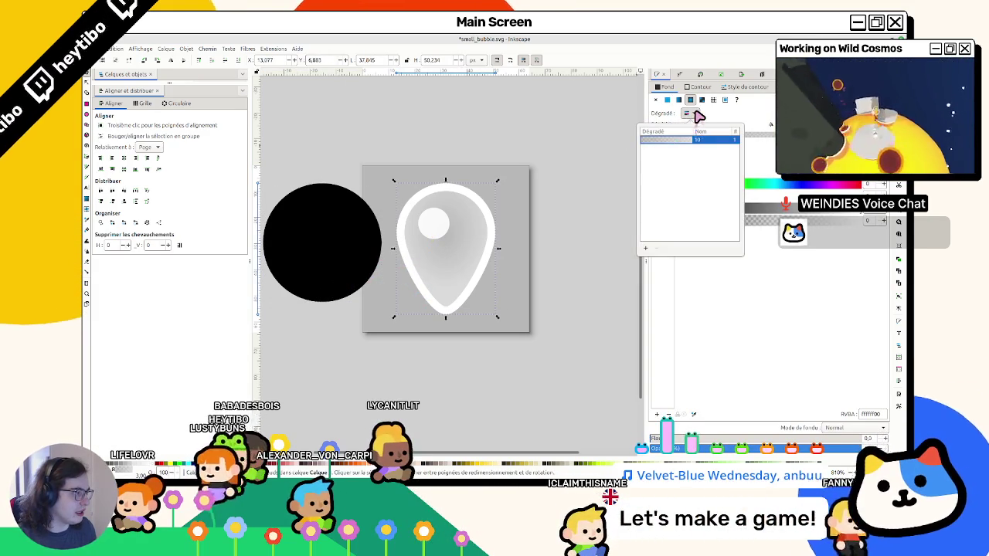
pyautogui.click(315, 236)
pyautogui.click(691, 101)
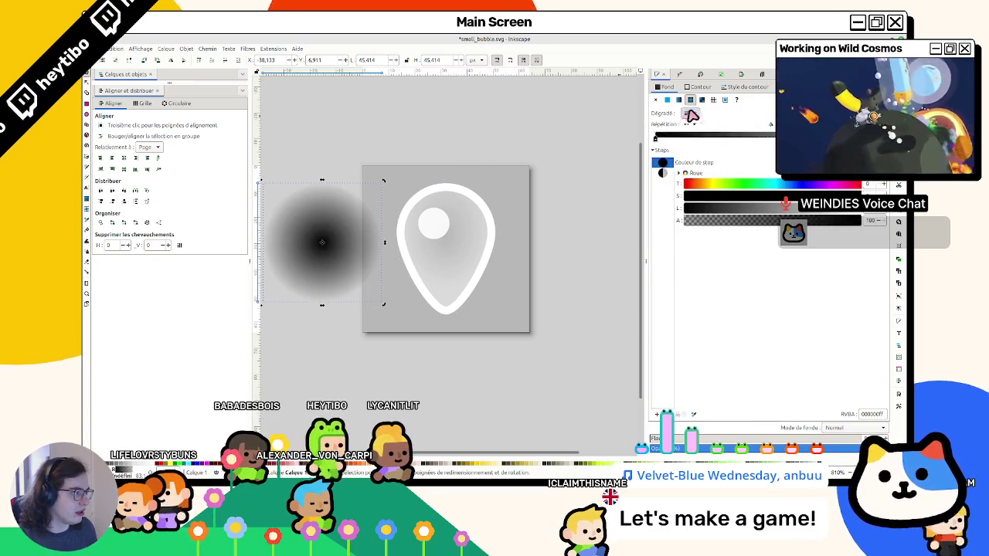
pyautogui.click(694, 115)
pyautogui.click(696, 118)
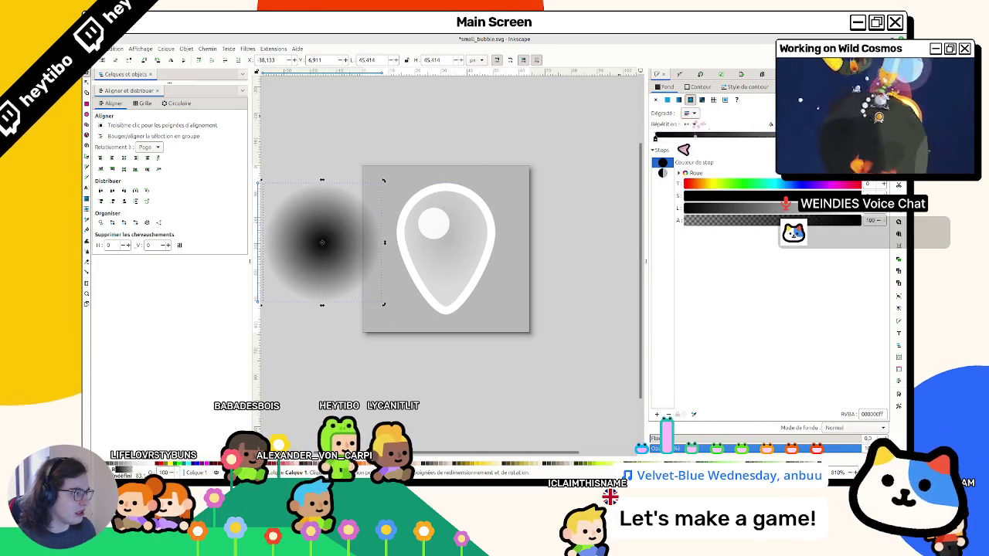
pyautogui.click(692, 114)
pyautogui.click(651, 141)
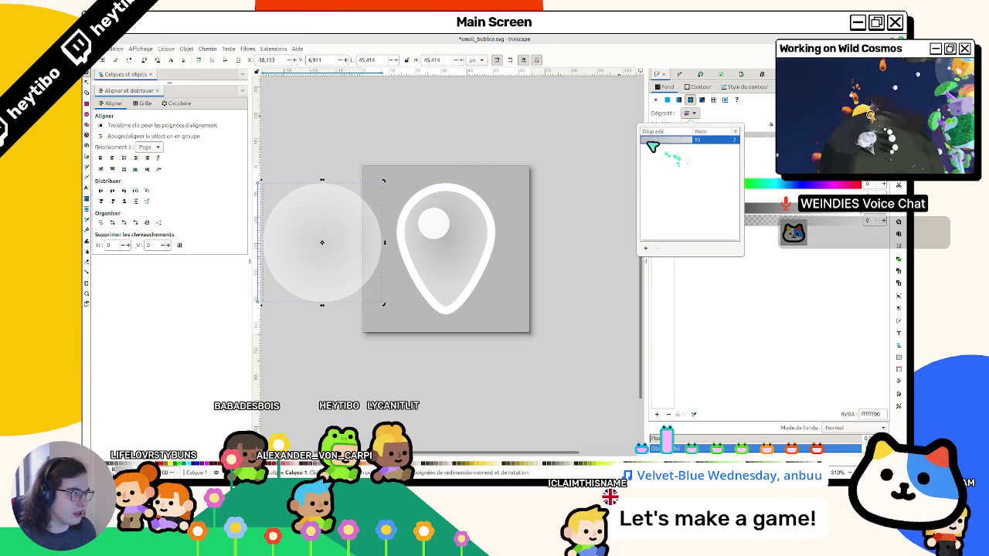
pyautogui.click(551, 121)
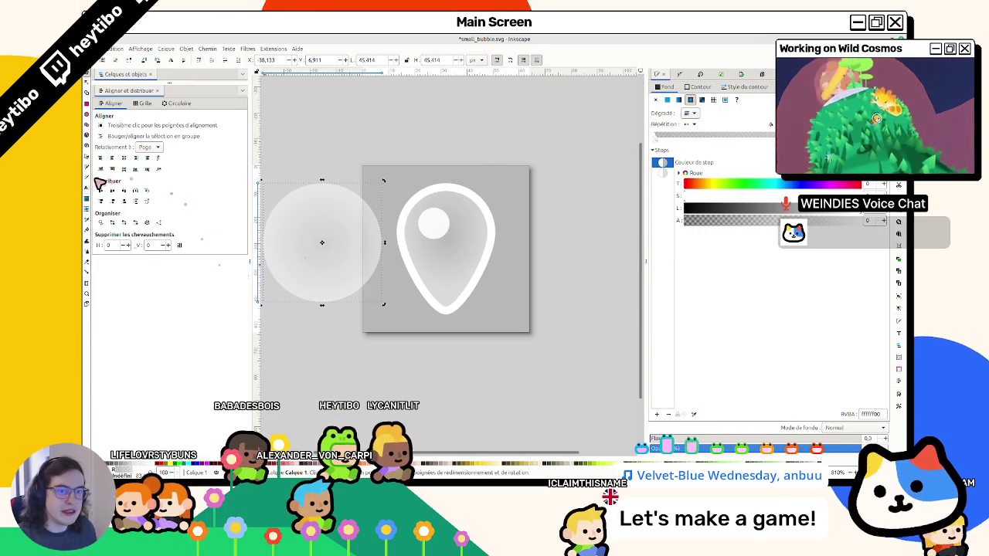
# Try moving the gradient circle onto the pin, then undo the move.
pyautogui.moveTo(343, 245)
pyautogui.mouseDown()
pyautogui.moveTo(453, 263)
pyautogui.moveTo(485, 257)
pyautogui.mouseUp()
pyautogui.hotkey('ctrl', 'z')
pyautogui.click(698, 87)
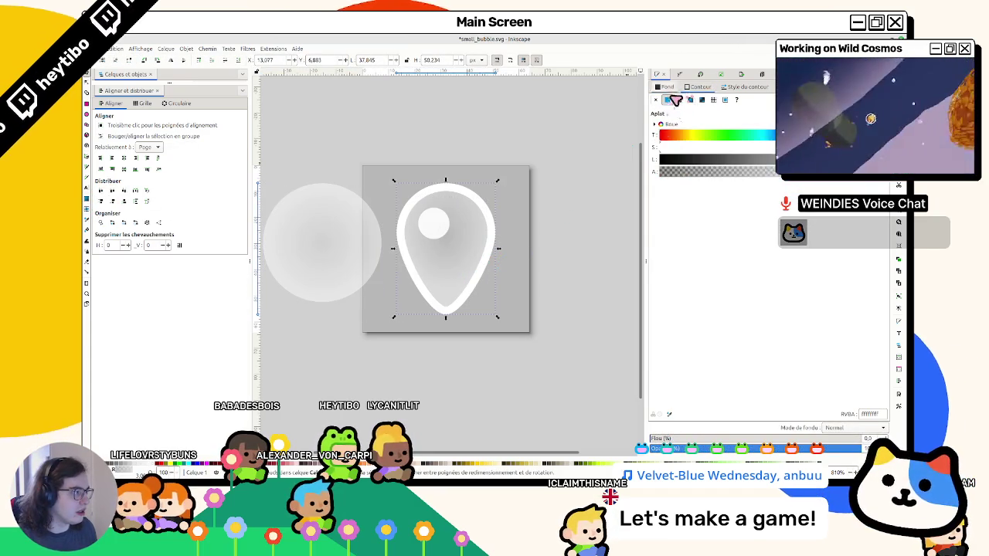
# Give the gradient circle a flat white outline 3 px wide.
pyautogui.click(295, 248)
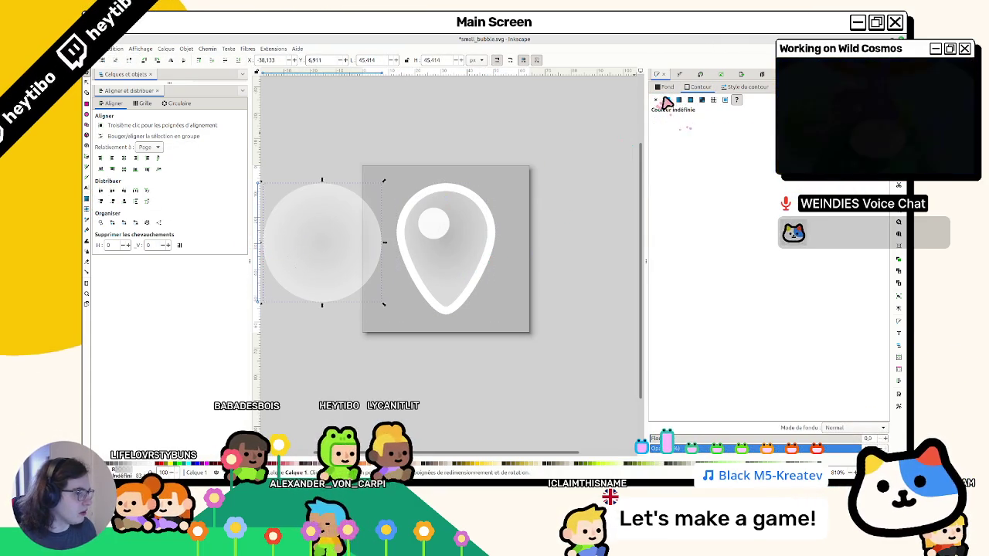
pyautogui.click(667, 100)
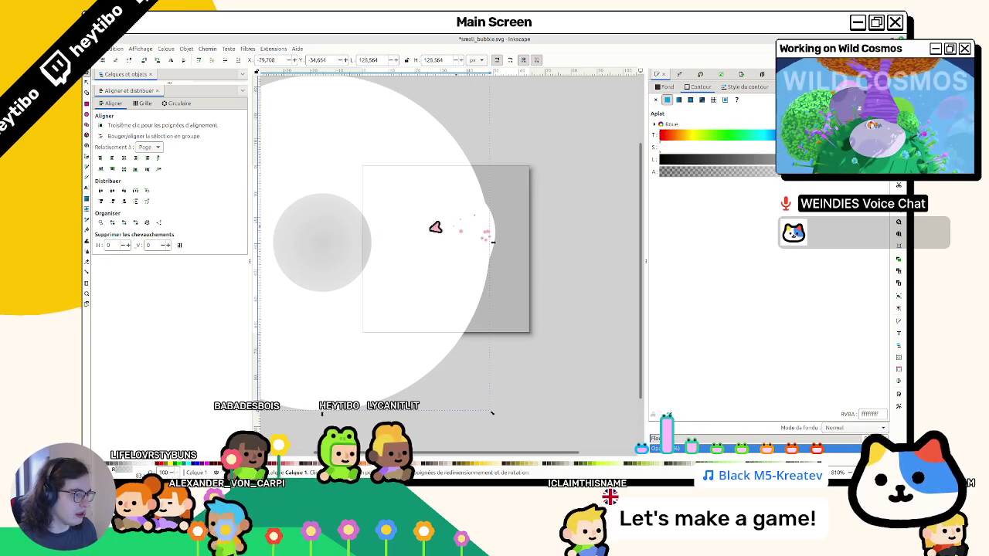
pyautogui.hotkey('ctrl', 'z')
pyautogui.click(745, 87)
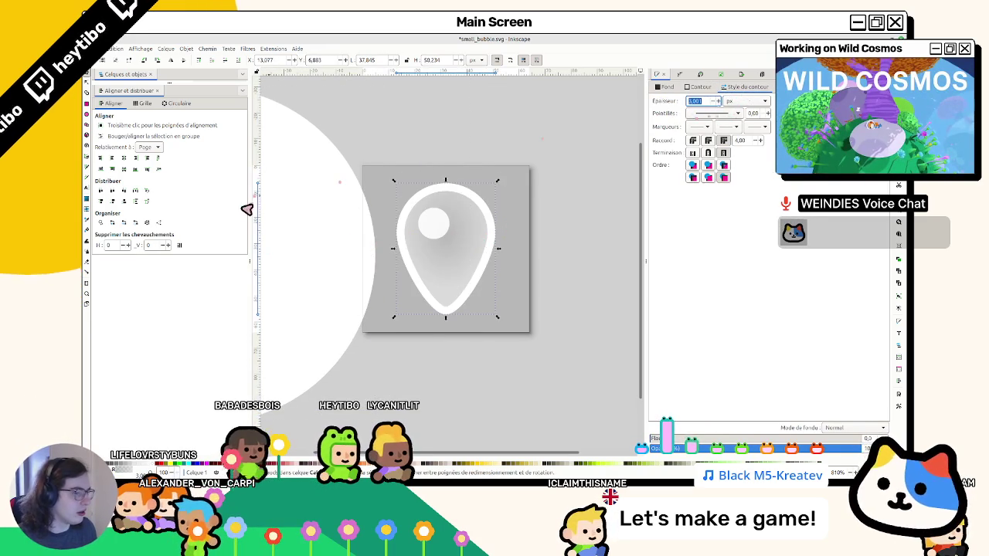
pyautogui.click(309, 195)
pyautogui.write('3')
pyautogui.press('Return')
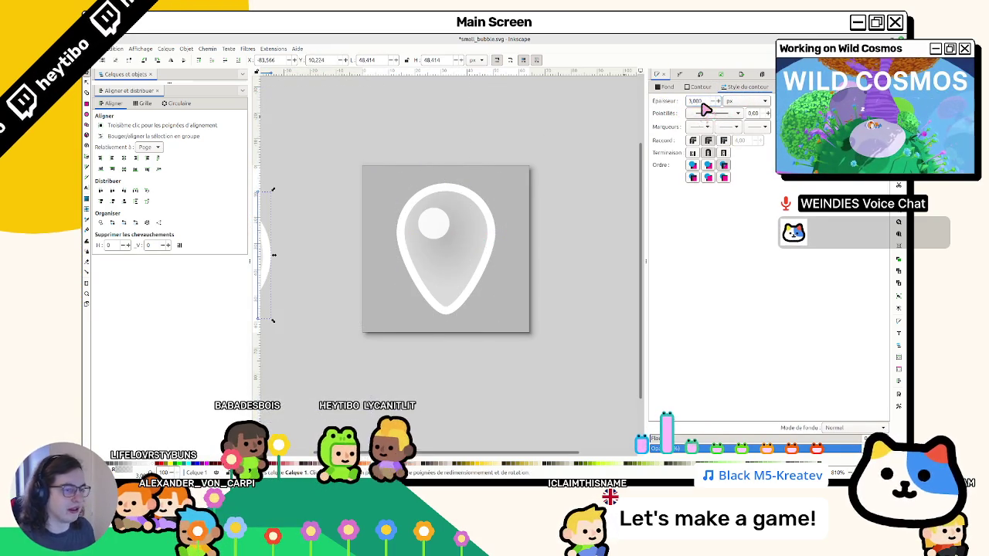
# Place the circle over the pin, delete the pin, and centre the circle on the page.
pyautogui.hscroll(-4, 367, 257)
pyautogui.moveTo(353, 264)
pyautogui.mouseDown()
pyautogui.moveTo(624, 238)
pyautogui.moveTo(585, 304)
pyautogui.mouseUp()
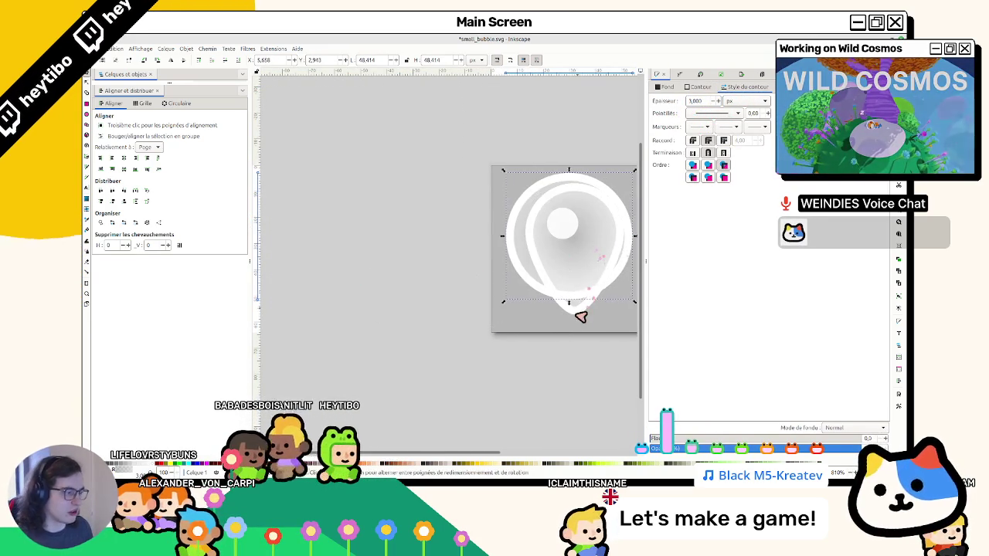
pyautogui.press('Delete')
pyautogui.click(574, 275)
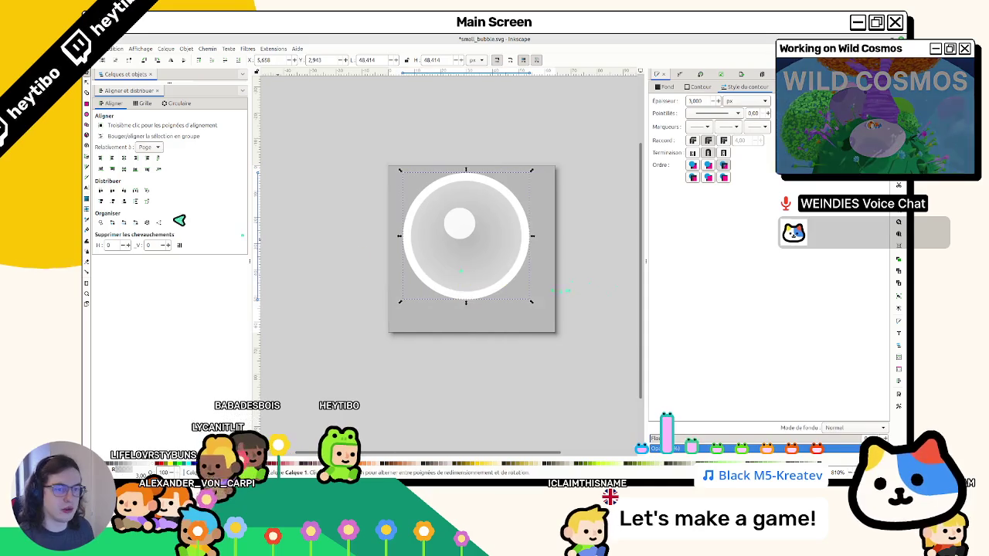
pyautogui.click(123, 158)
pyautogui.click(123, 169)
# Resize the ring to 58 px and re-centre it on the page.
pyautogui.moveTo(541, 320)
pyautogui.mouseDown()
pyautogui.moveTo(556, 330)
pyautogui.moveTo(593, 324)
pyautogui.moveTo(583, 330)
pyautogui.mouseUp()
pyautogui.hotkey('ctrl', 'z')
pyautogui.hotkey('ctrl', 'z')
pyautogui.hotkey('ctrl', 'z')
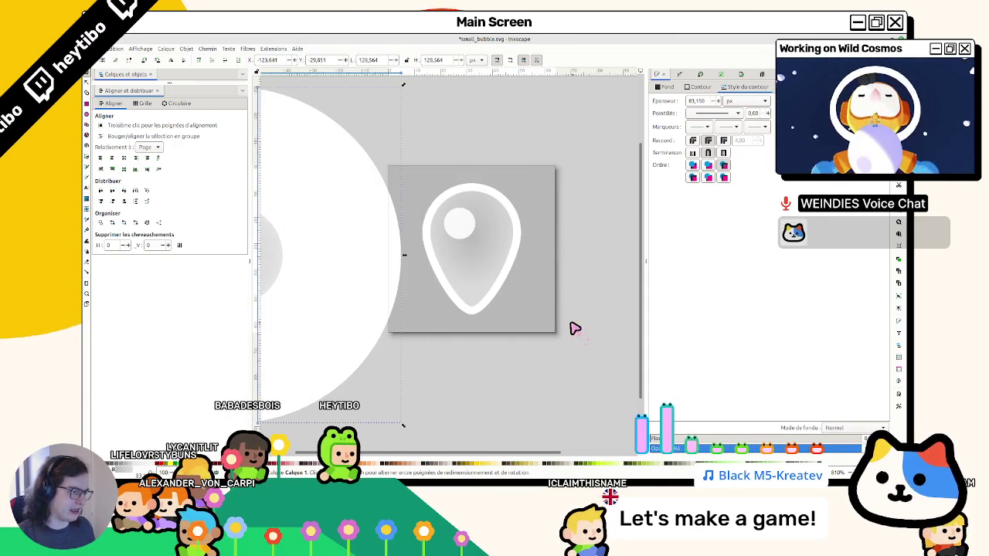
pyautogui.hotkey('ctrl', 'z')
pyautogui.hotkey('ctrl', 'z')
pyautogui.hotkey('ctrl', 'z')
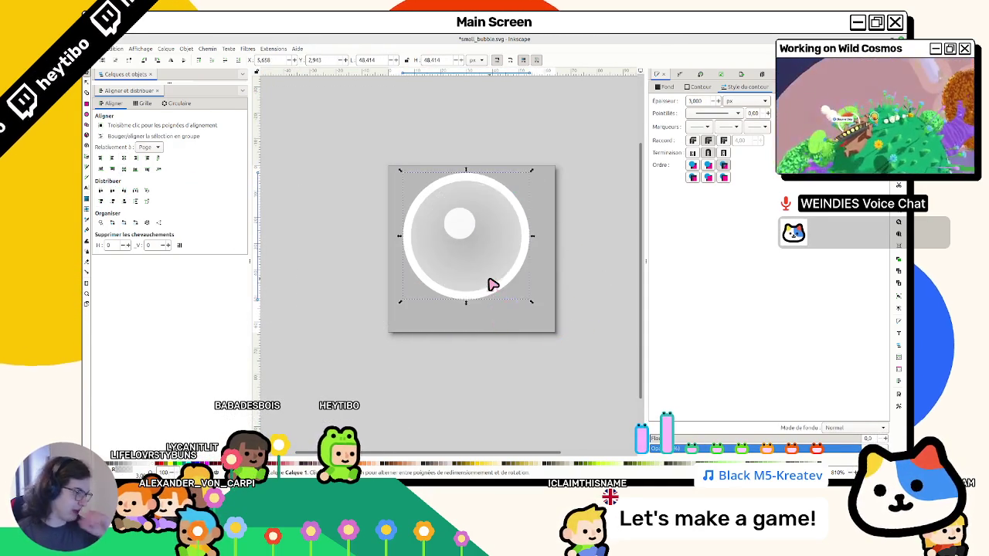
pyautogui.moveTo(559, 335); pyautogui.dragTo(549, 336)
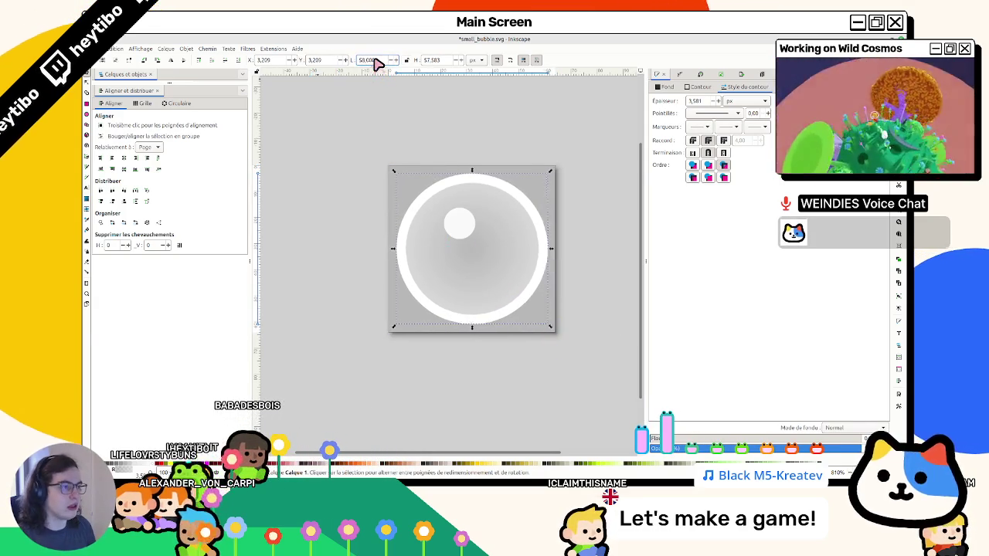
pyautogui.press('5')
pyautogui.press('Return')
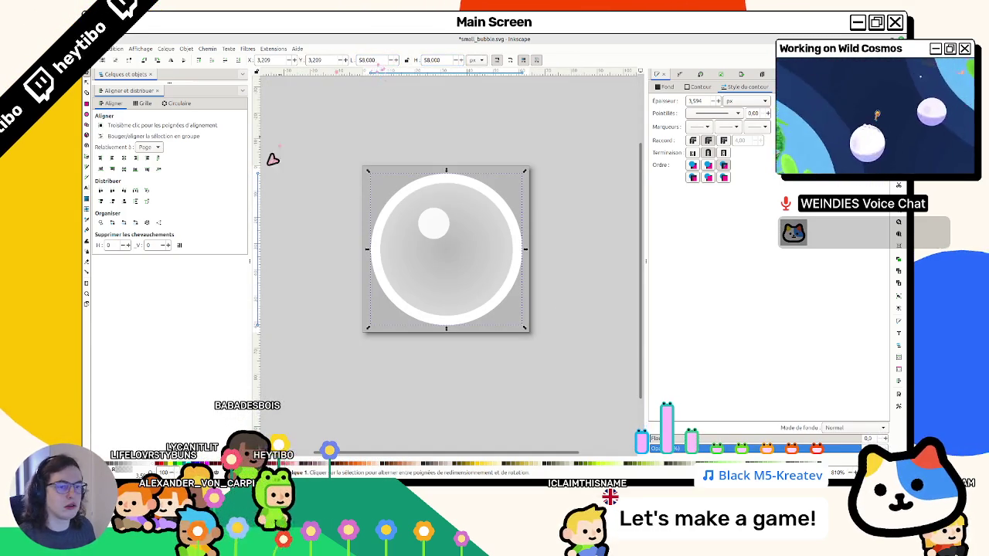
pyautogui.click(123, 157)
pyautogui.click(126, 170)
pyautogui.click(383, 118)
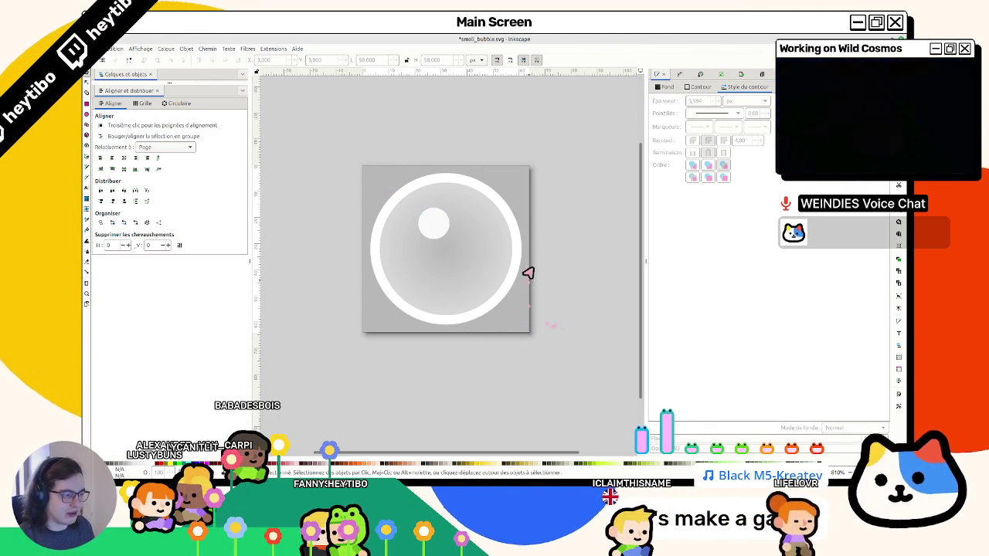
# Shift the highlight dot toward the ring's upper-left edge and enlarge it to about 19 px.
pyautogui.moveTo(446, 246)
pyautogui.mouseDown()
pyautogui.moveTo(419, 215)
pyautogui.moveTo(430, 229)
pyautogui.mouseUp()
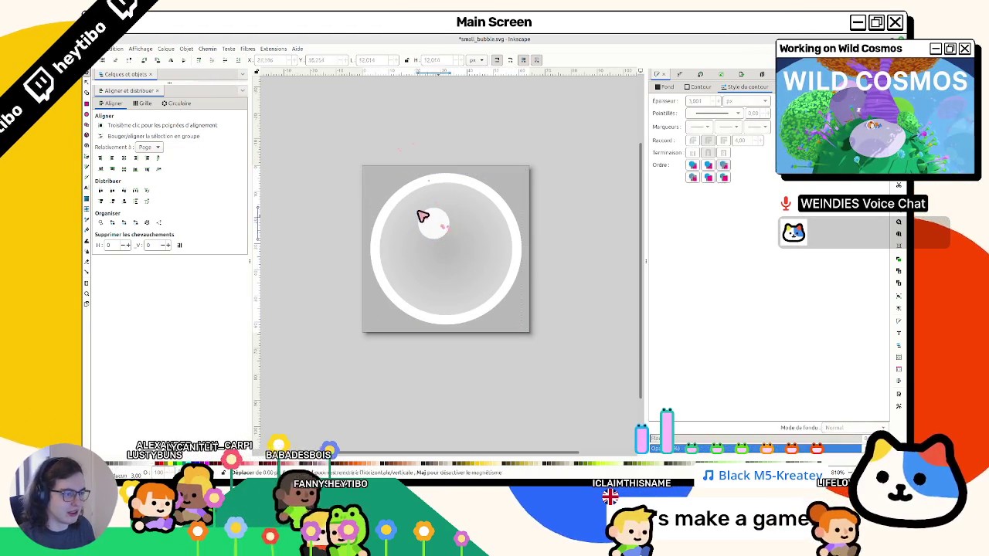
pyautogui.moveTo(440, 222); pyautogui.dragTo(424, 219)
pyautogui.scroll(-7, 401, 161)
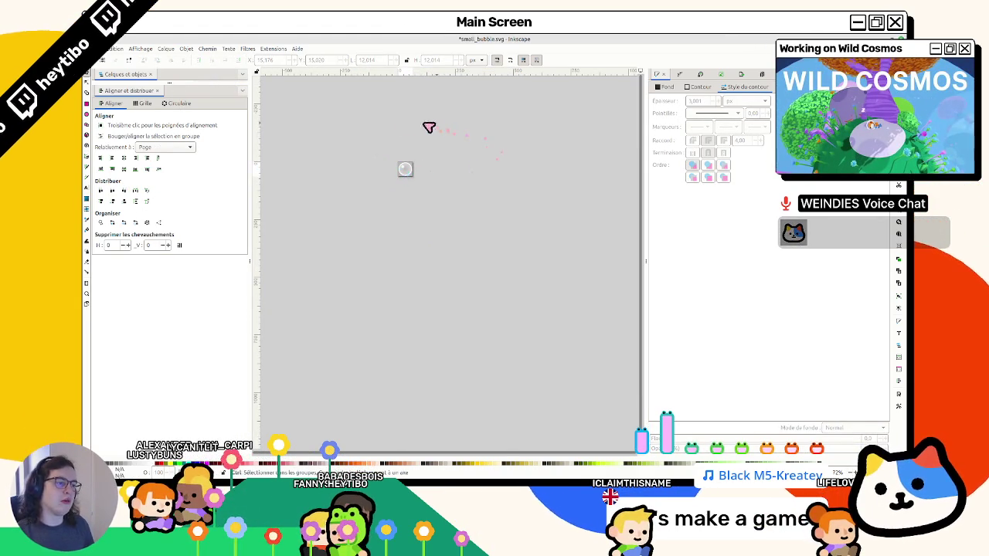
pyautogui.scroll(5, 410, 131)
pyautogui.scroll(-1, 424, 316)
pyautogui.moveTo(437, 357); pyautogui.dragTo(450, 373)
# Set the highlight circle's width and height to 18 px and save.
pyautogui.click(435, 346)
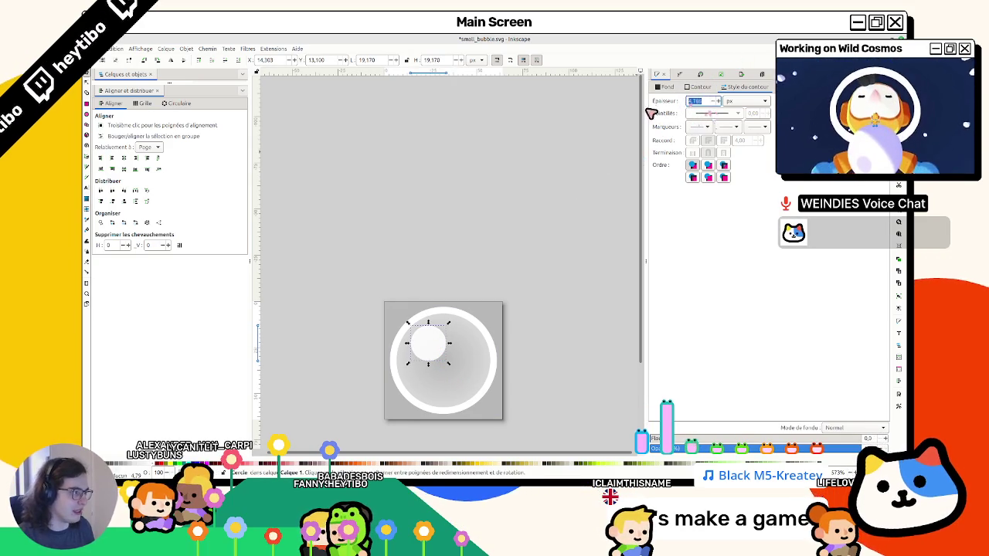
pyautogui.click(669, 87)
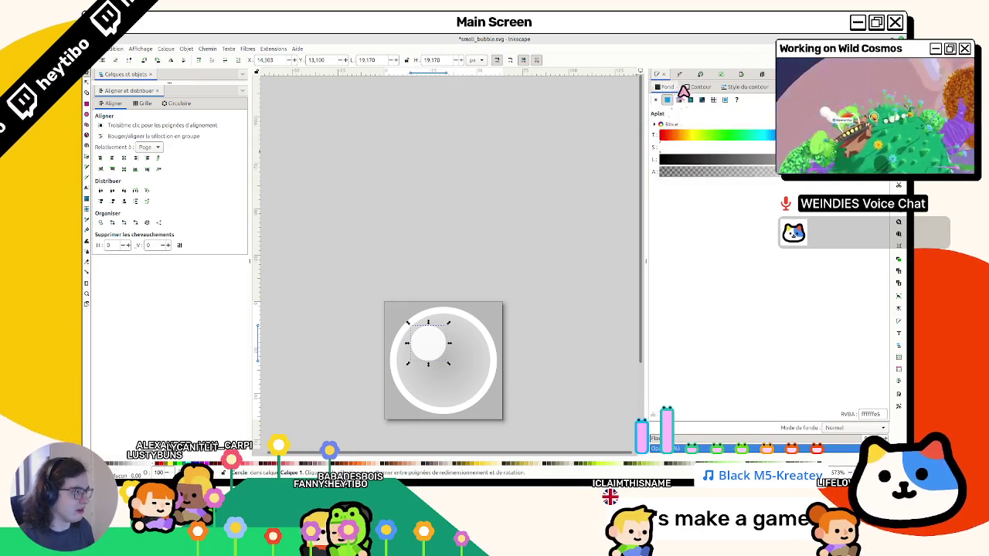
pyautogui.tripleClick(376, 62)
pyautogui.press('Tab')
pyautogui.write('1')
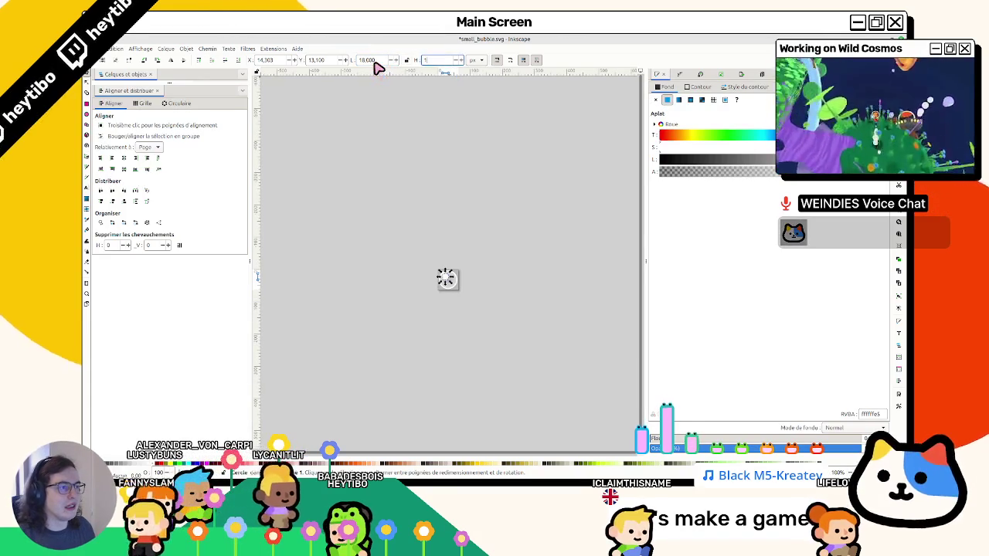
pyautogui.scroll(5, 502, 270)
pyautogui.hotkey('ctrl', 's')
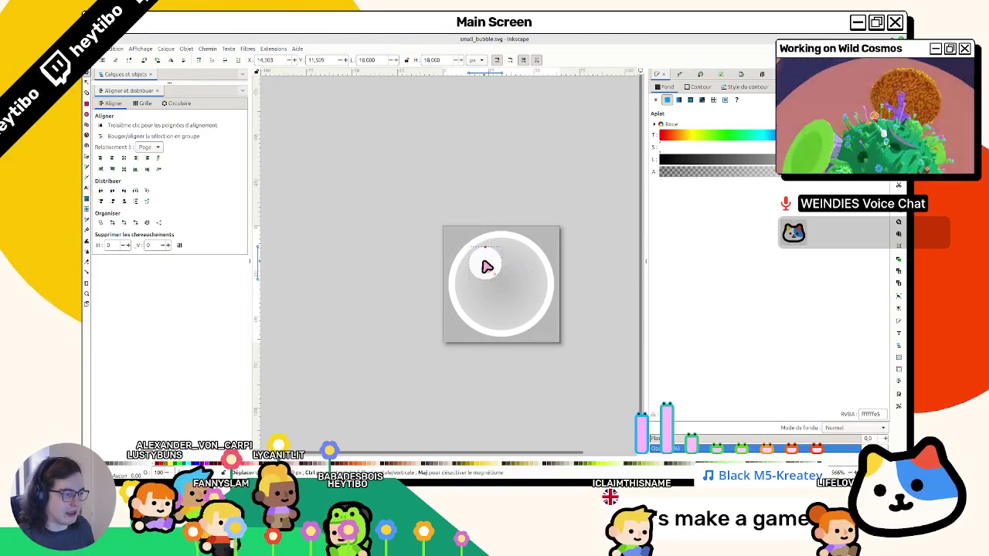
# Raise the bubble gradient's outer stop opacity for a whiter inner rim.
pyautogui.click(516, 210)
pyautogui.click(502, 252)
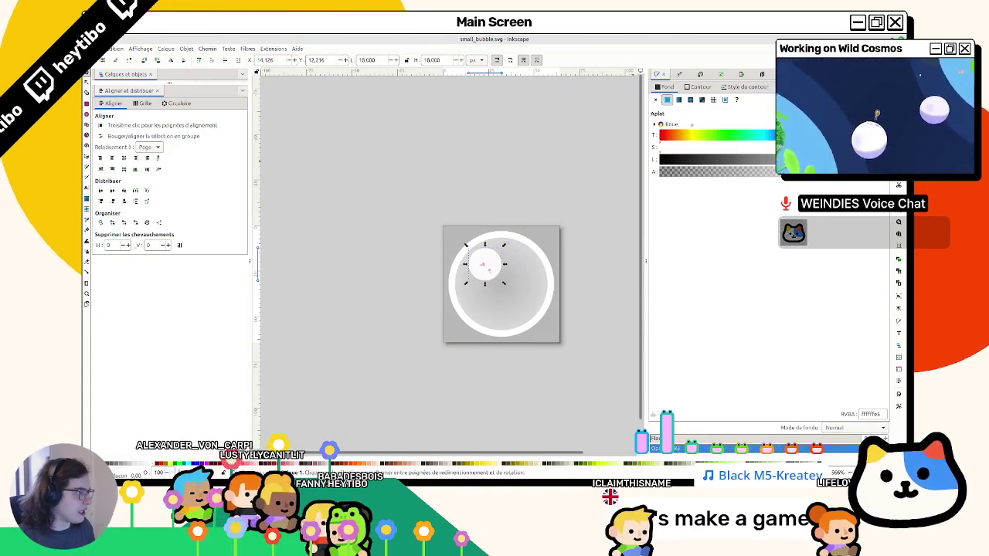
pyautogui.click(541, 281)
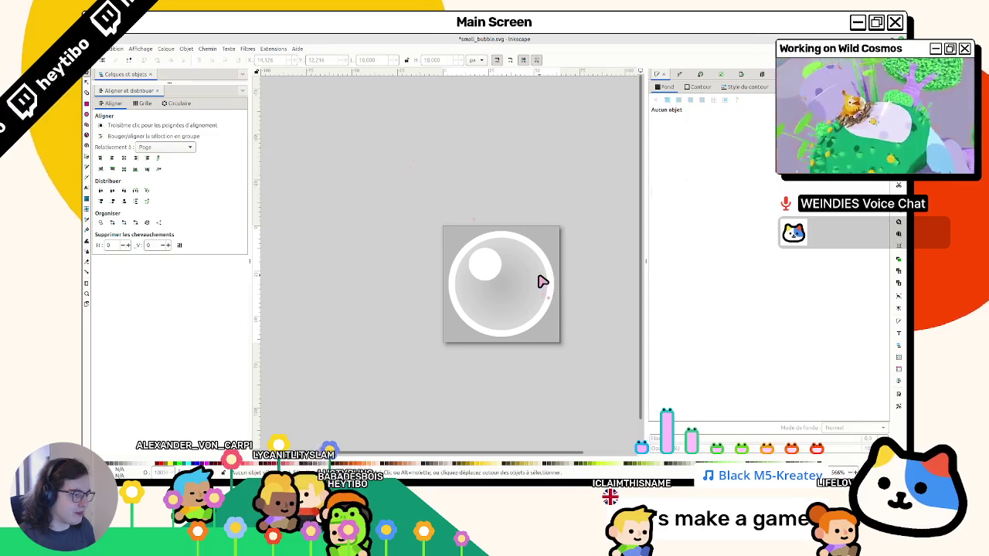
pyautogui.moveTo(845, 221)
pyautogui.mouseDown()
pyautogui.moveTo(888, 224)
pyautogui.moveTo(439, 277)
pyautogui.mouseUp()
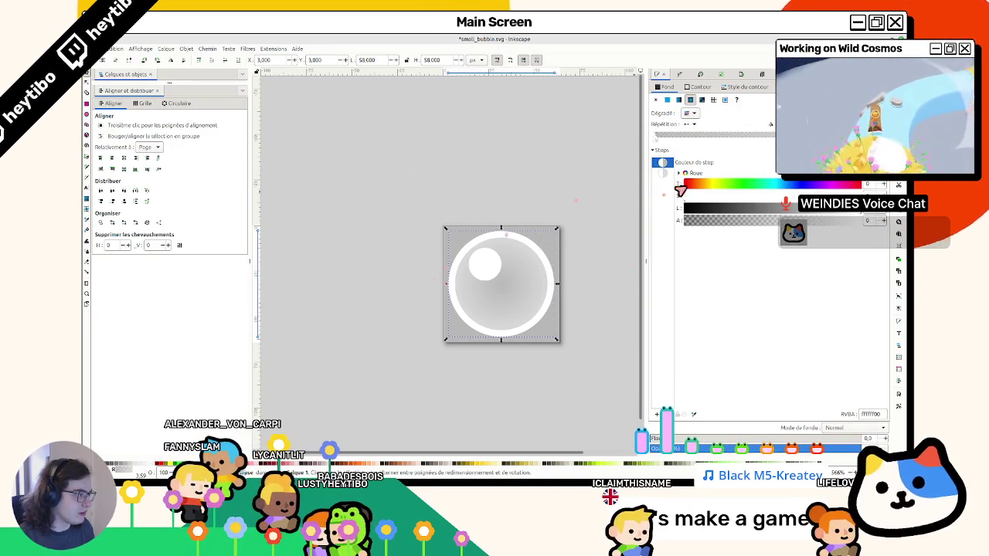
pyautogui.moveTo(784, 221)
pyautogui.mouseDown()
pyautogui.moveTo(883, 222)
pyautogui.moveTo(817, 239)
pyautogui.mouseUp()
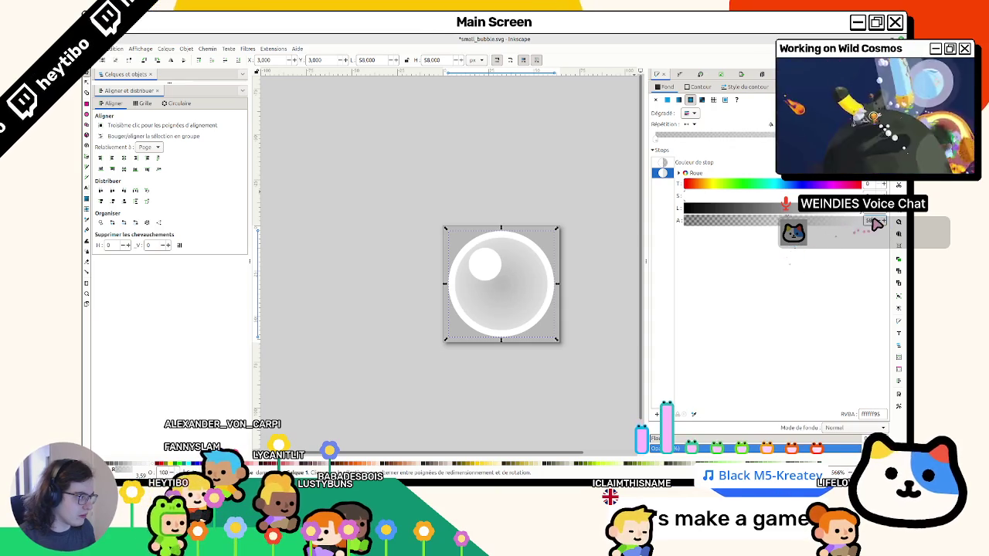
pyautogui.click(515, 172)
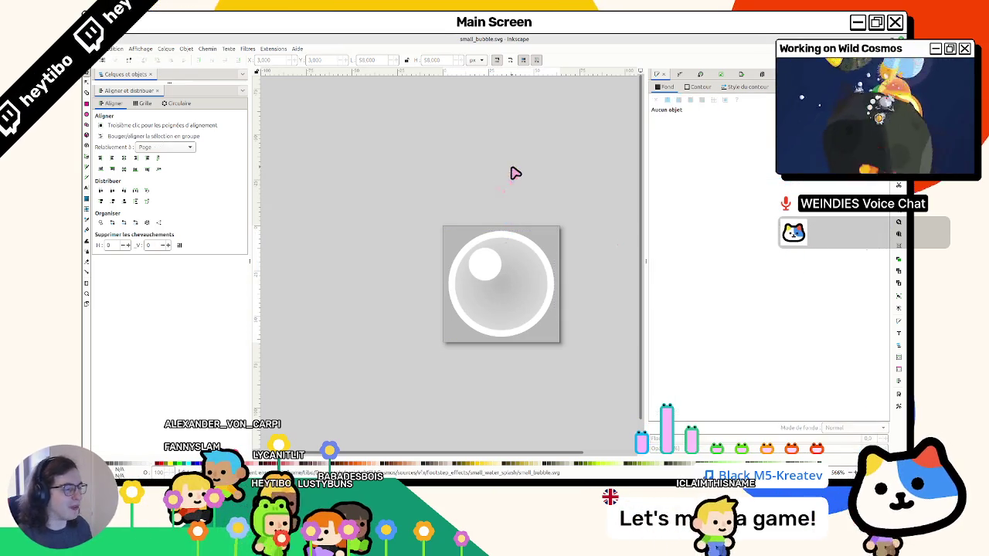
# Export the bubble as small_bubble.png at 64 px wide, then bring Godot to the front.
pyautogui.hotkey('ctrl', 's')
pyautogui.click(738, 76)
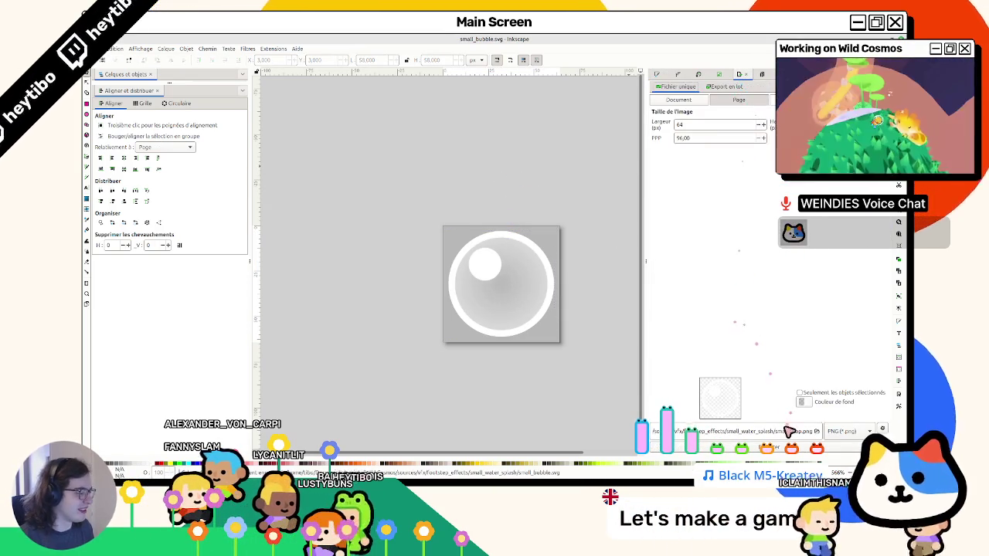
pyautogui.write('bubble')
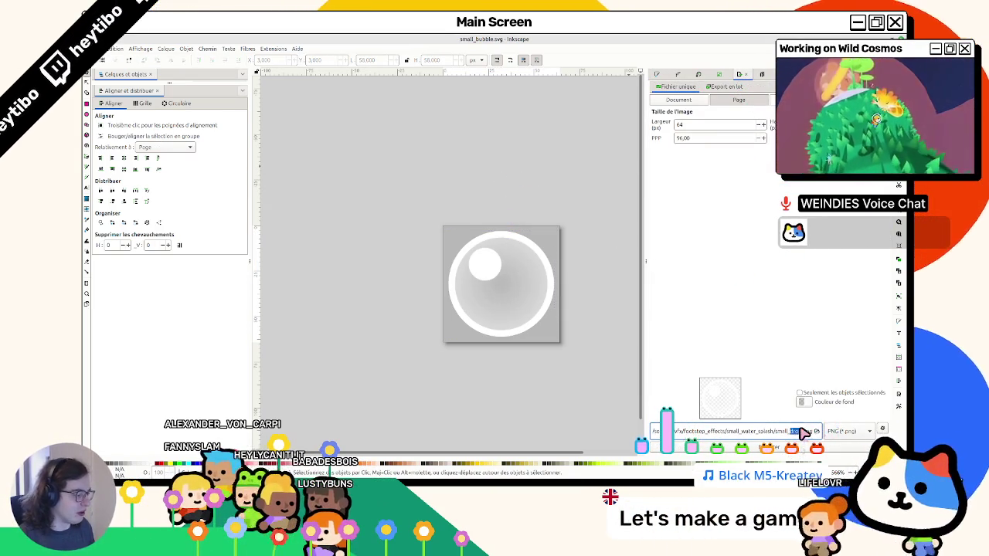
pyautogui.write('ble')
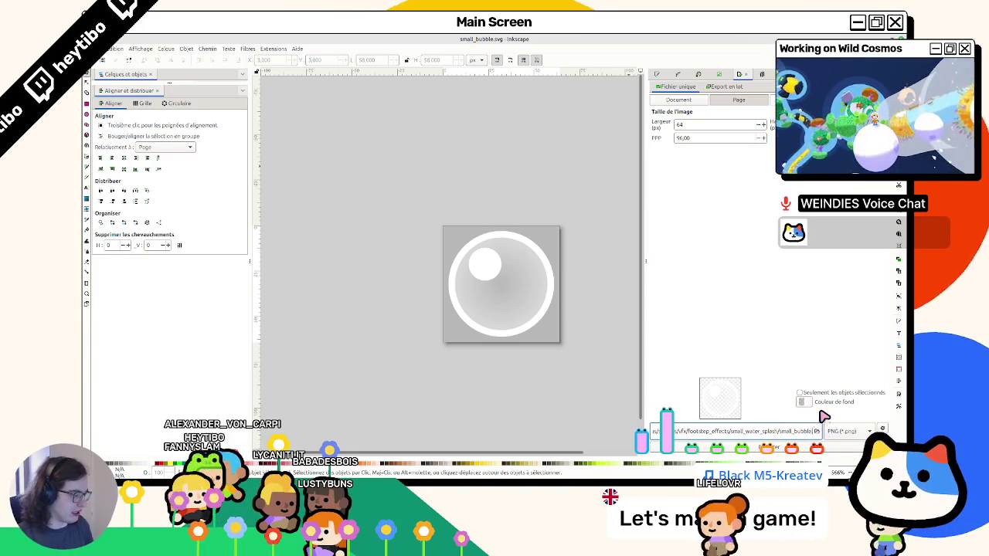
pyautogui.press('Return')
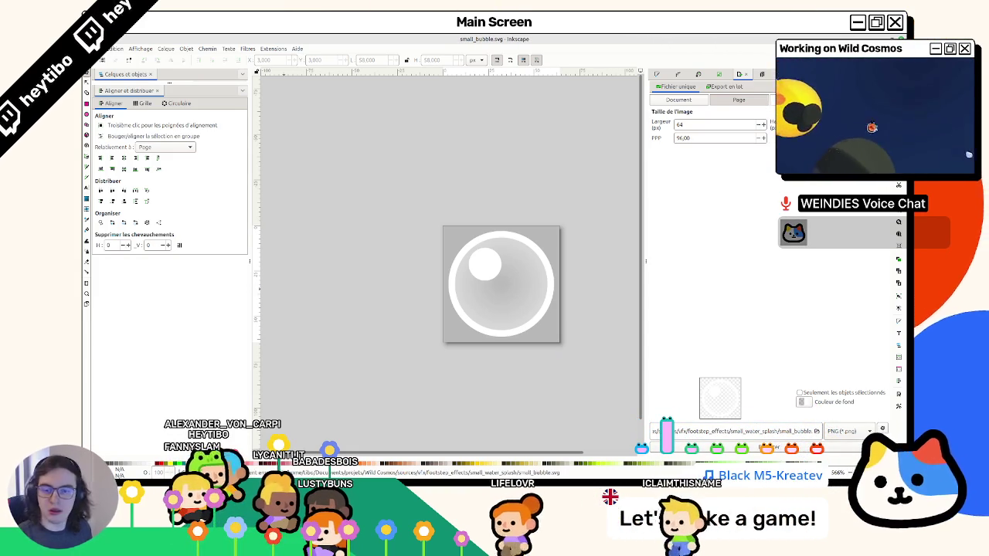
pyautogui.doubleClick(545, 39)
pyautogui.click(545, 38)
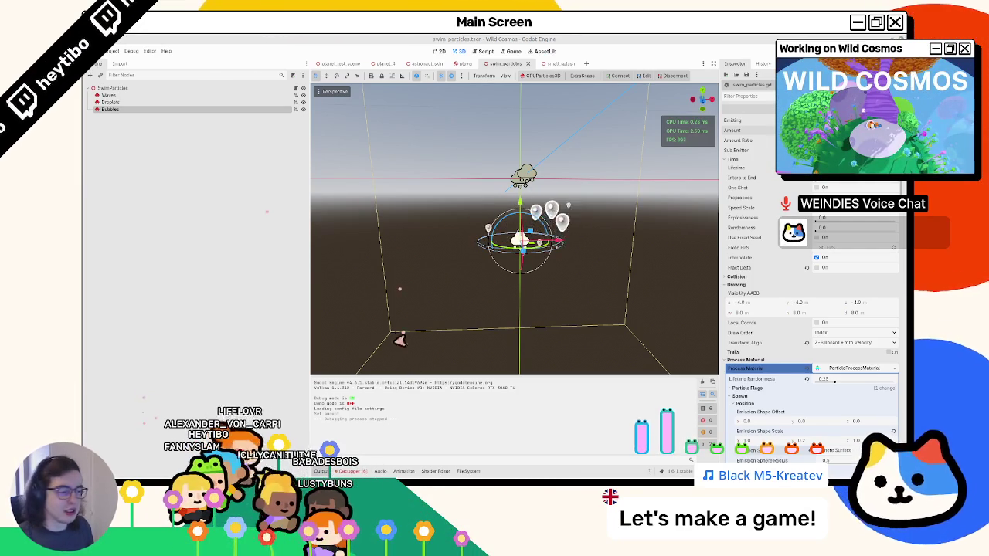
# Import small_bubble.png into the swim_particles folder and select the Bubbles emitter.
pyautogui.click(466, 471)
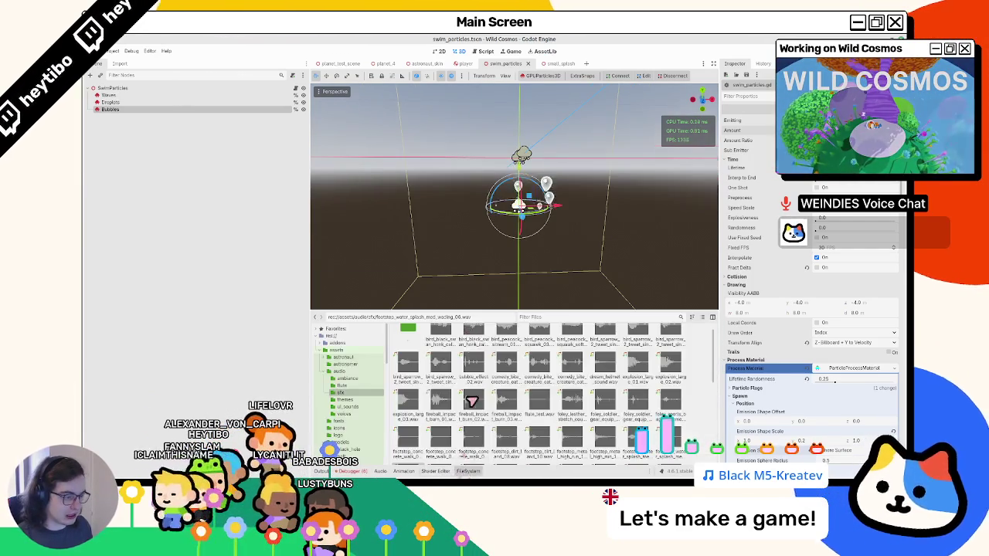
pyautogui.click(578, 318)
pyautogui.write('swim_particles')
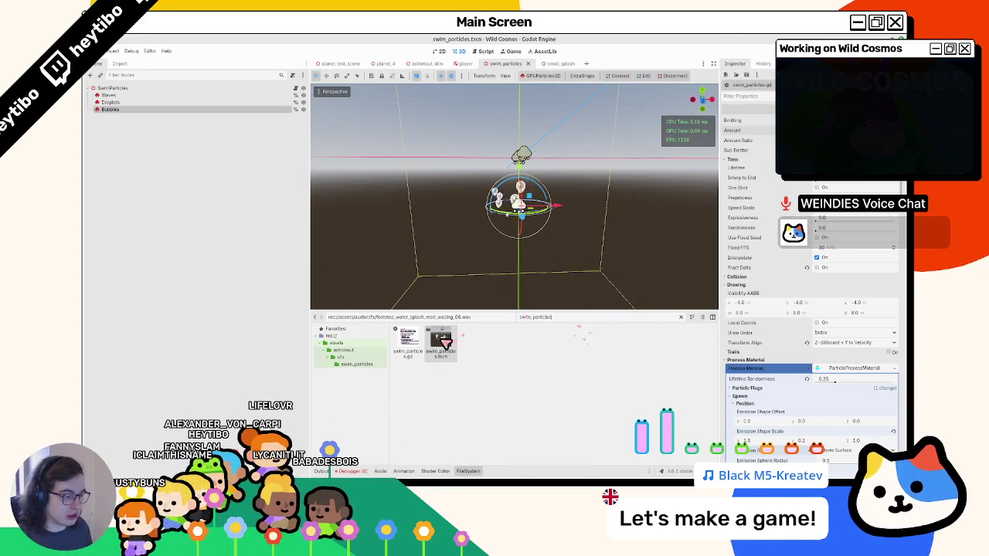
pyautogui.click(680, 317)
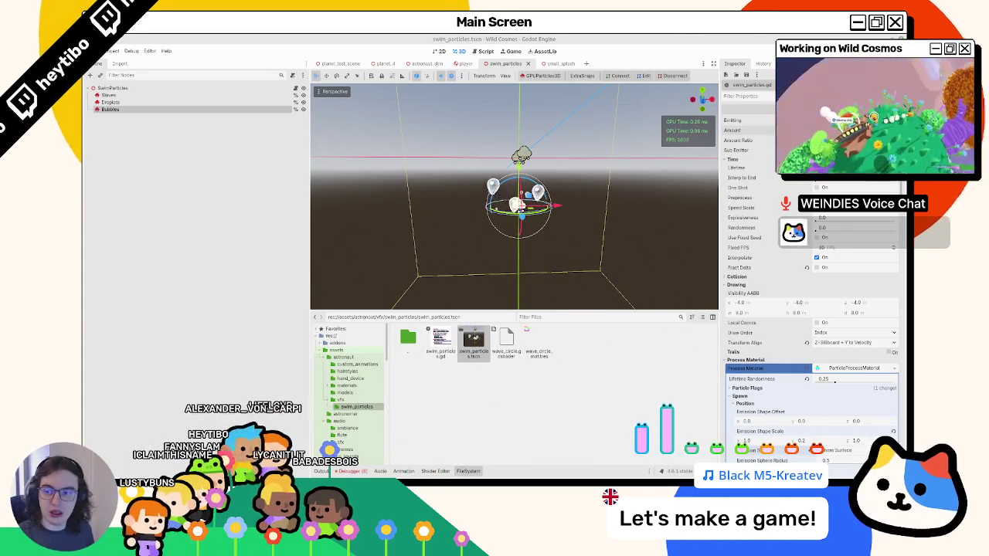
pyautogui.moveTo(495, 420); pyautogui.dragTo(498, 422)
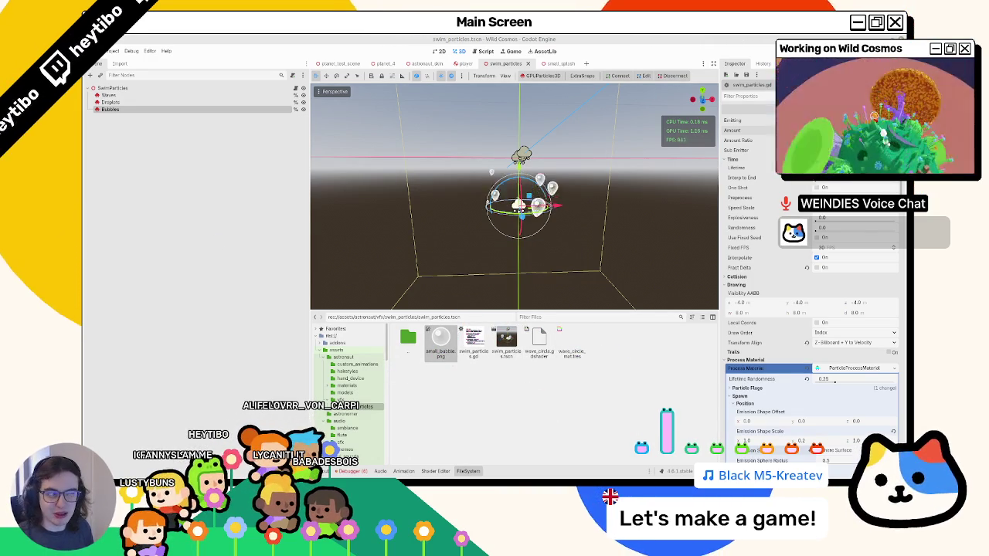
pyautogui.click(152, 103)
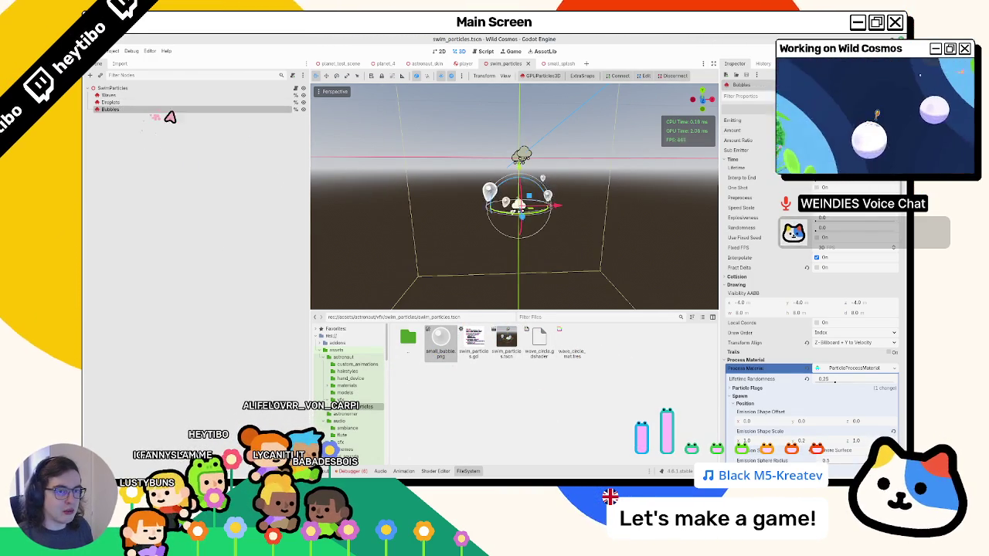
# Set small_bubble.png as the Bubbles material override's albedo texture.
pyautogui.scroll(-10, 811, 394)
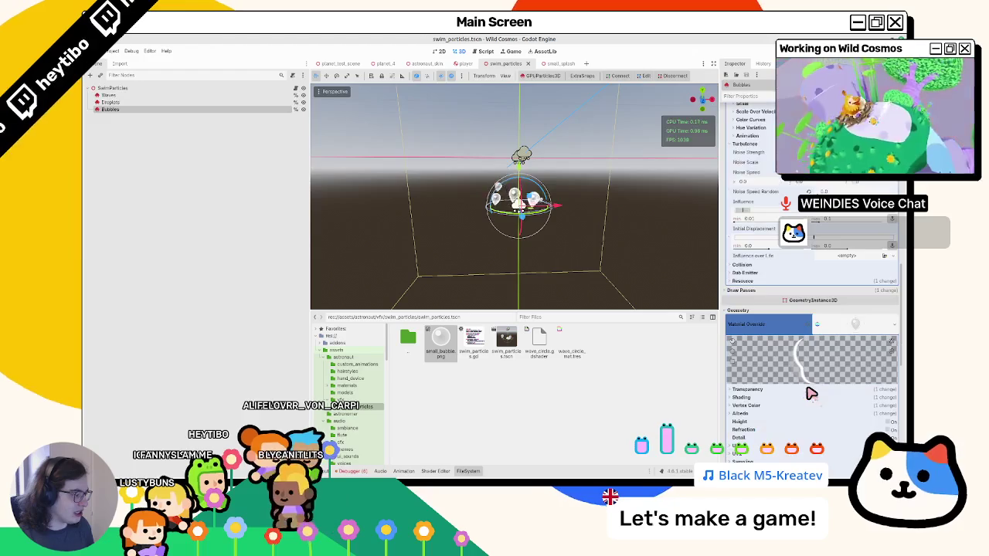
pyautogui.scroll(-4, 809, 392)
pyautogui.click(742, 274)
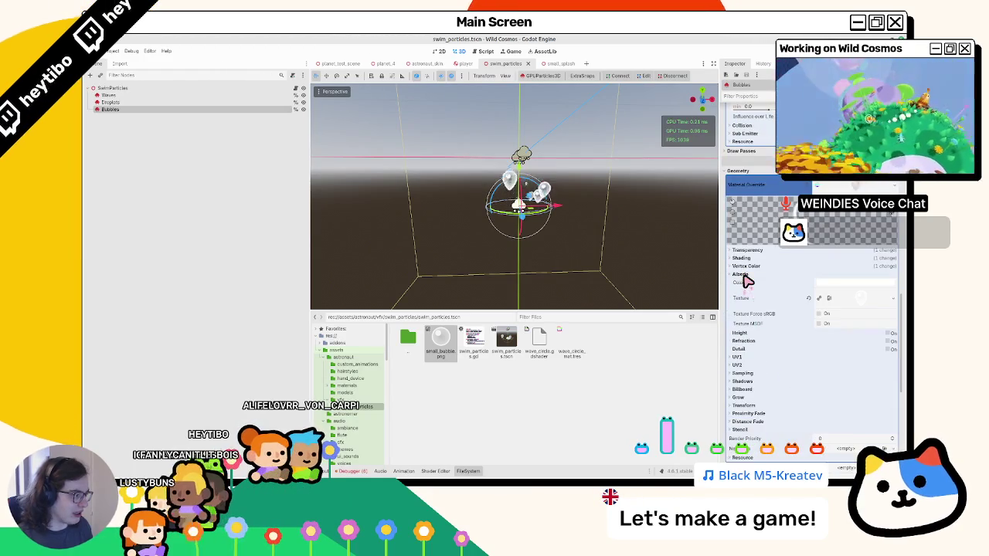
pyautogui.moveTo(857, 303); pyautogui.dragTo(857, 303)
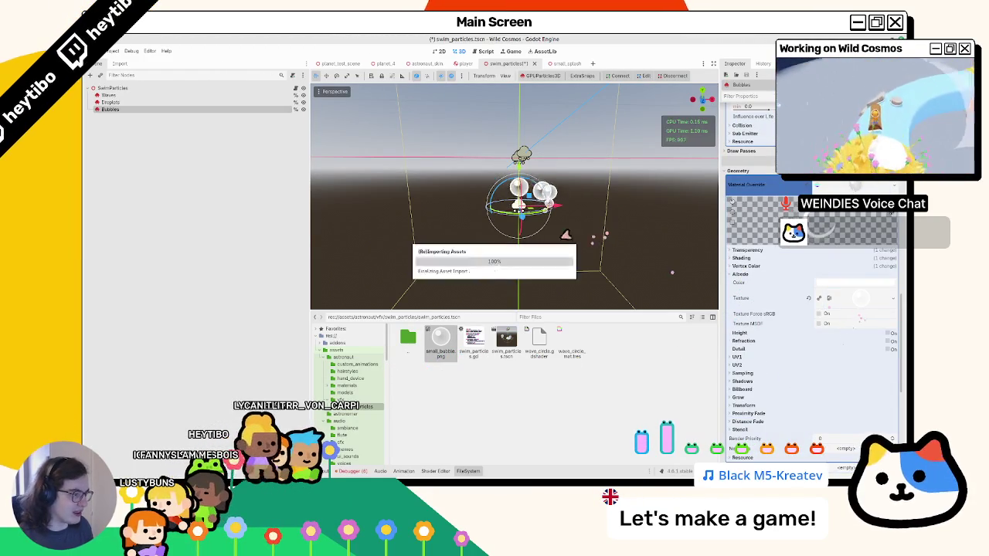
pyautogui.scroll(3, 826, 262)
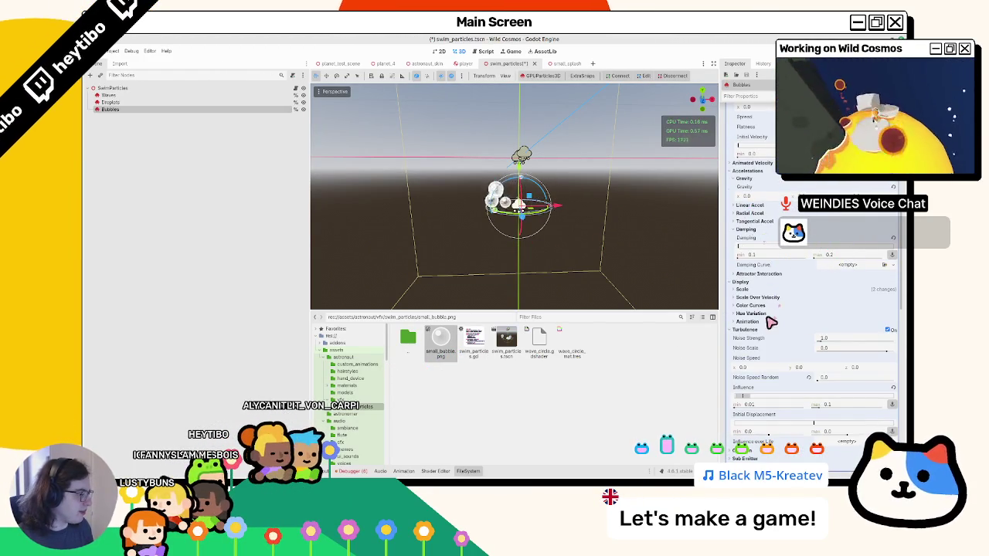
pyautogui.scroll(-6, 770, 298)
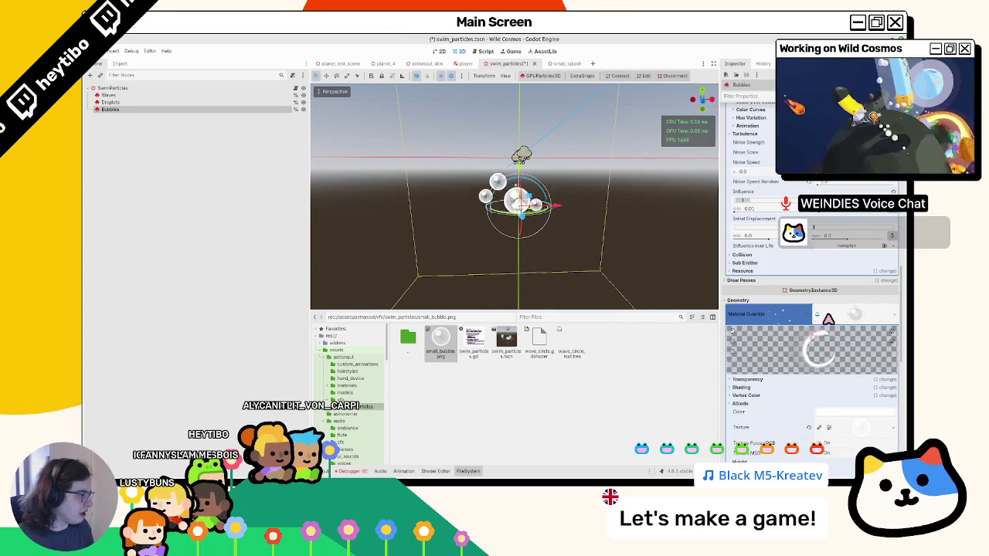
pyautogui.click(839, 318)
# Set the Draw Pass 1 quad size to 0.1 × 0.1.
pyautogui.click(760, 283)
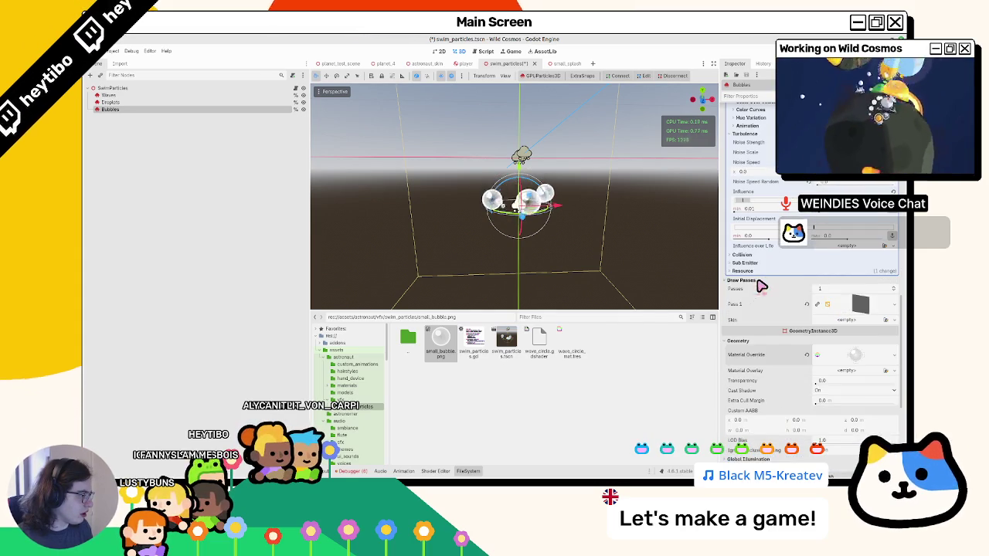
pyautogui.click(819, 306)
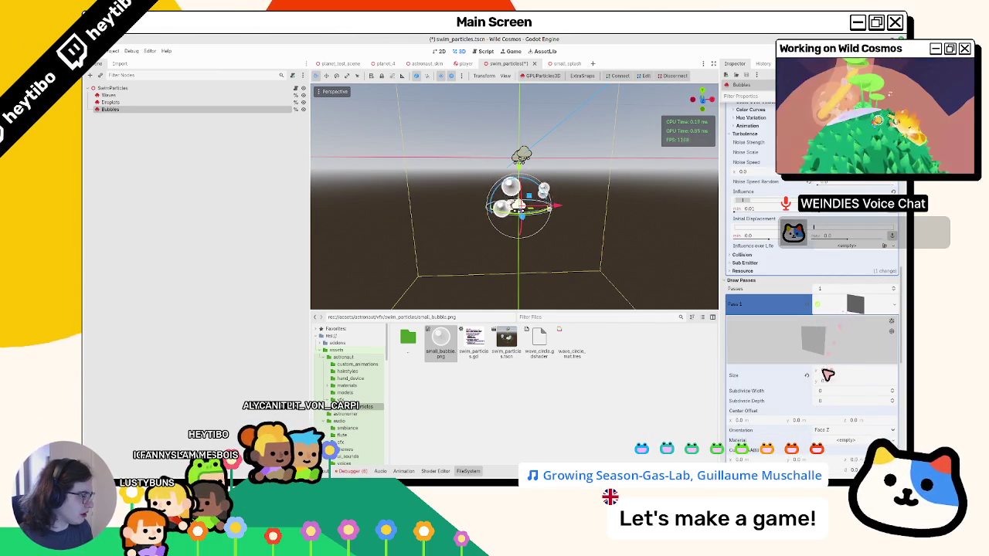
pyautogui.write('0.2')
pyautogui.click(847, 379)
pyautogui.press('Tab')
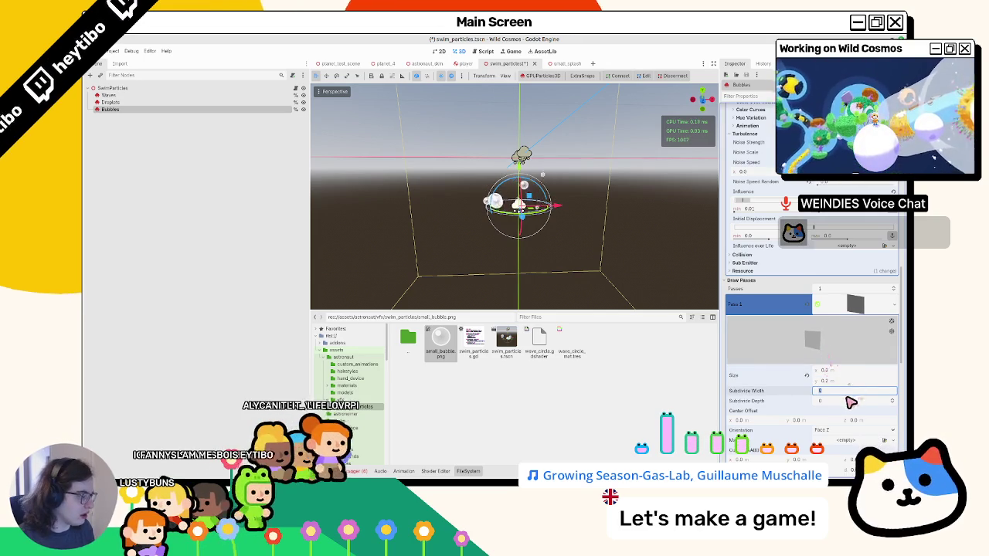
pyautogui.click(847, 371)
pyautogui.write('0.1')
pyautogui.press('Tab')
pyautogui.write('0.1')
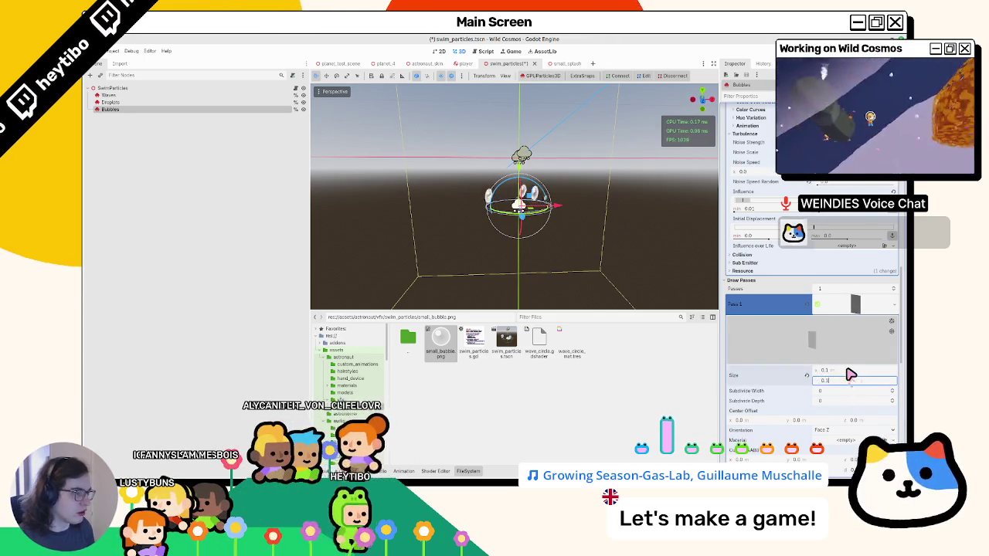
# Switch to a top-down front view and enable One Shot on the Bubbles emitter.
pyautogui.scroll(5, 834, 266)
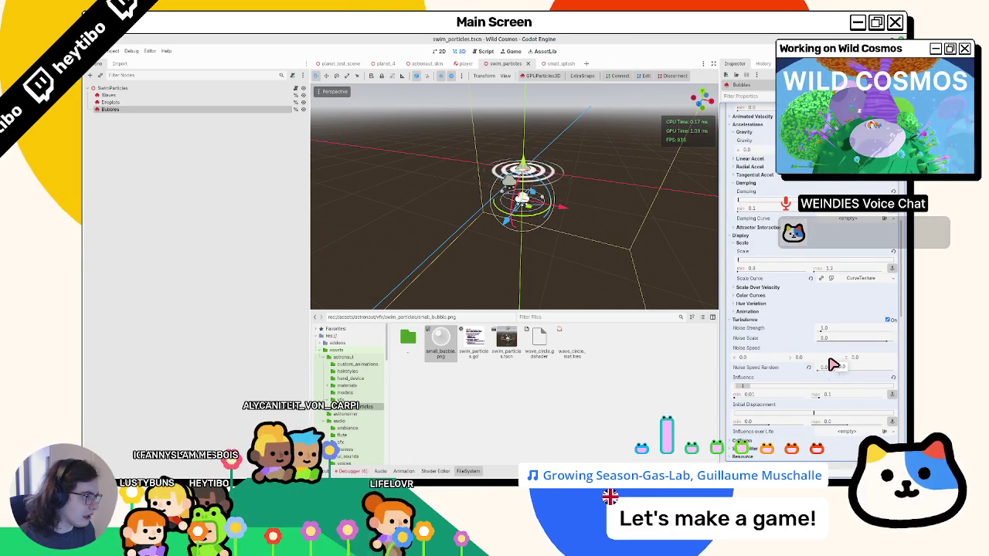
pyautogui.scroll(2, 832, 364)
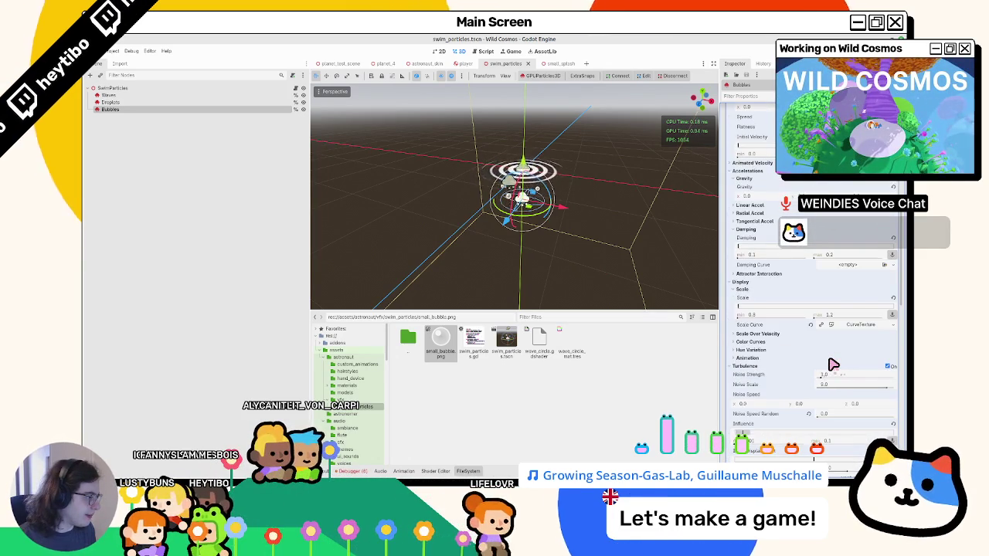
pyautogui.press('KP_1')
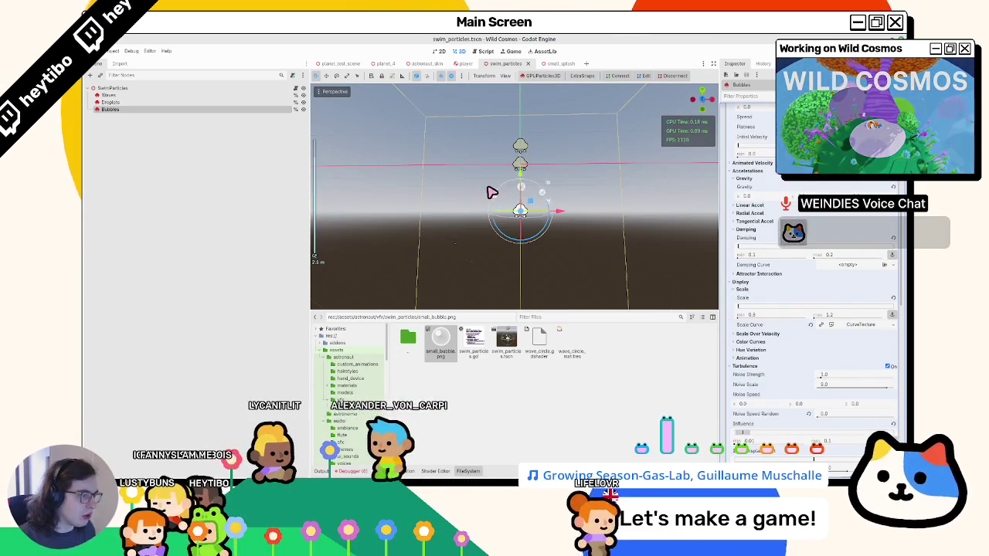
pyautogui.press('KP_8')
pyautogui.scroll(8, 834, 381)
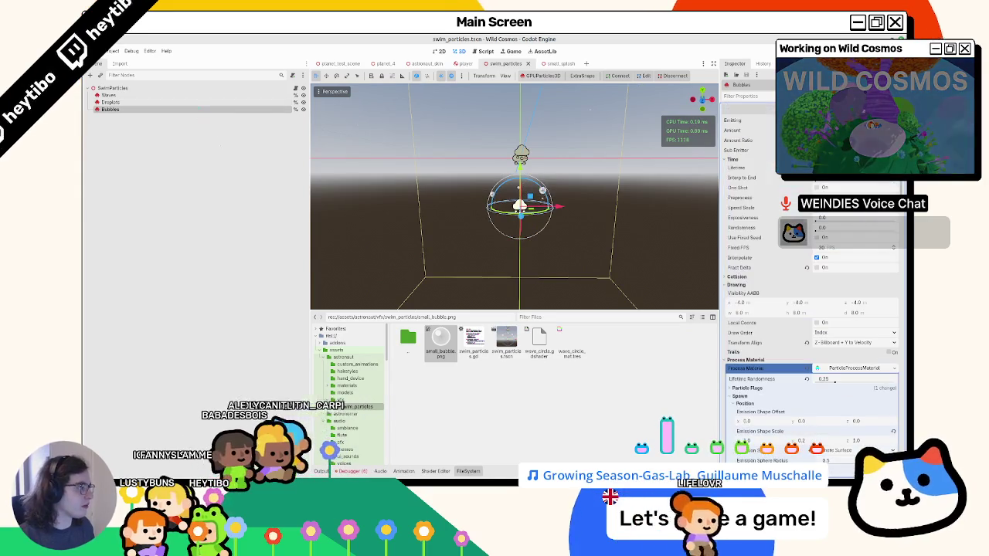
pyautogui.click(817, 187)
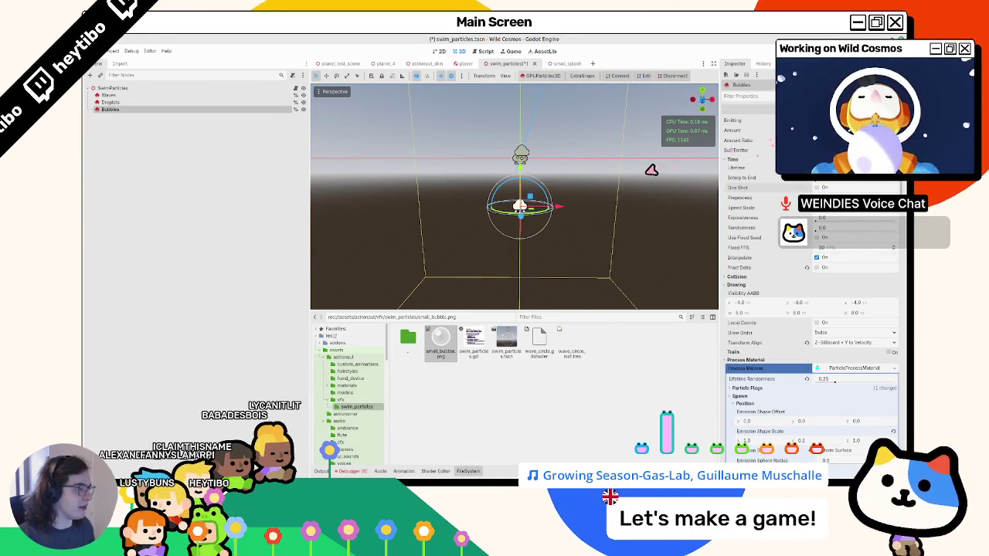
# Run the game to test the textured bubbles, then stop it.
pyautogui.press('F6')
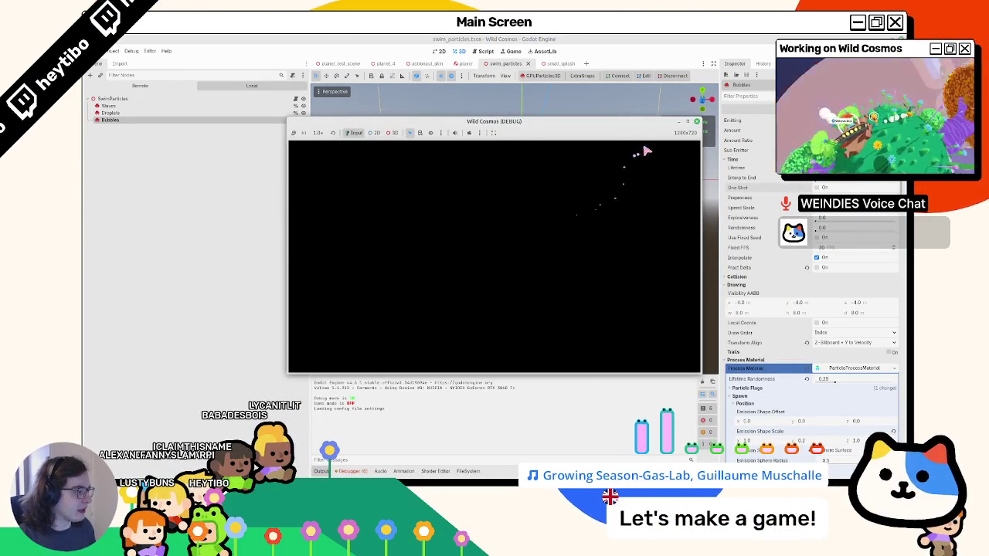
pyautogui.press('F8')
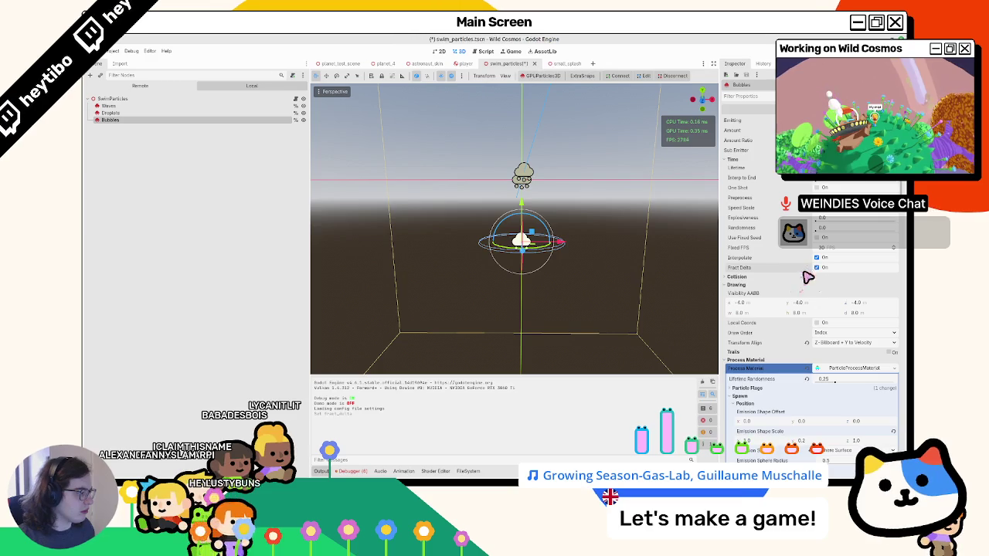
pyautogui.press('F5')
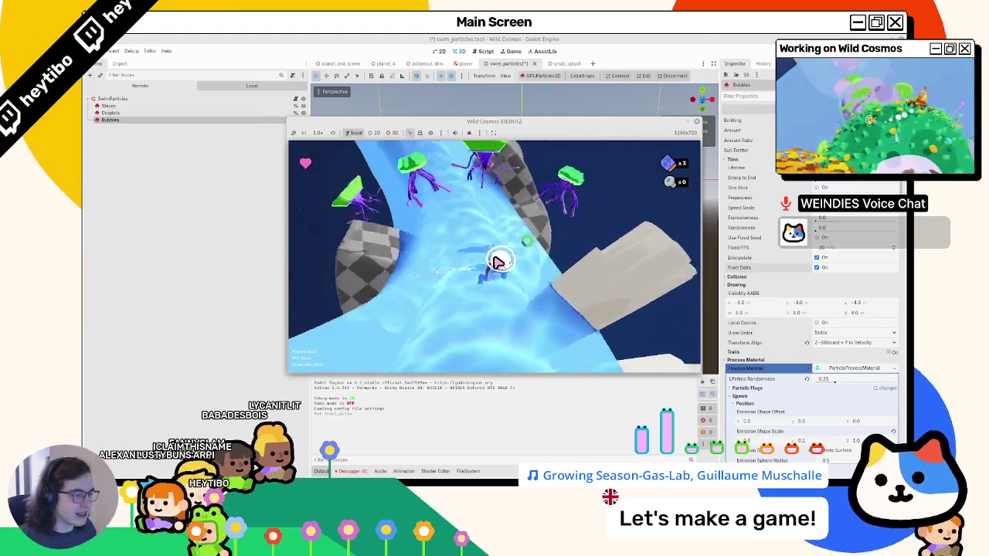
pyautogui.press('F8')
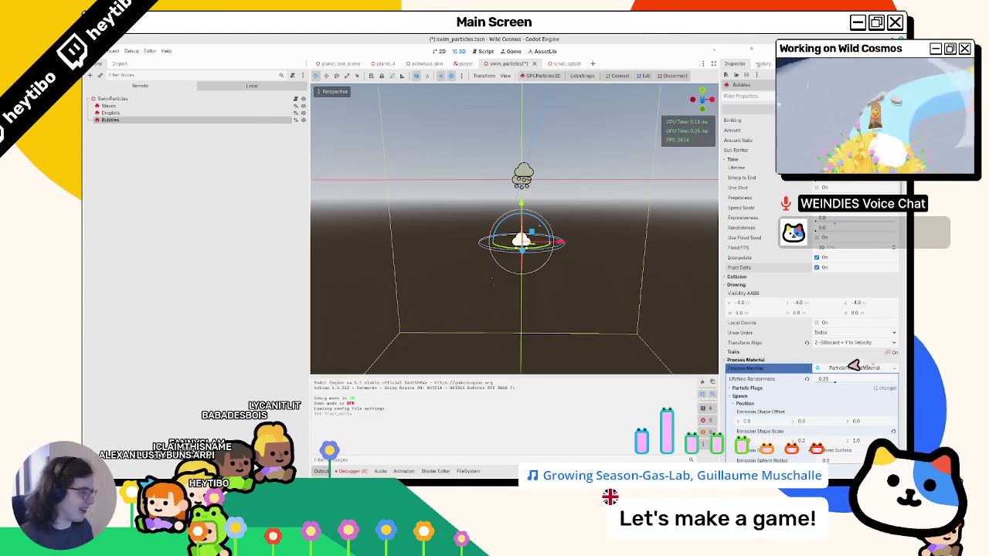
# Enlarge the bubble quad to 0.15 and playtest again before stopping the game.
pyautogui.scroll(-5, 849, 367)
pyautogui.scroll(-5, 826, 380)
pyautogui.click(833, 277)
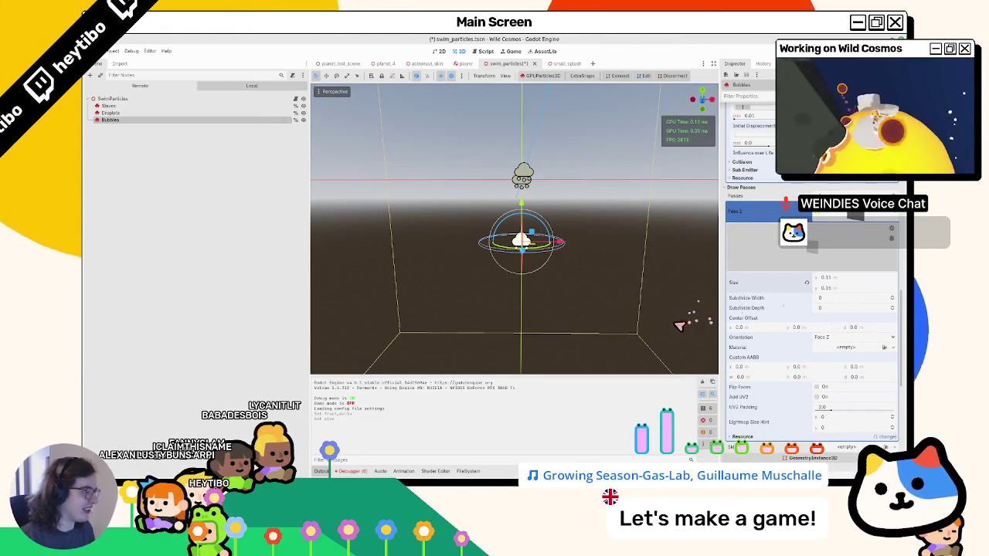
pyautogui.press('F5')
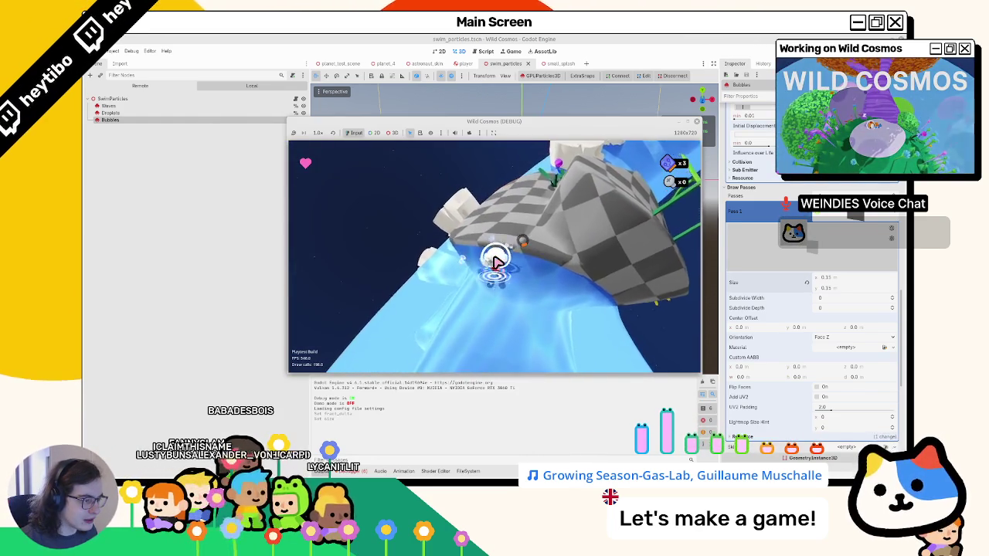
pyautogui.press('Escape')
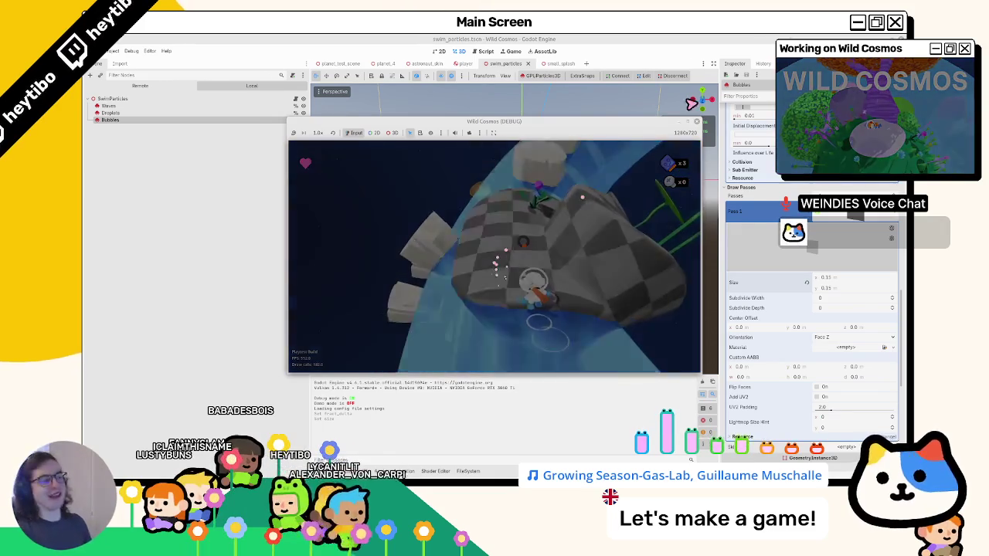
pyautogui.press('F8')
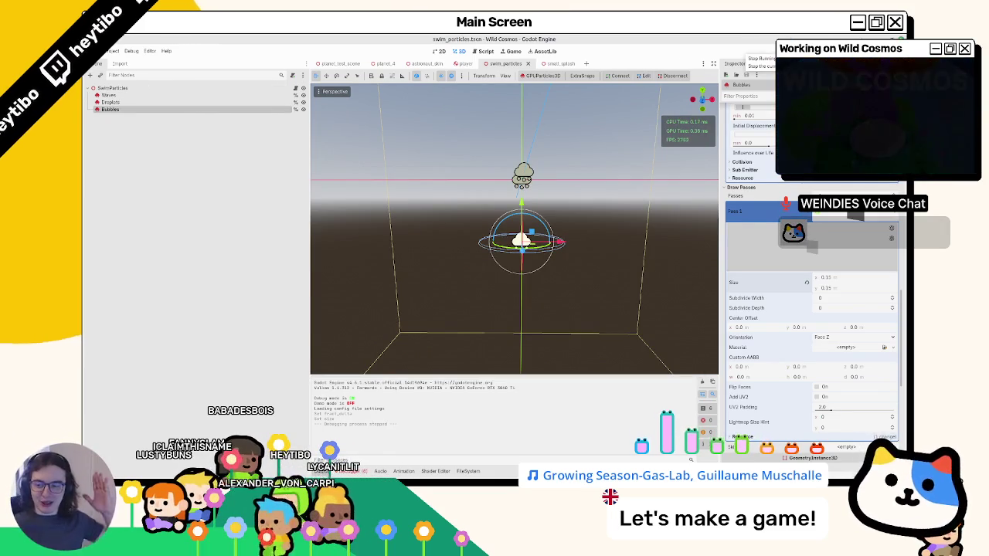